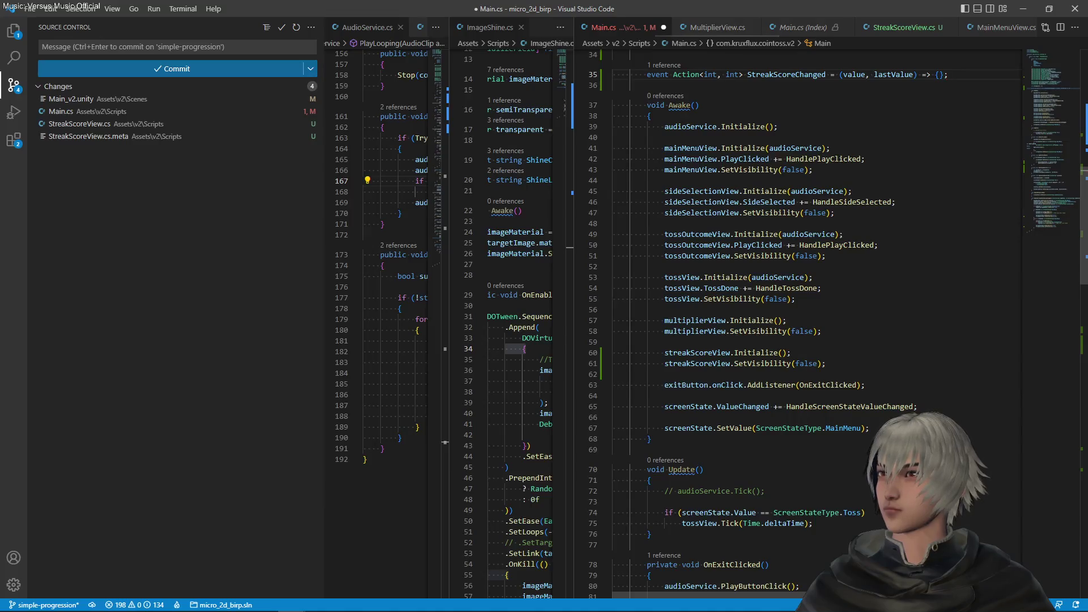
Step: In Awake(), add the line 'StreakScoreChanged += streakScoreView.SetScore;' using IntelliSense
key("ctrl+s")
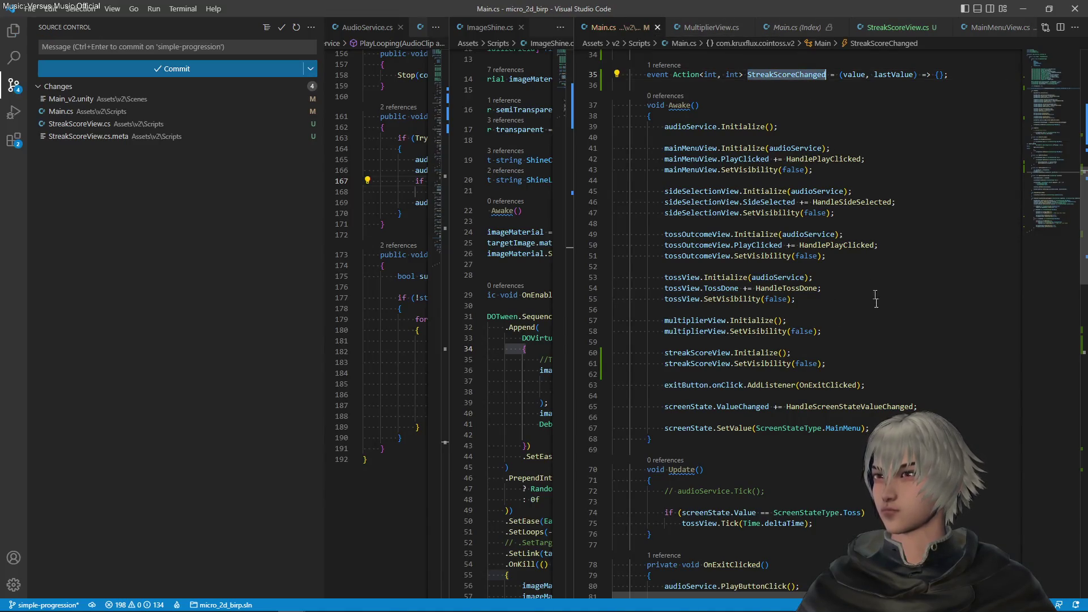
left_click(957, 418)
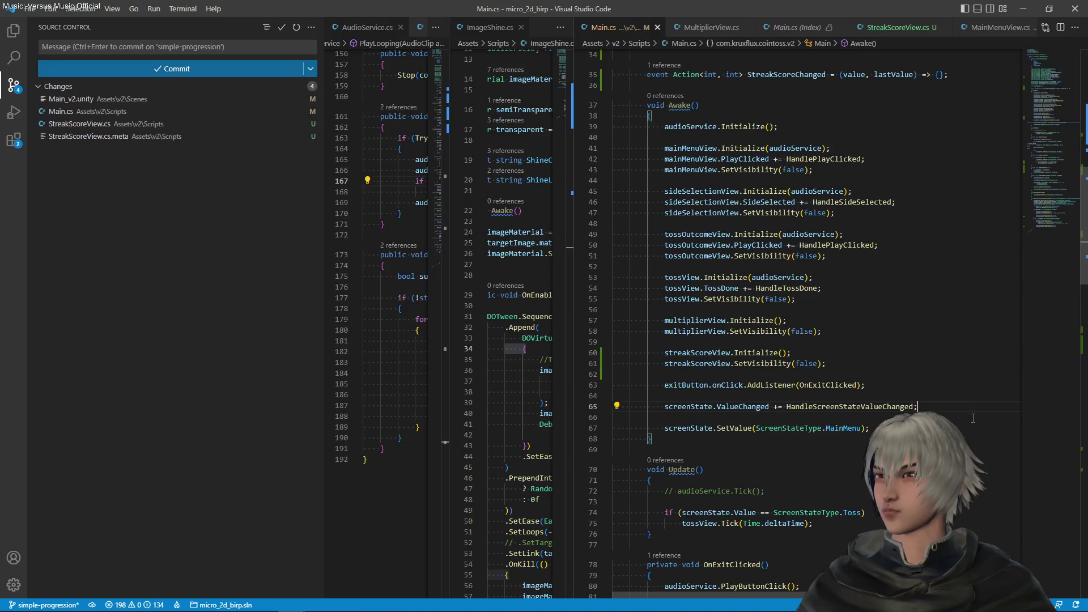
key("Return")
key("Return")
type("StreakScoreChanged+= ")
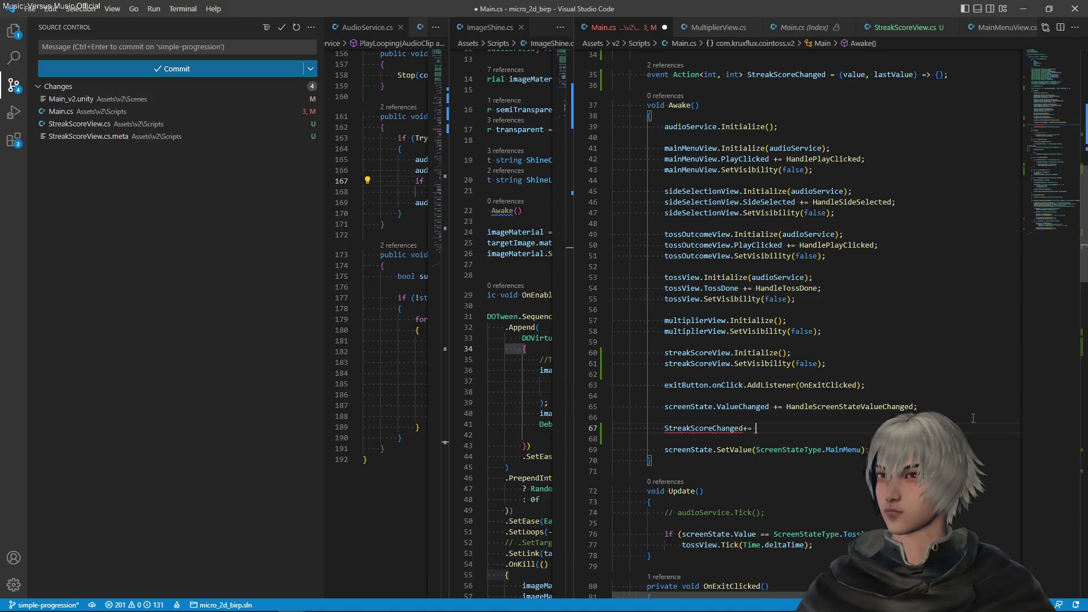
type("stre")
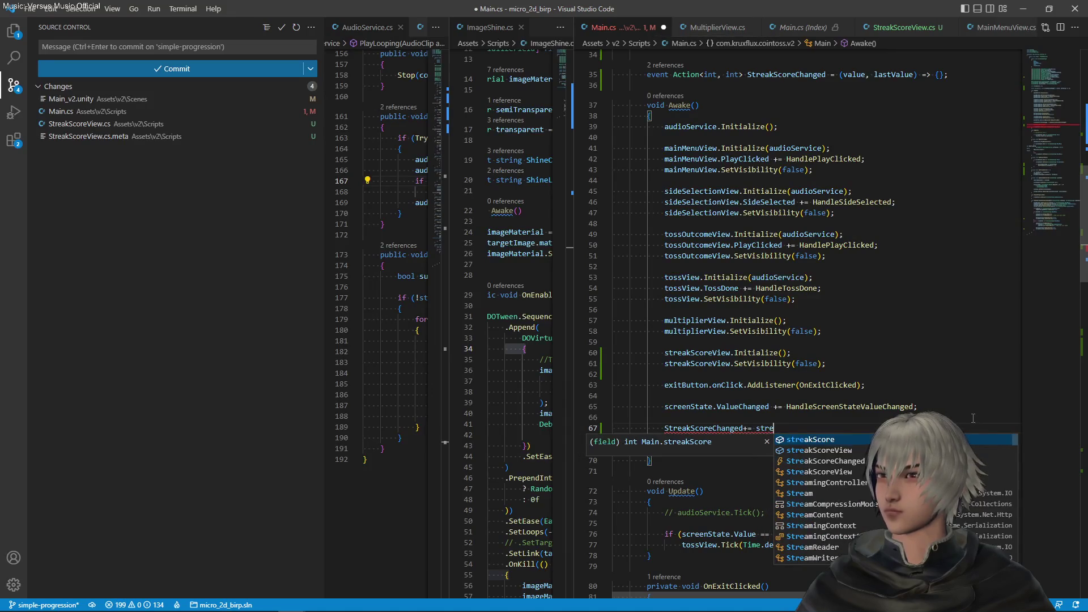
type("akScore.set")
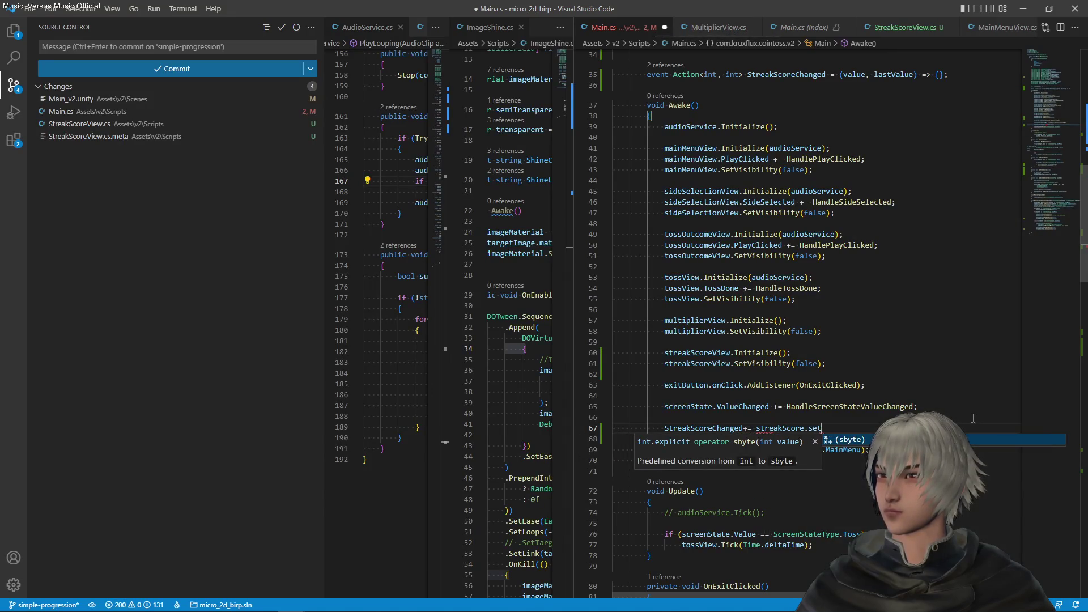
key("BackSpace")
key("BackSpace")
key("BackSpace")
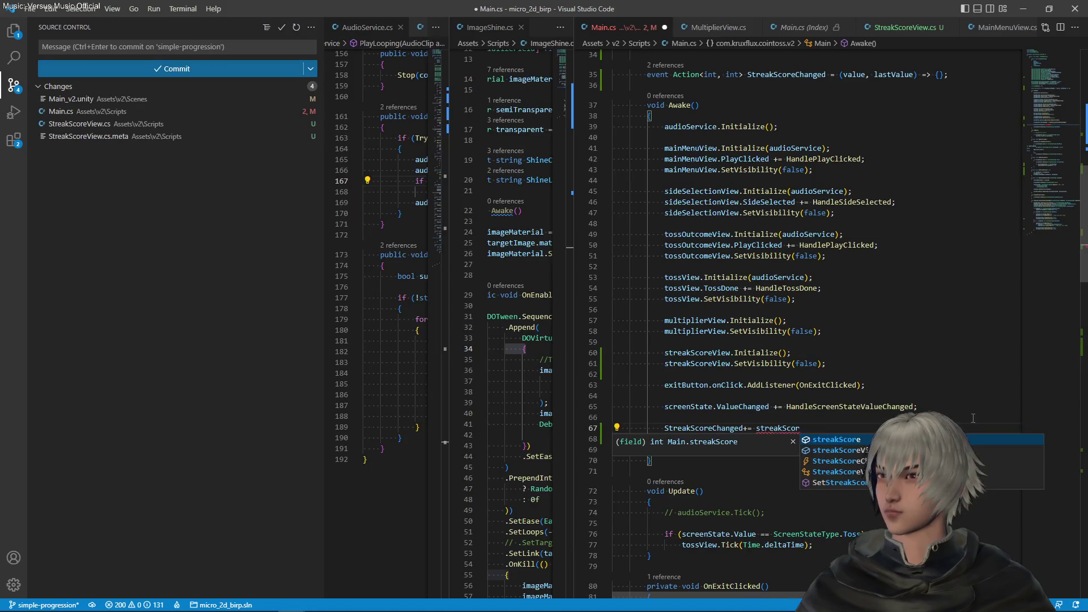
type("eView.set")
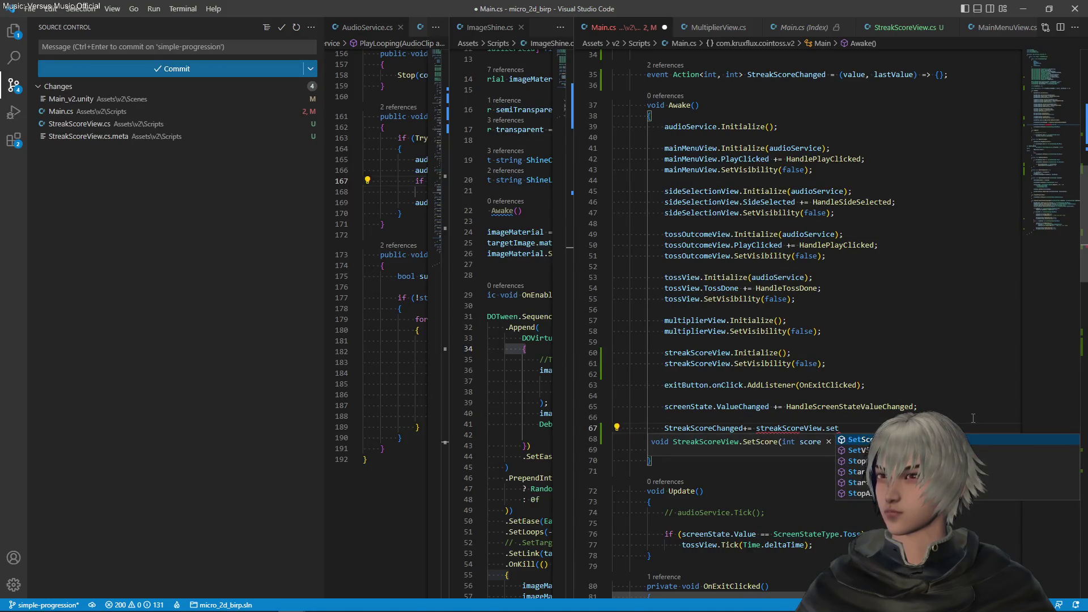
key("Down")
key("Down")
key("Up")
key("Up")
key("Tab")
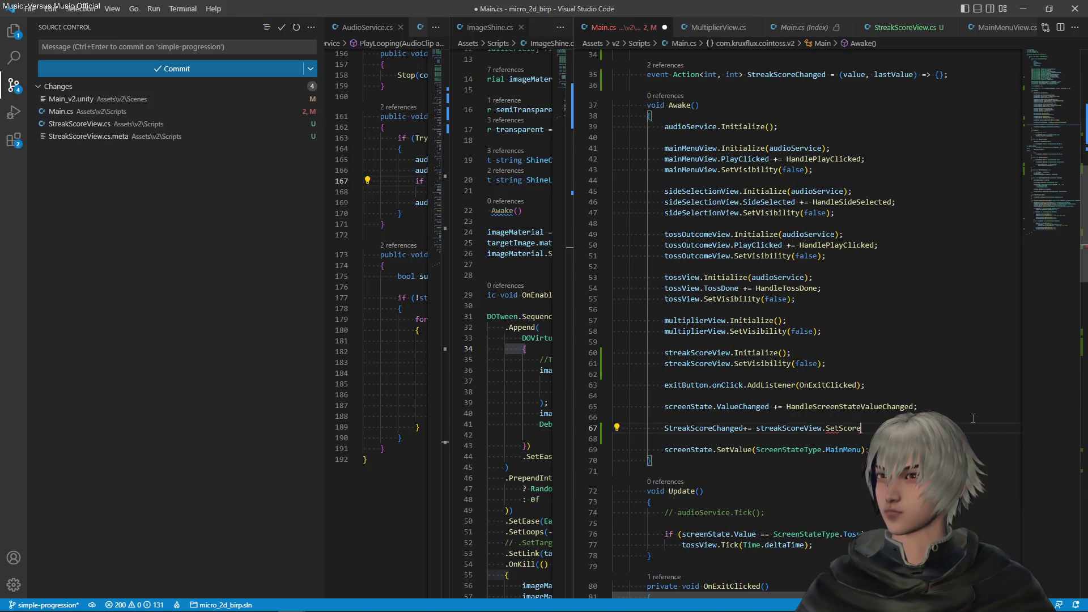
type(";")
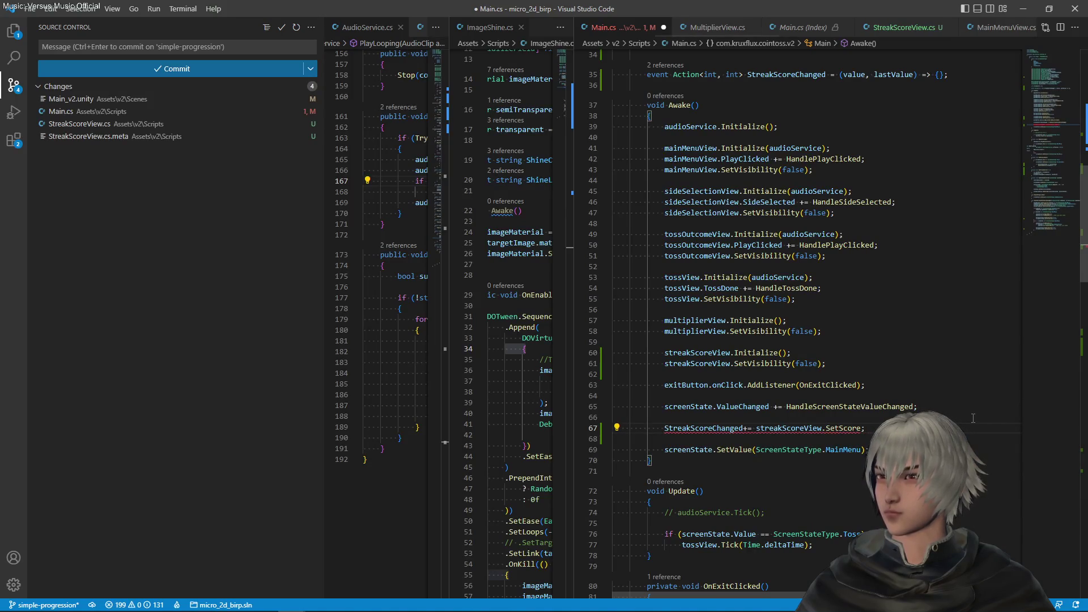
Step: Wrap the handler as the lambda (score, _) => streakScoreView.SetScore(score) and save Main.cs
key("Left")
key("Left")
key("Left")
key("Left")
key("Left")
key("Left")
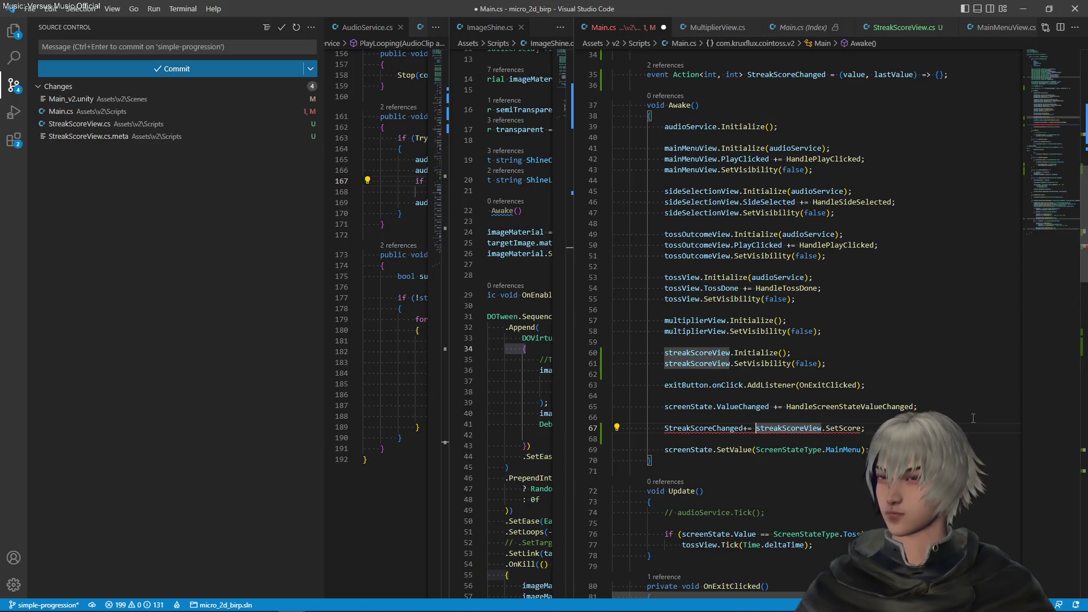
type("() ")
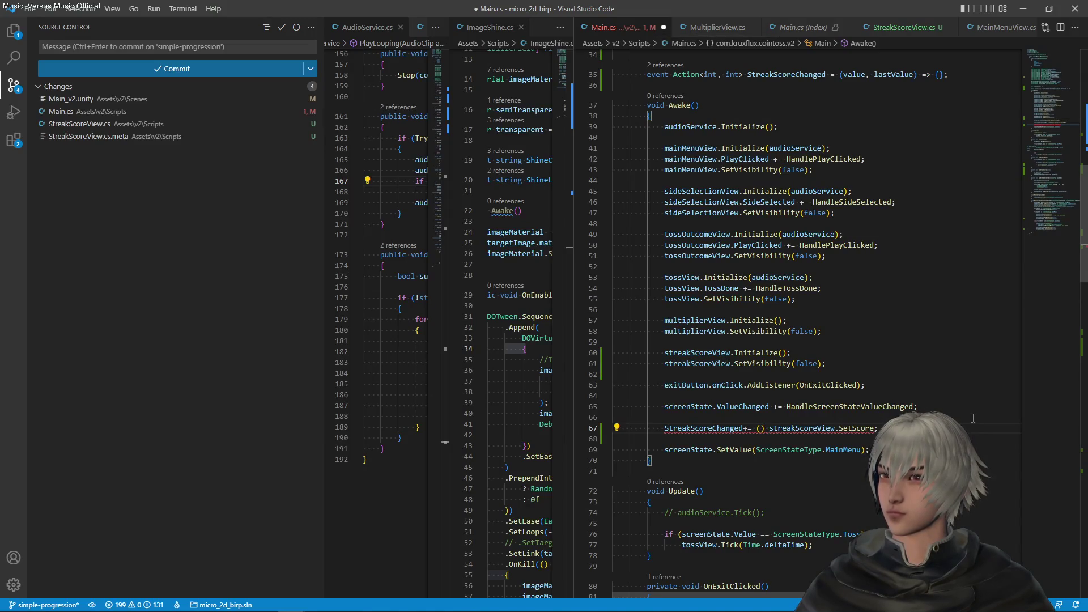
type("=>")
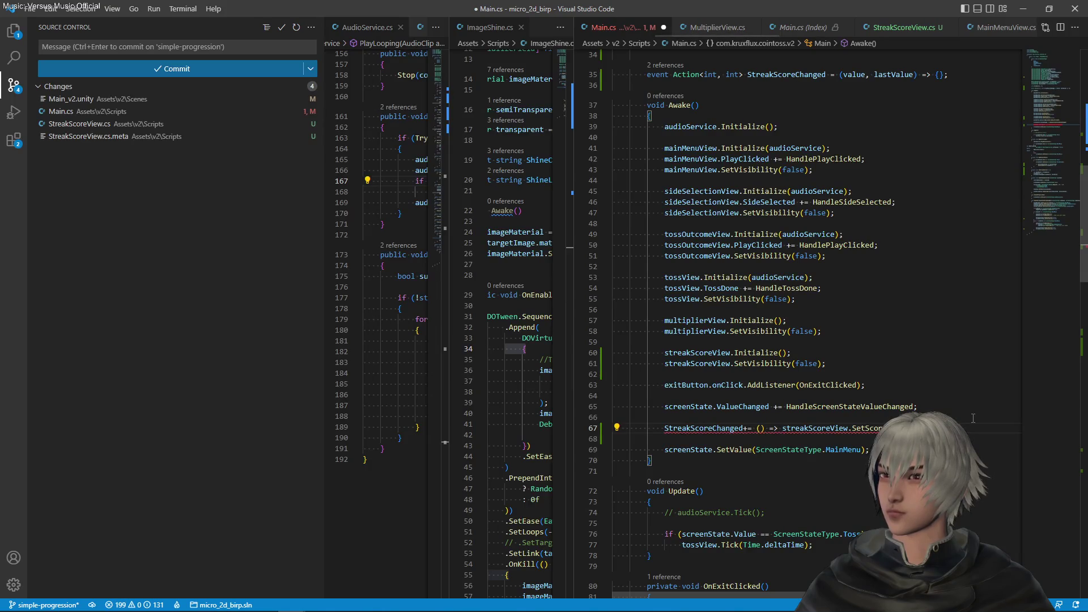
key("Left")
key("Left")
key("Left")
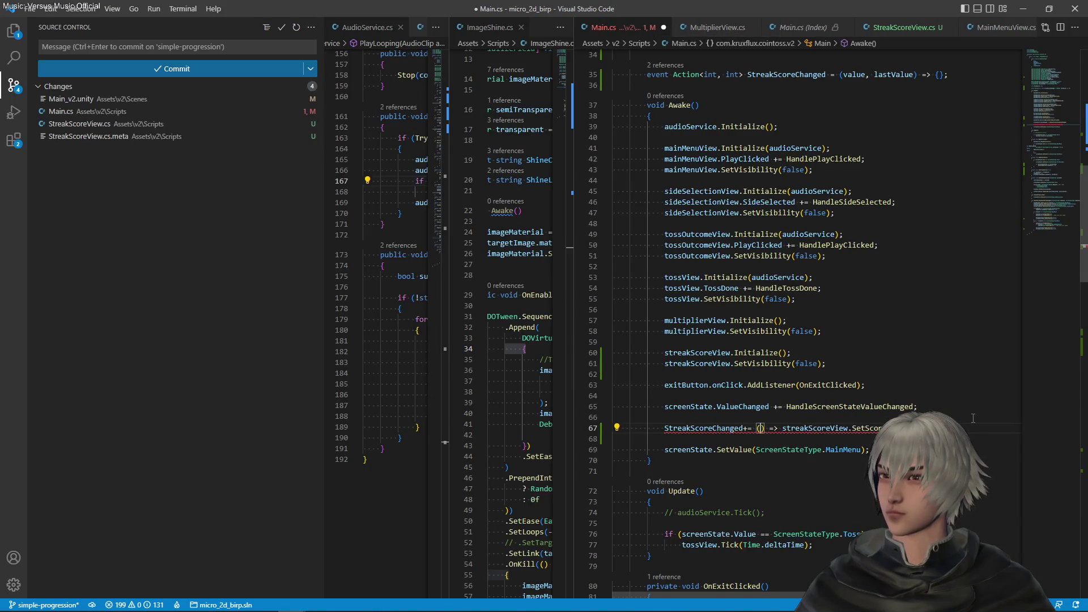
type("scor")
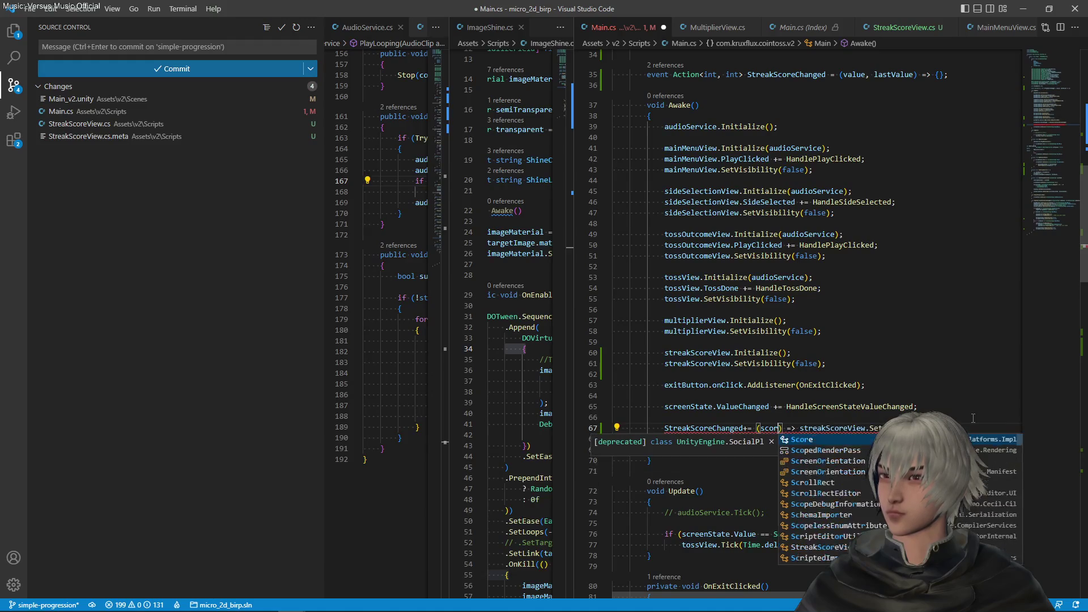
type("e, ")
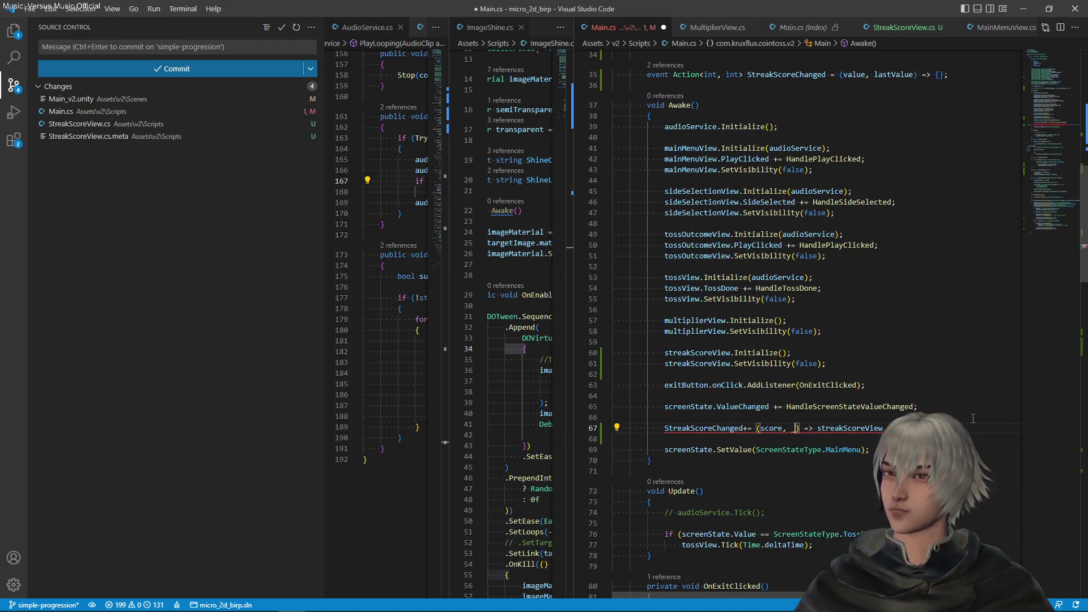
type("_")
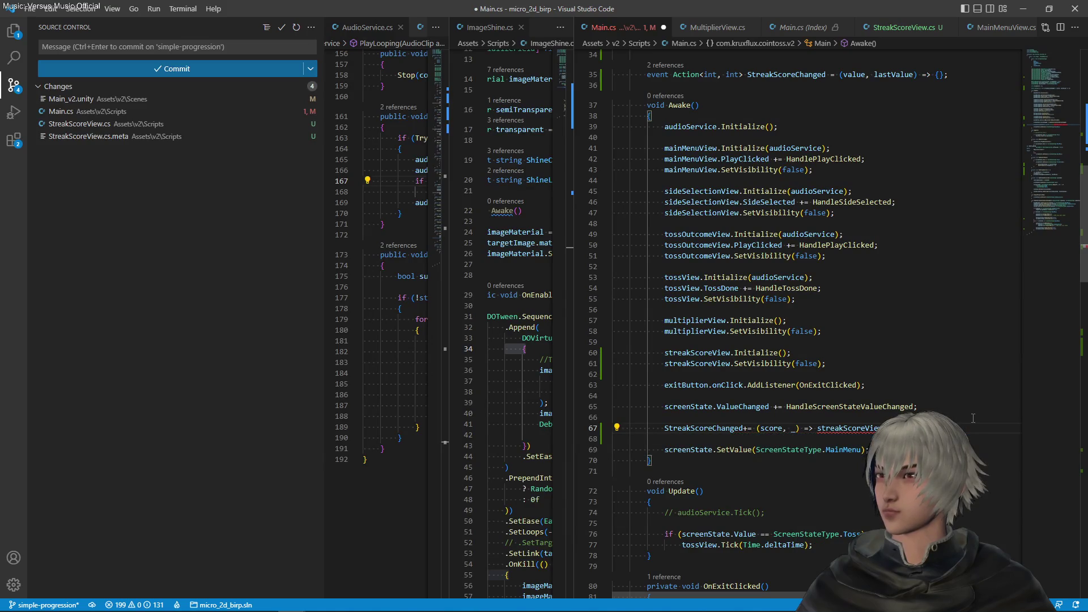
type("(sc")
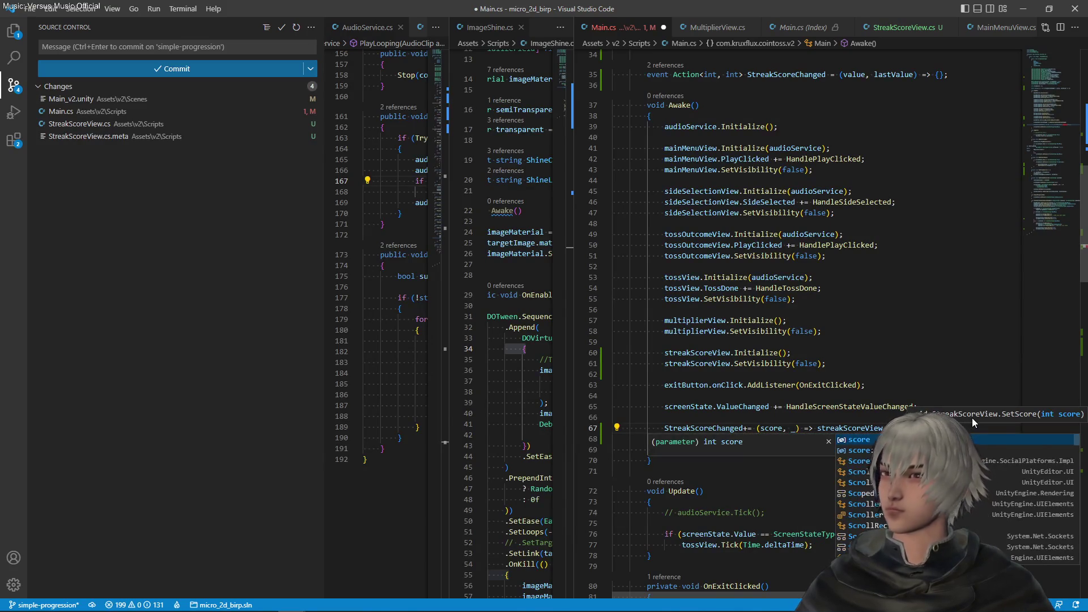
key("Tab")
type(");")
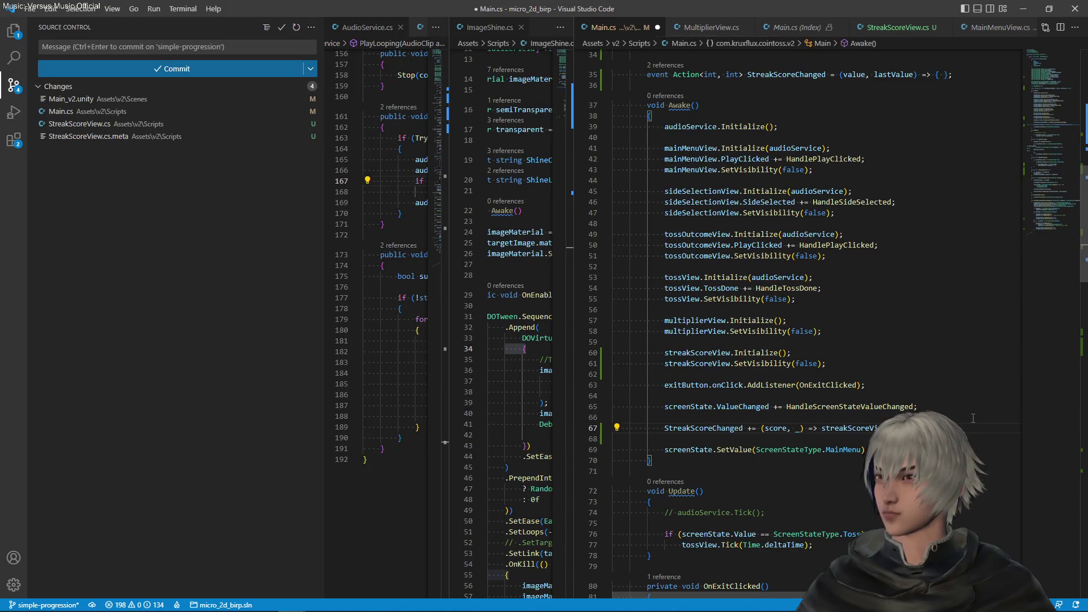
key("ctrl+s")
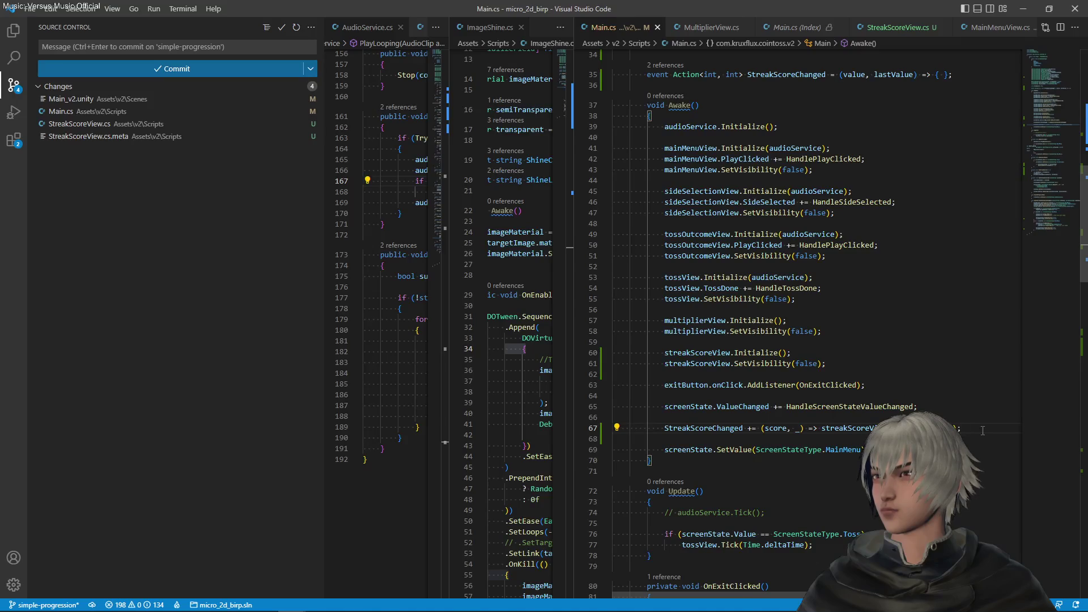
left_click_drag(982, 431, 983, 407)
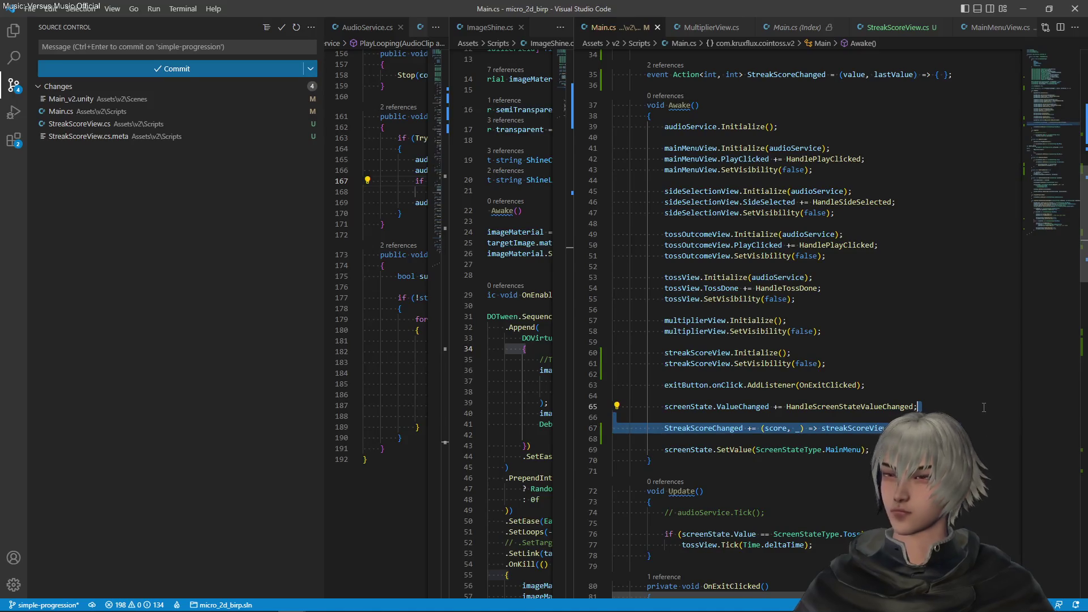
Step: Cut the StreakScoreChanged subscription, paste it after the exitButton listener line, and save Main.cs
key("BackSpace")
left_click(877, 363)
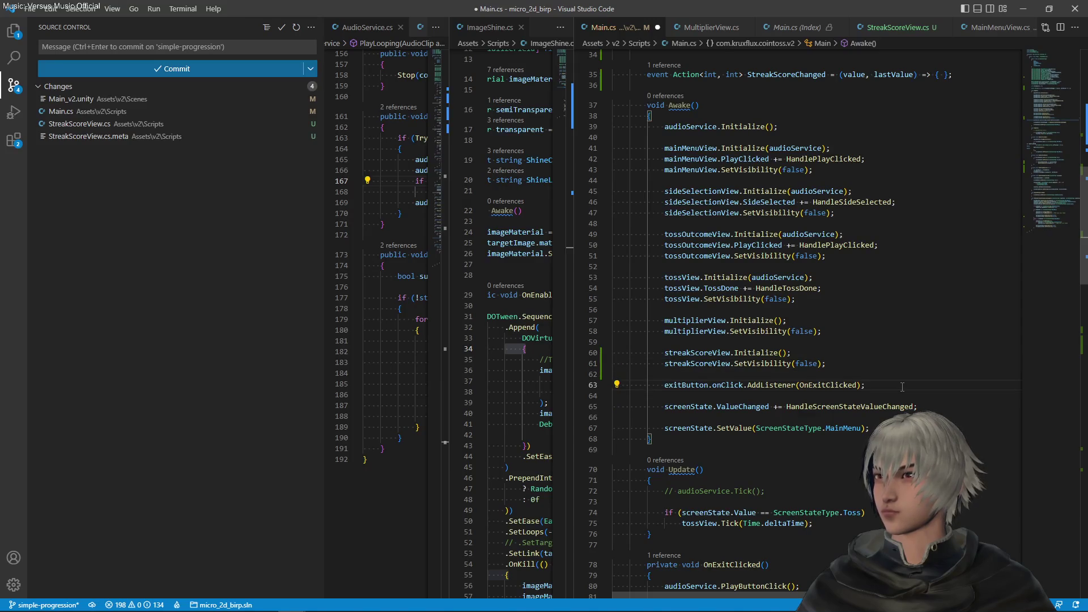
type("StreakScoreChanged += (score, _) => streakScoreView.SetScore(score);")
key("ctrl+s")
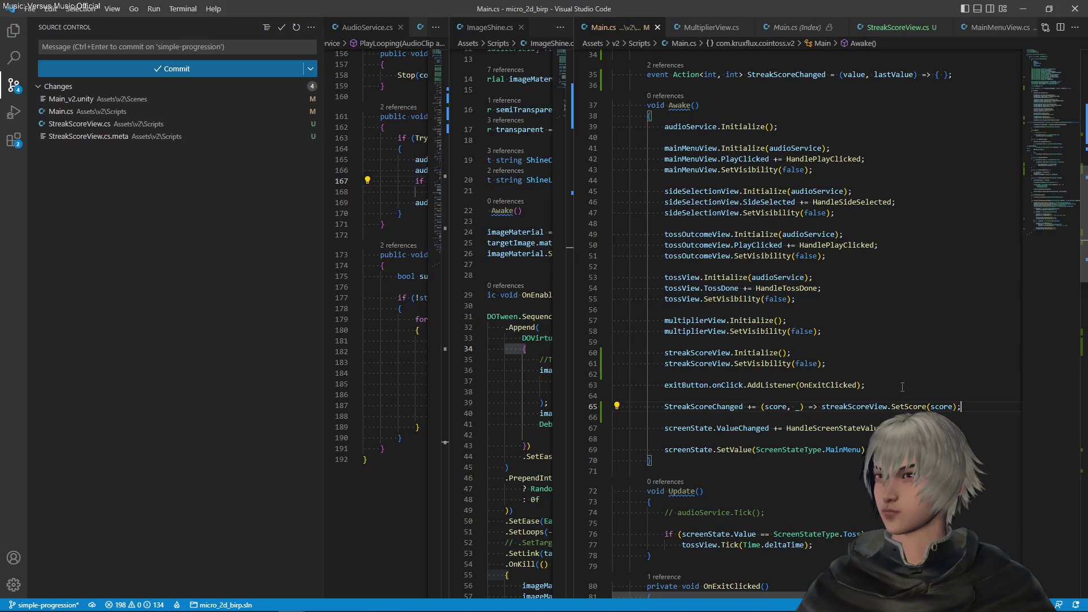
scroll(793, 318, "down", 15)
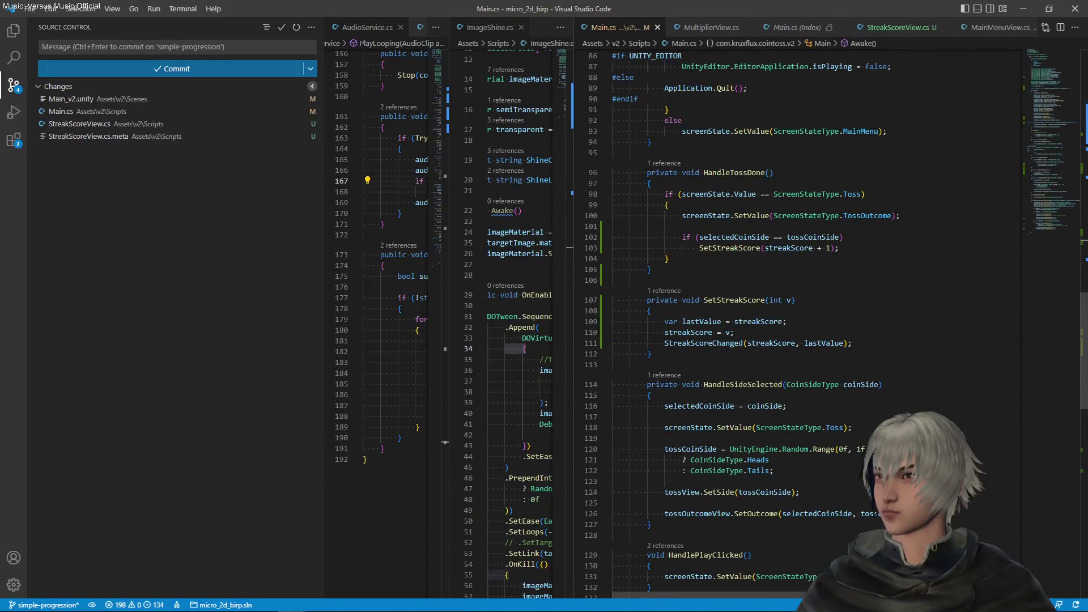
Step: Add 'else SetStreakScore(0);' after the if in HandleTossDone, save, and switch to Unity
left_click(859, 246)
key("Return")
type("e")
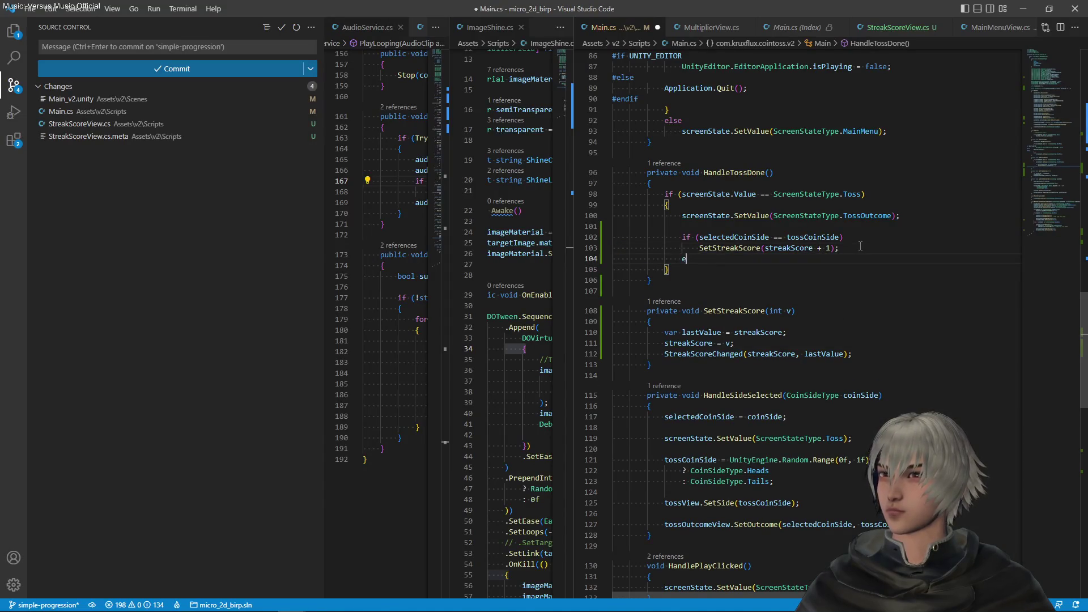
type("lse")
key("Return")
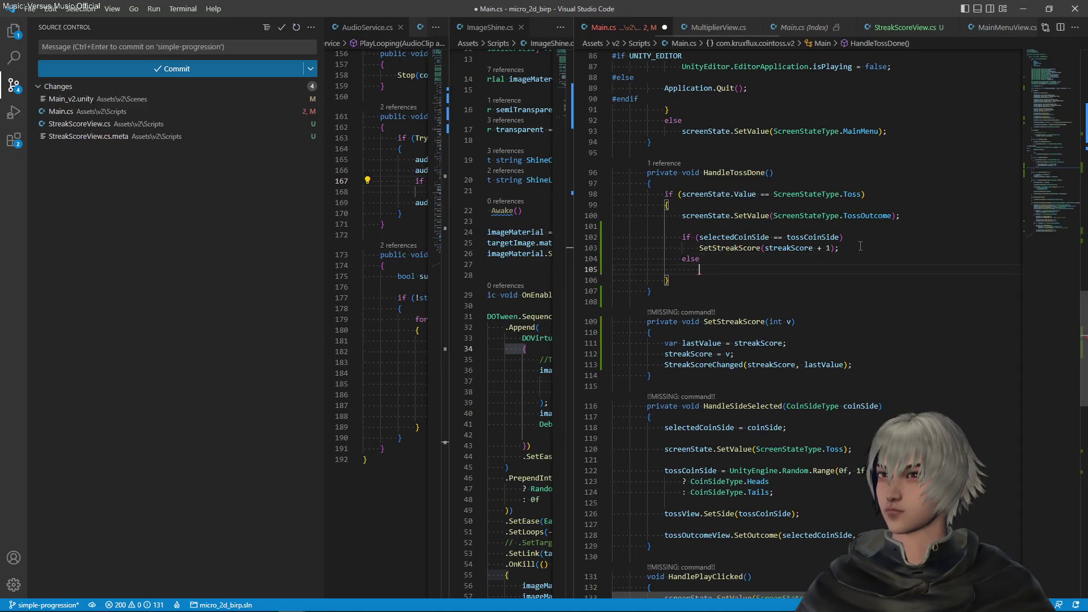
type("Stre")
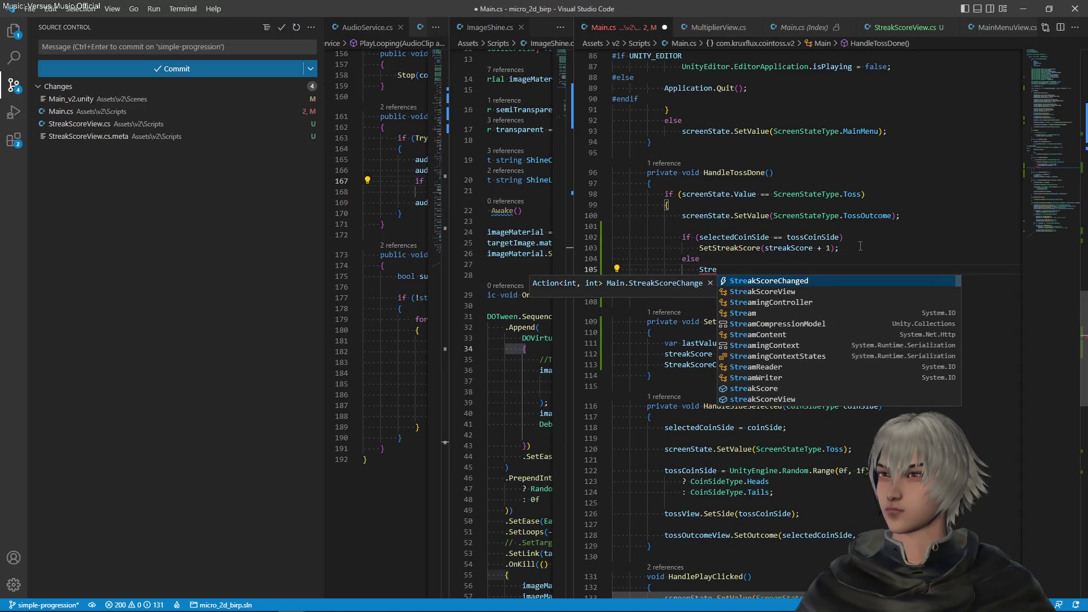
key("Tab")
key("BackSpace")
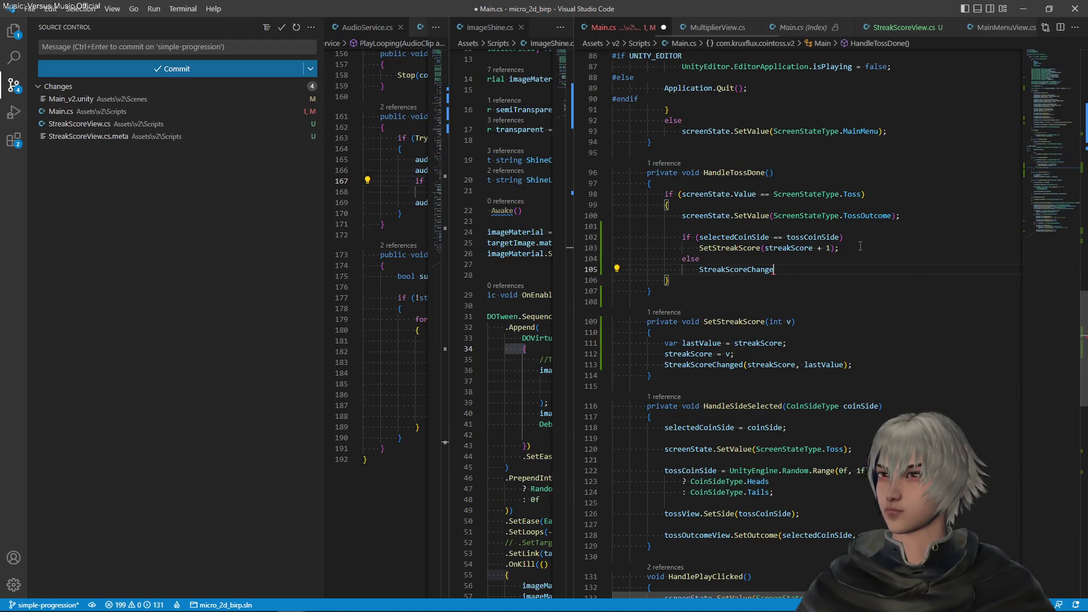
type("SetStr")
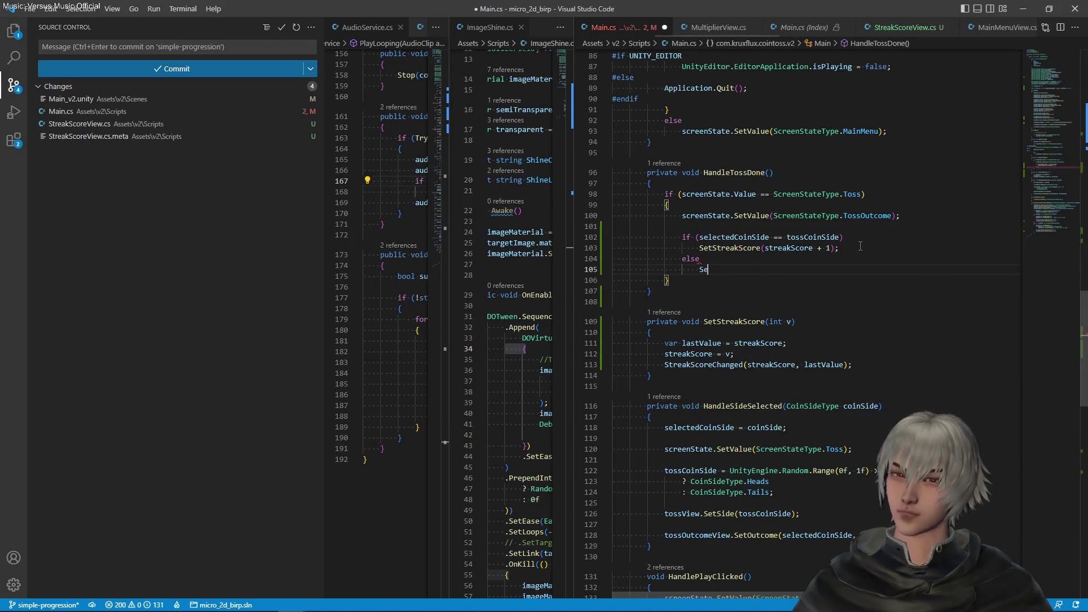
key("Tab")
type("(0")
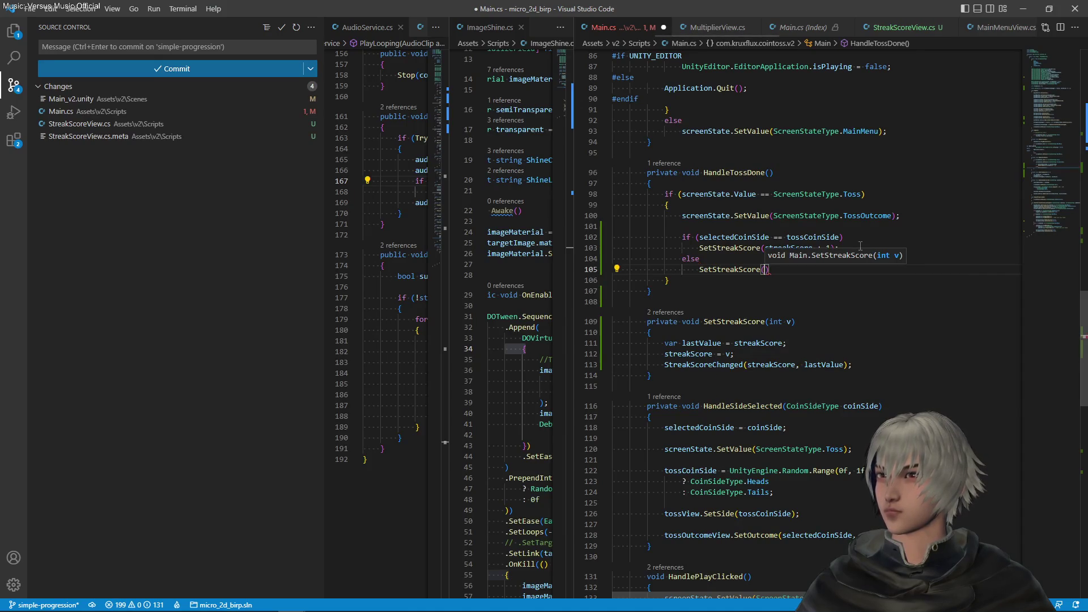
type(");")
key("ctrl+s")
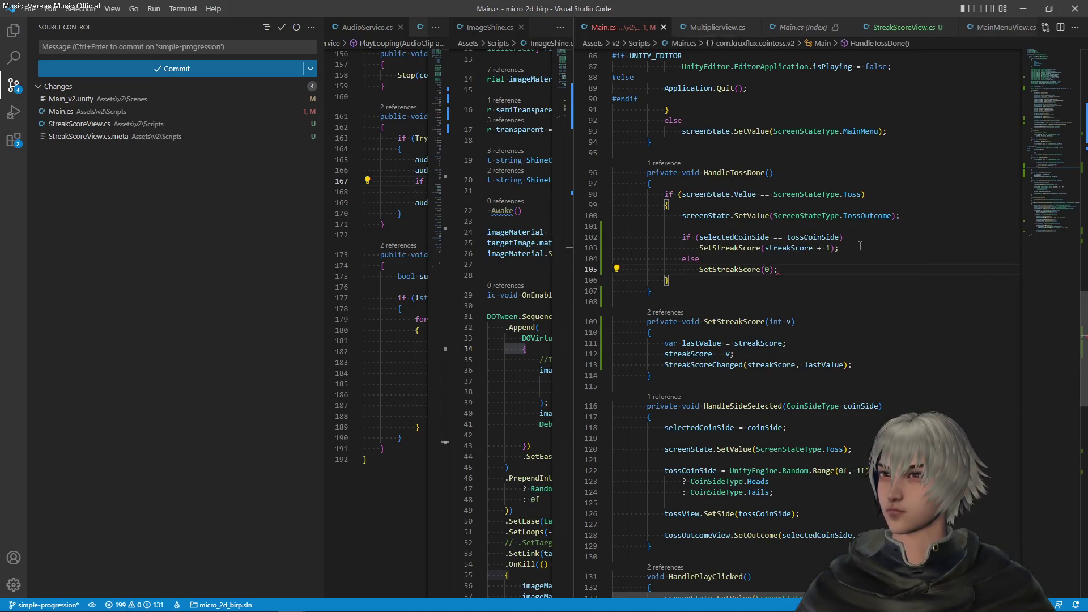
left_click(807, 248)
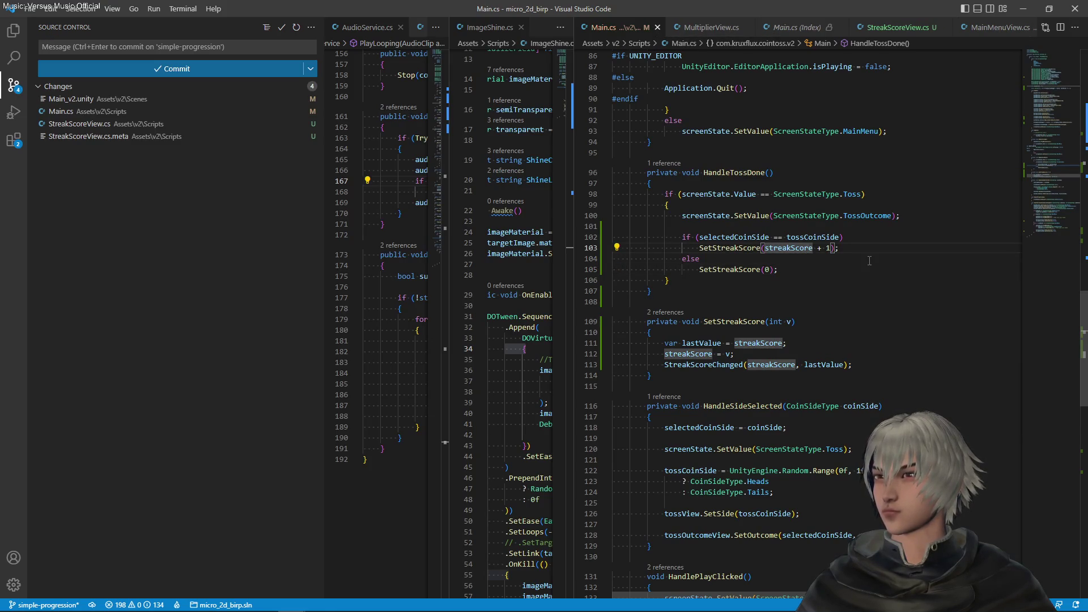
key("alt+Tab")
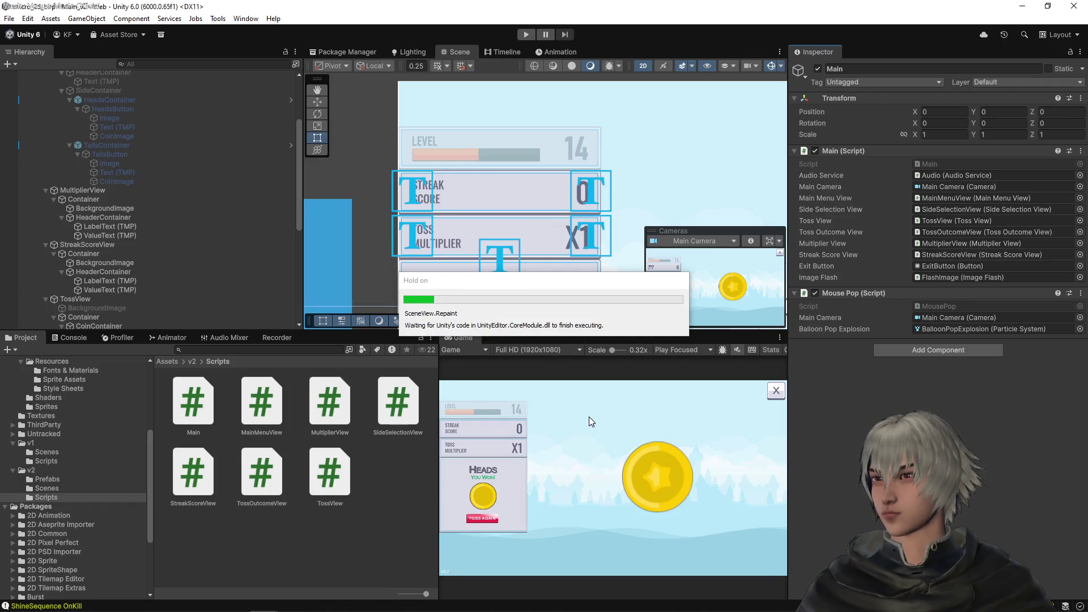
Step: Play several coin tosses, watching Streak Score reach 2 then reset to 0, then stop play mode
left_click(526, 34)
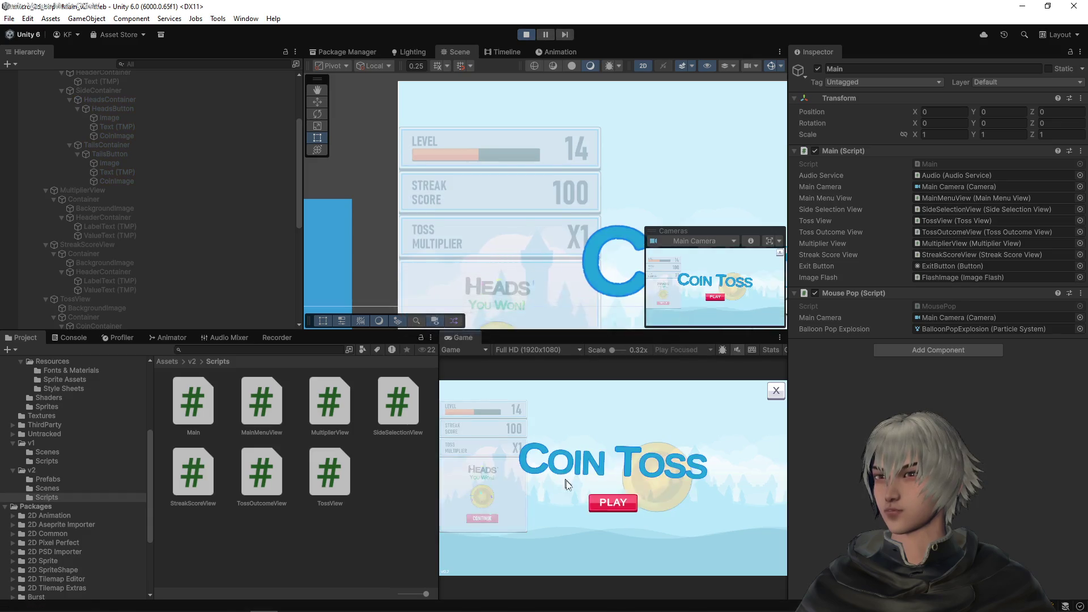
left_click(613, 502)
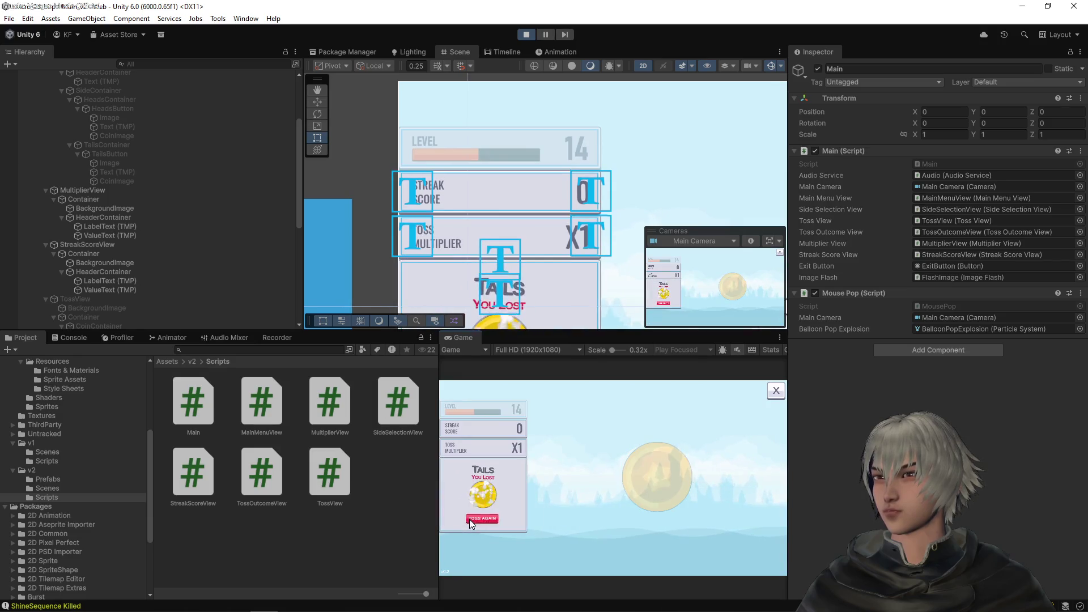
left_click(470, 519)
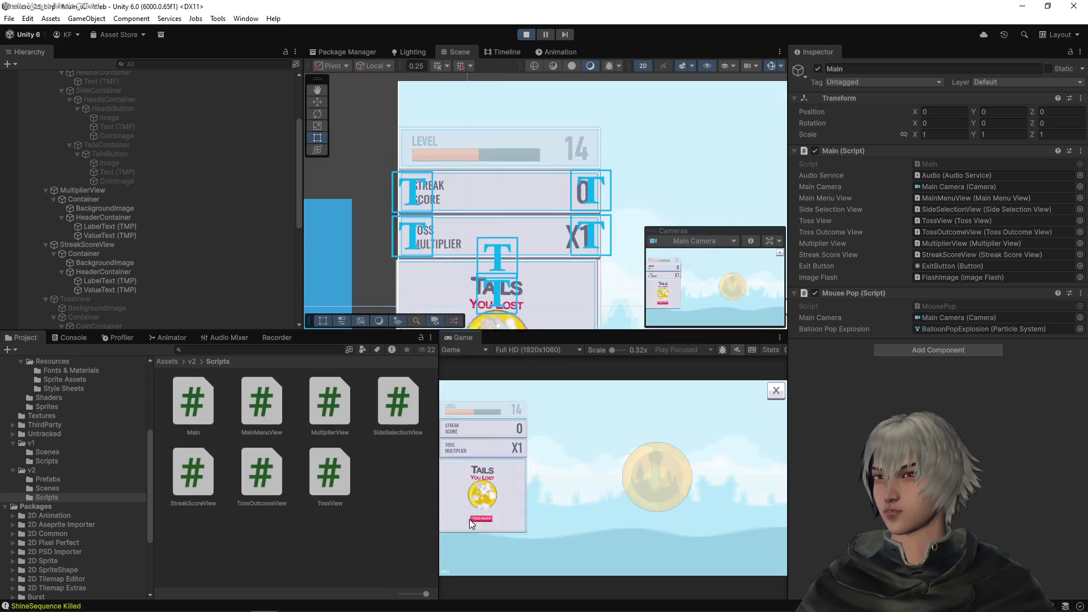
left_click(470, 519)
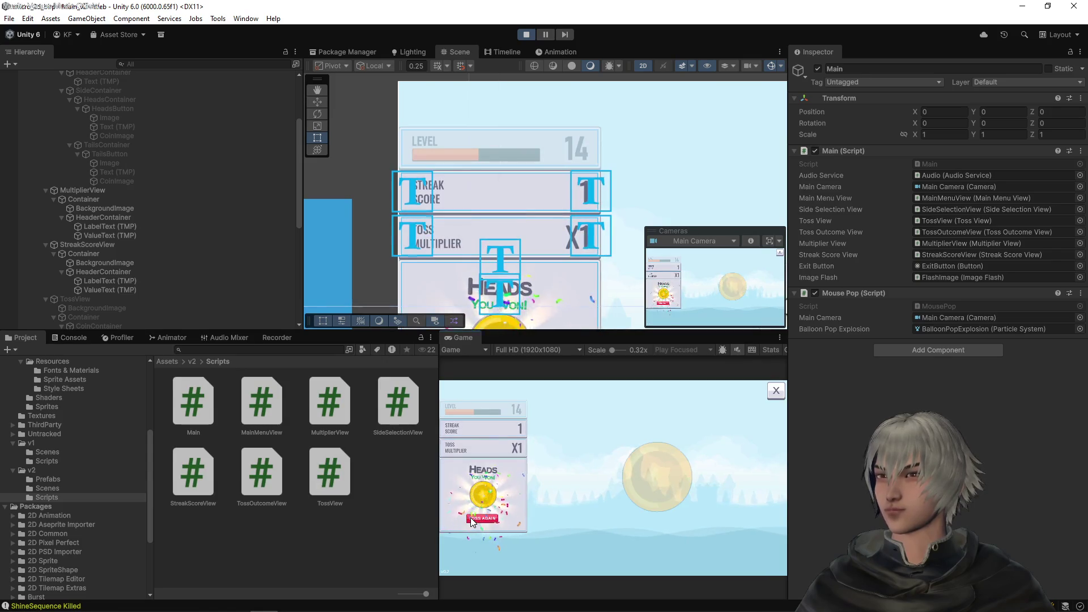
left_click(470, 518)
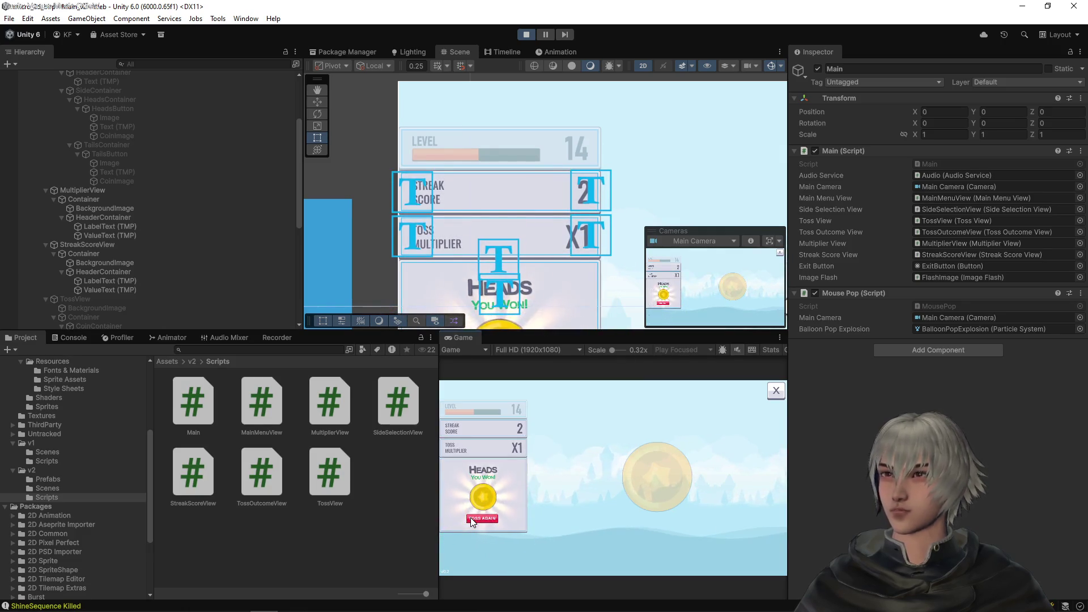
left_click(470, 518)
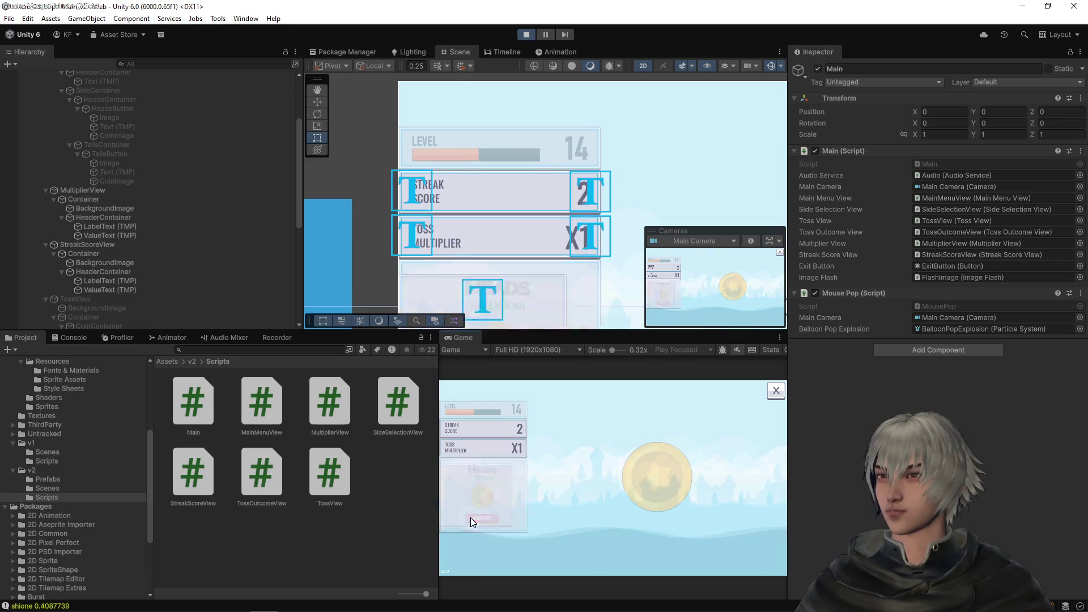
left_click(470, 518)
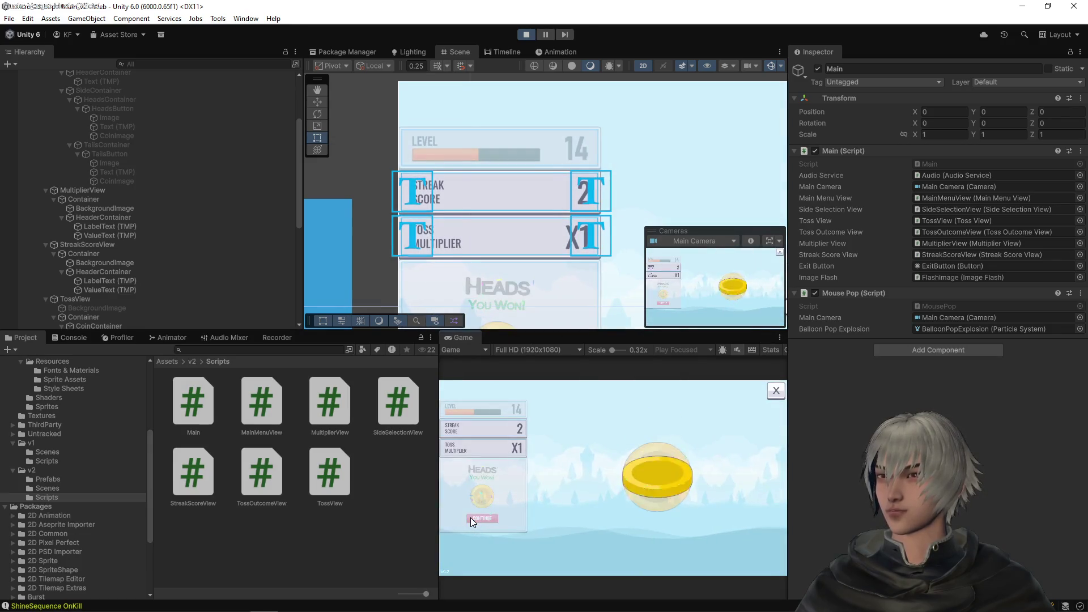
left_click(470, 518)
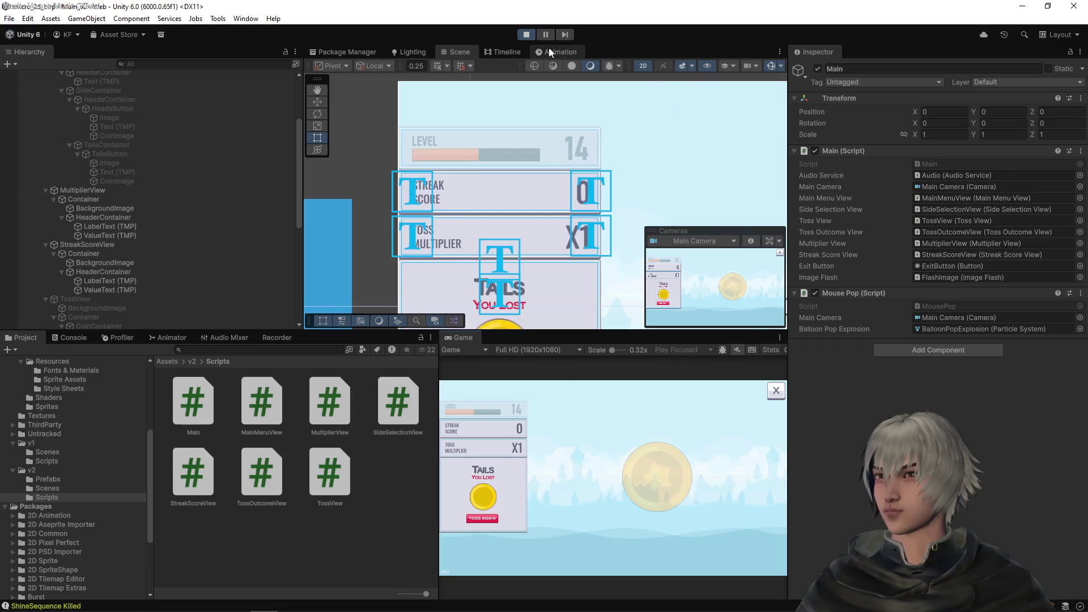
left_click(530, 35)
key("alt+Tab")
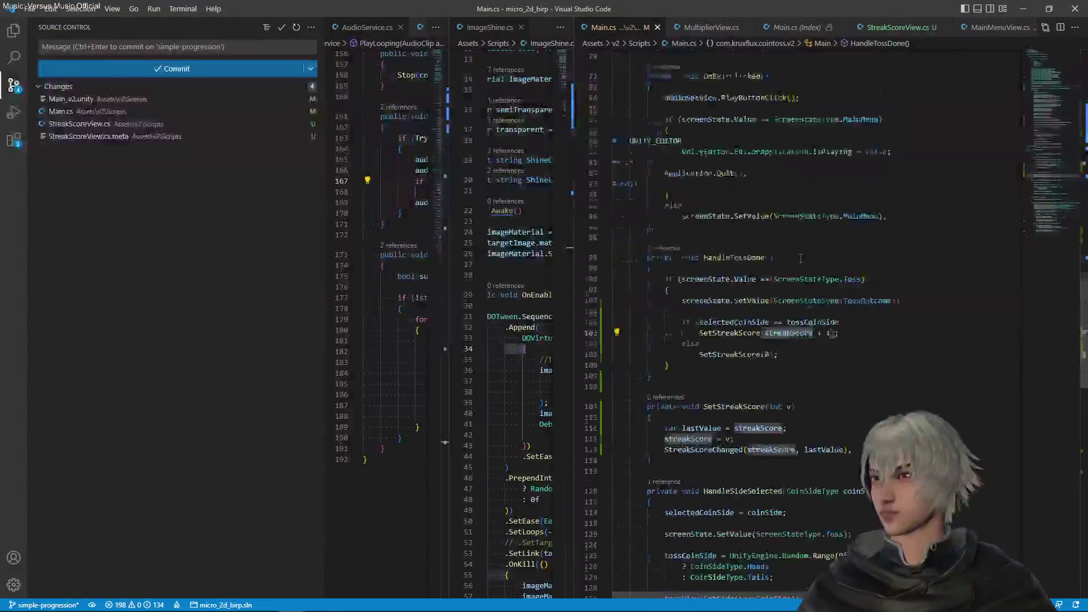
Step: Duplicate the streakScore declaration as a new int multiplier field and save Main.cs
scroll(801, 259, "up", 20)
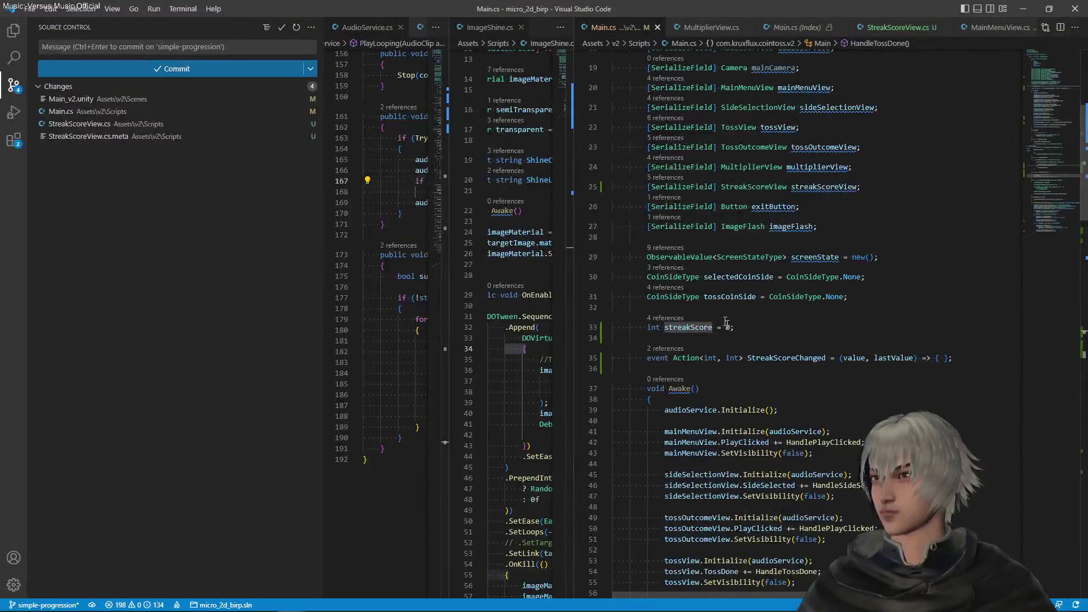
left_click(751, 327)
key("shift+alt+Down")
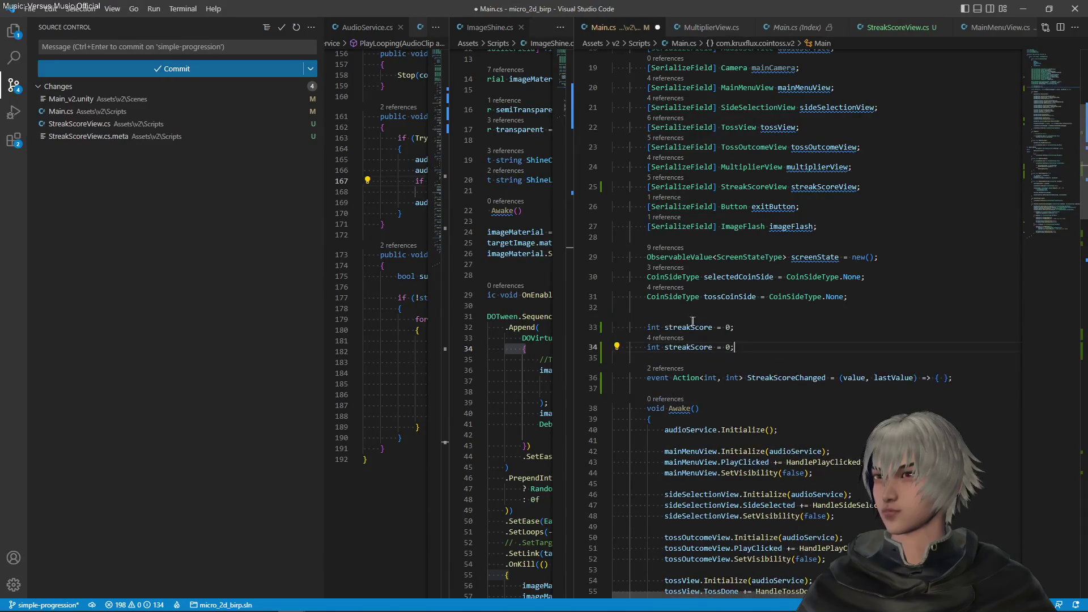
double_click(682, 327)
type("multiplier")
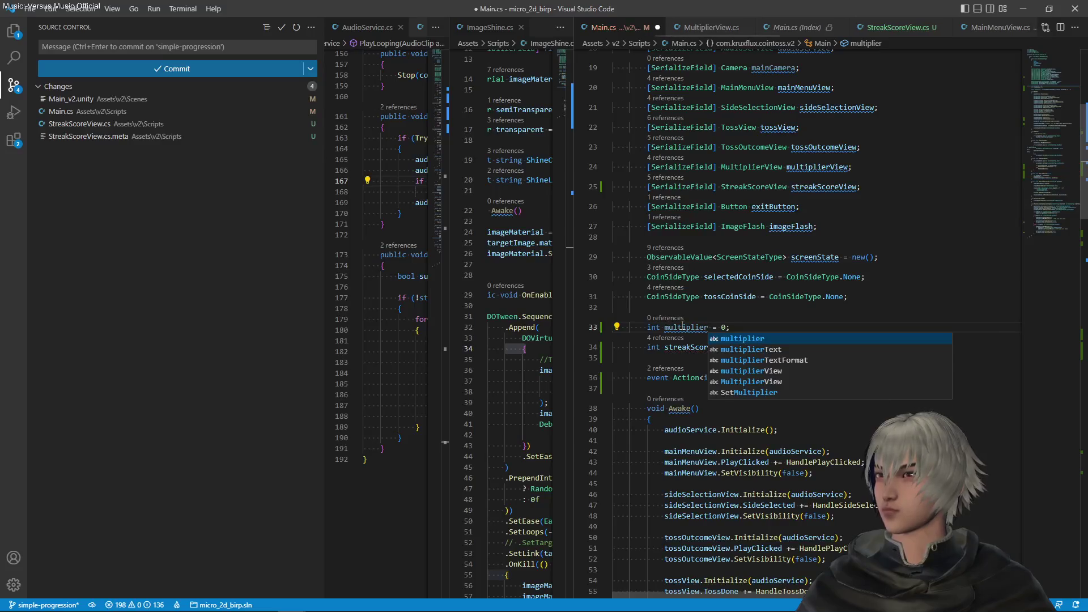
key("End")
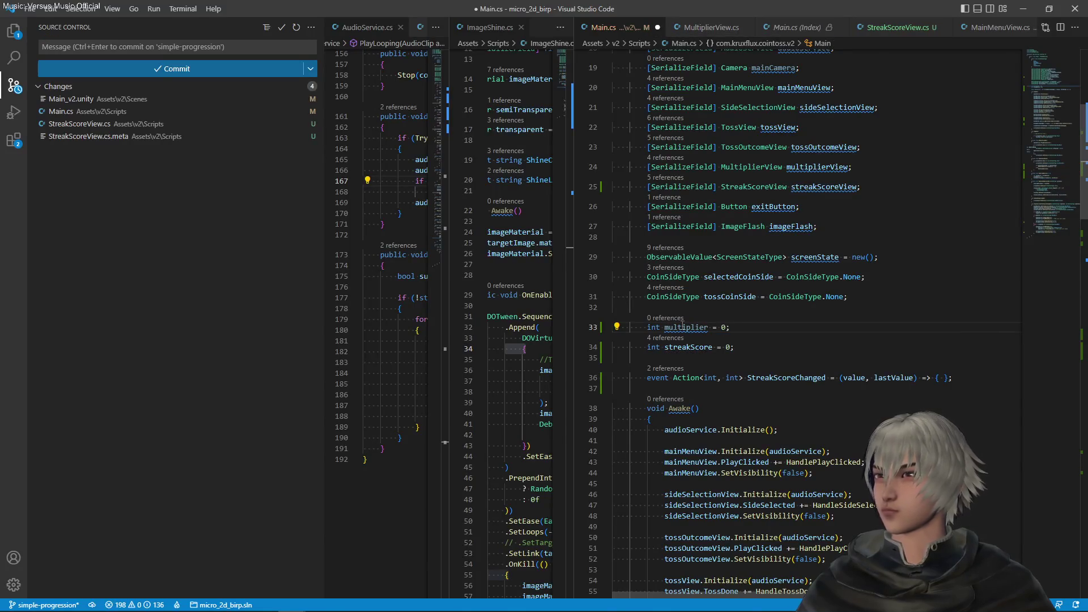
left_click(711, 349)
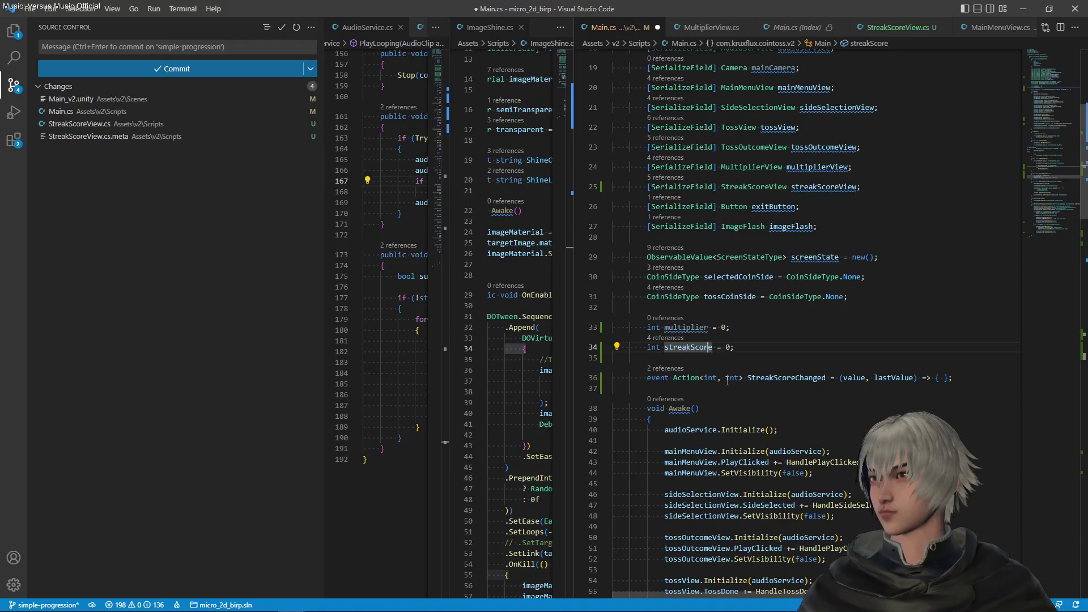
left_click(717, 328)
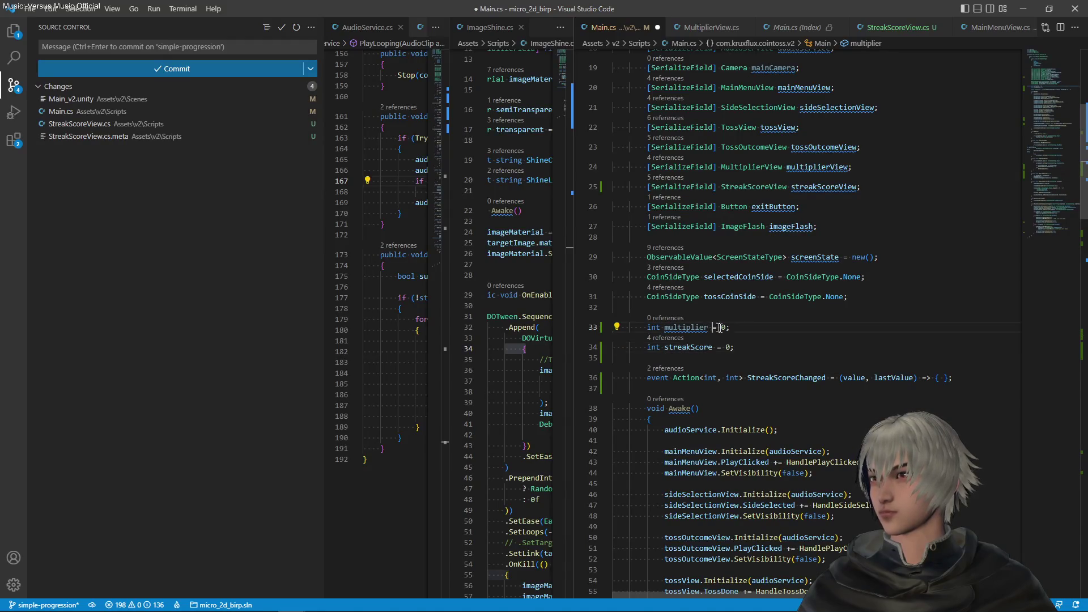
scroll(745, 354, "down", 3)
key("ctrl+s")
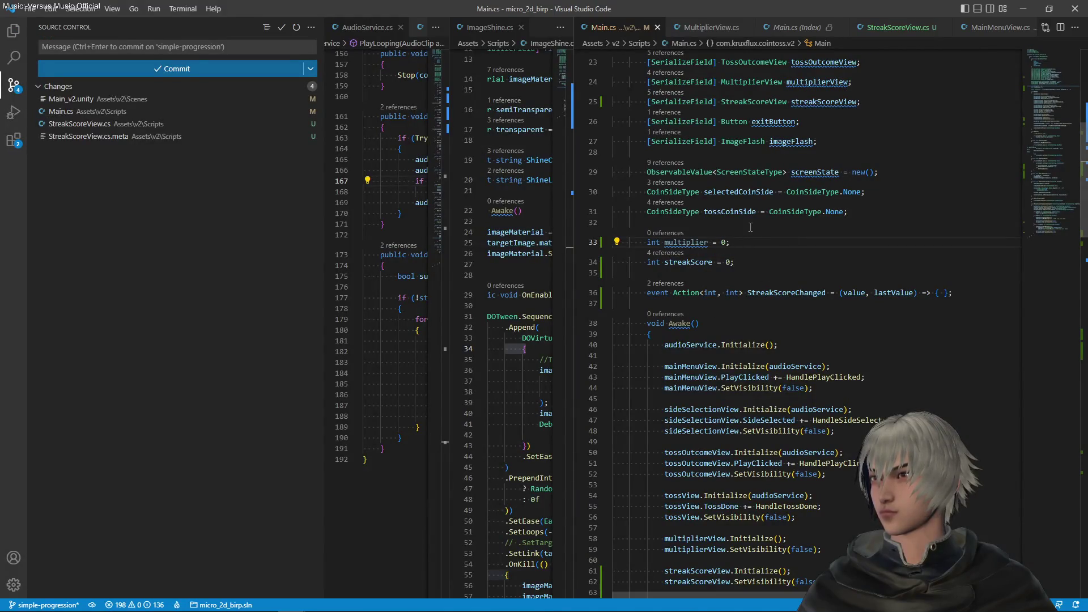
Step: Add a 'const int tossScore = 1' declaration above multiplier and save
key("shift+alt+Up")
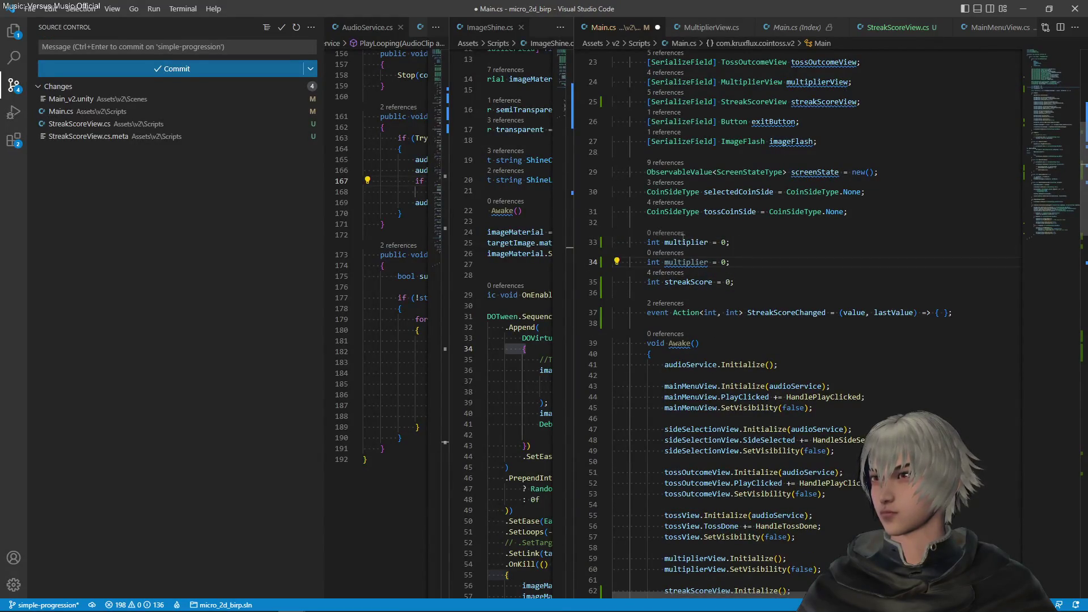
type("tos")
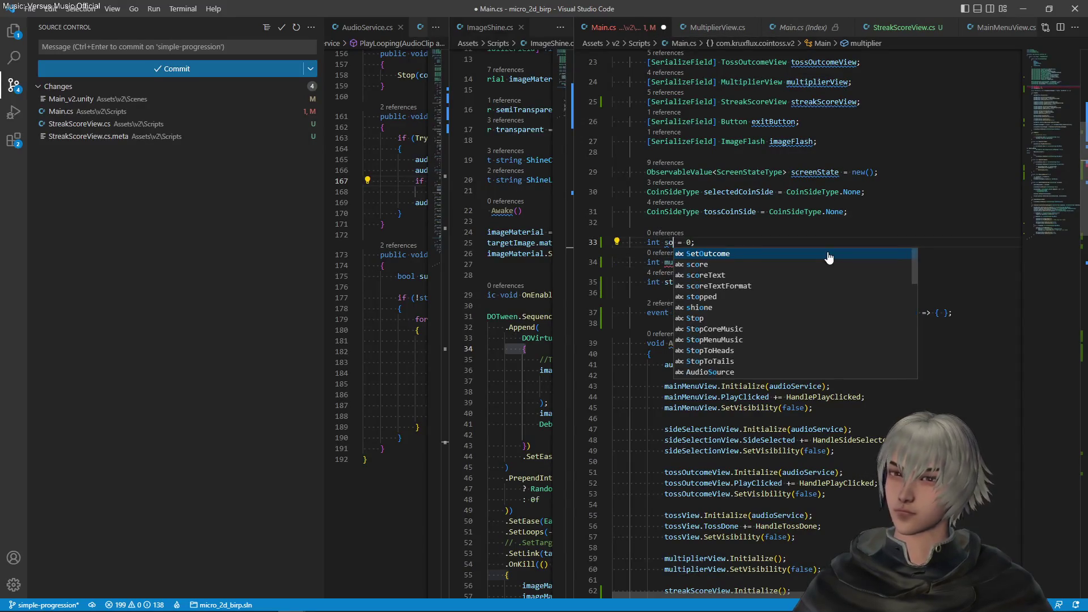
type("sScore")
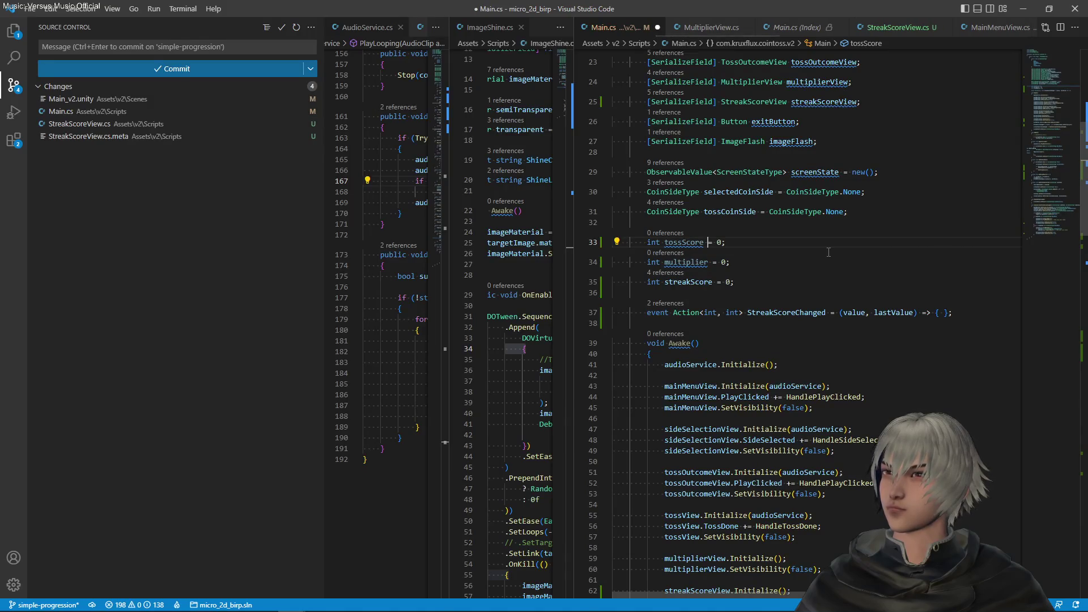
key("Home")
type("c")
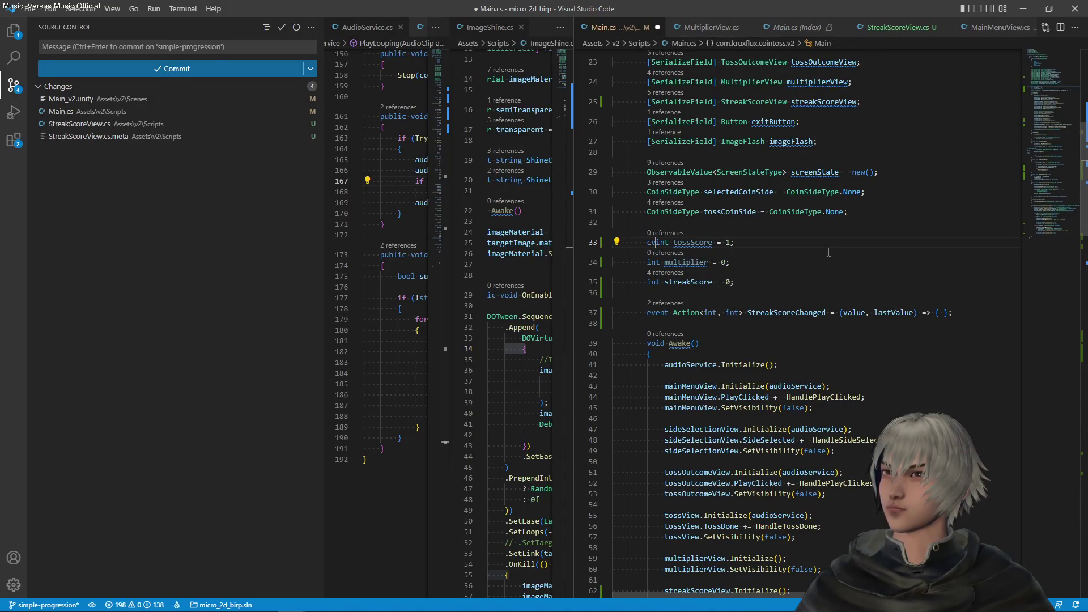
type("onst")
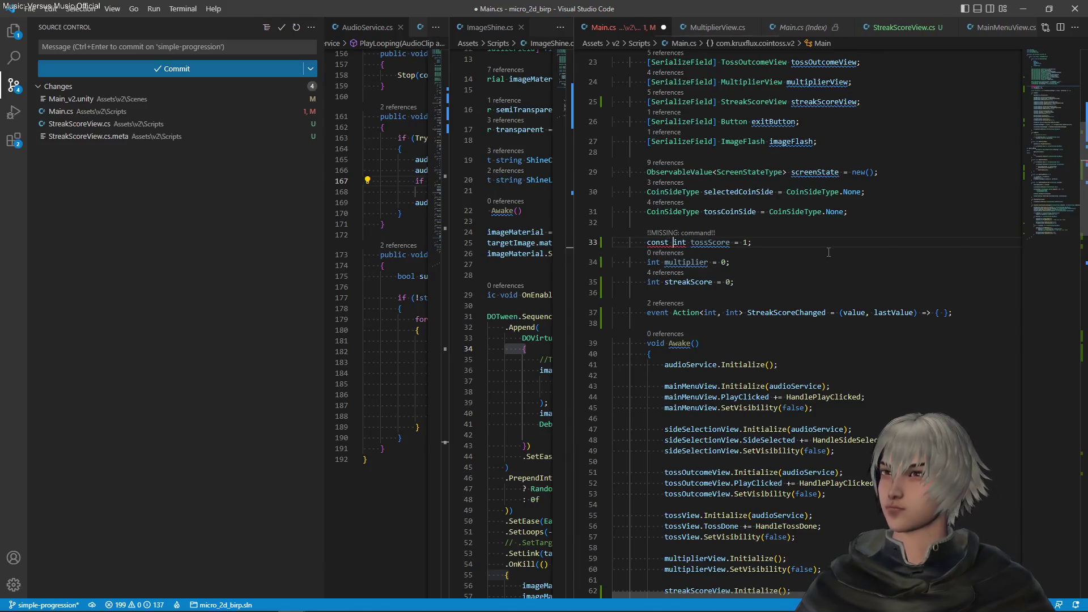
key("End")
key("ctrl+s")
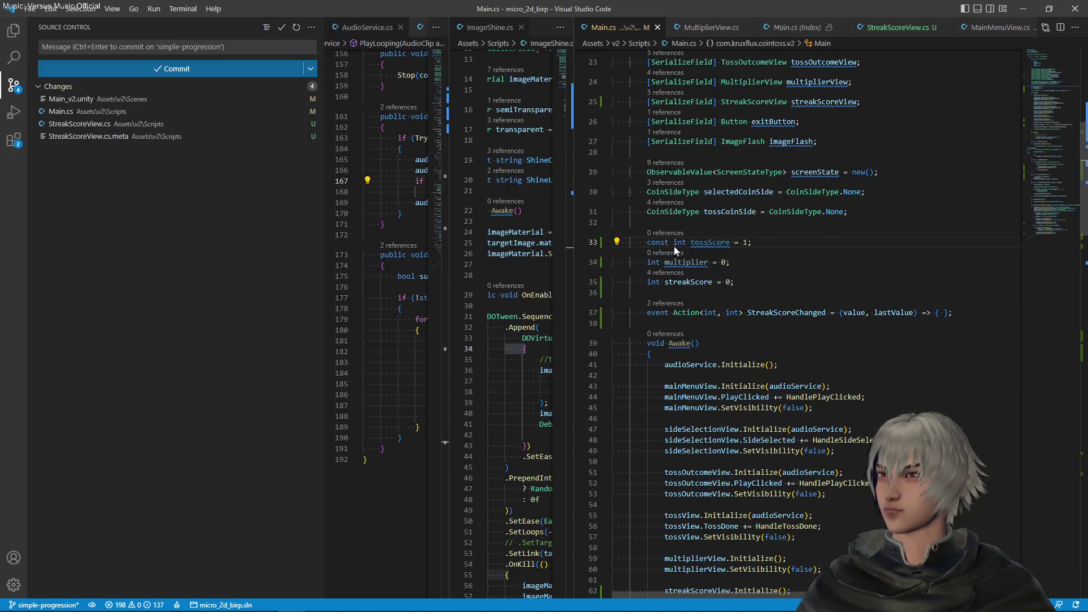
double_click(710, 242)
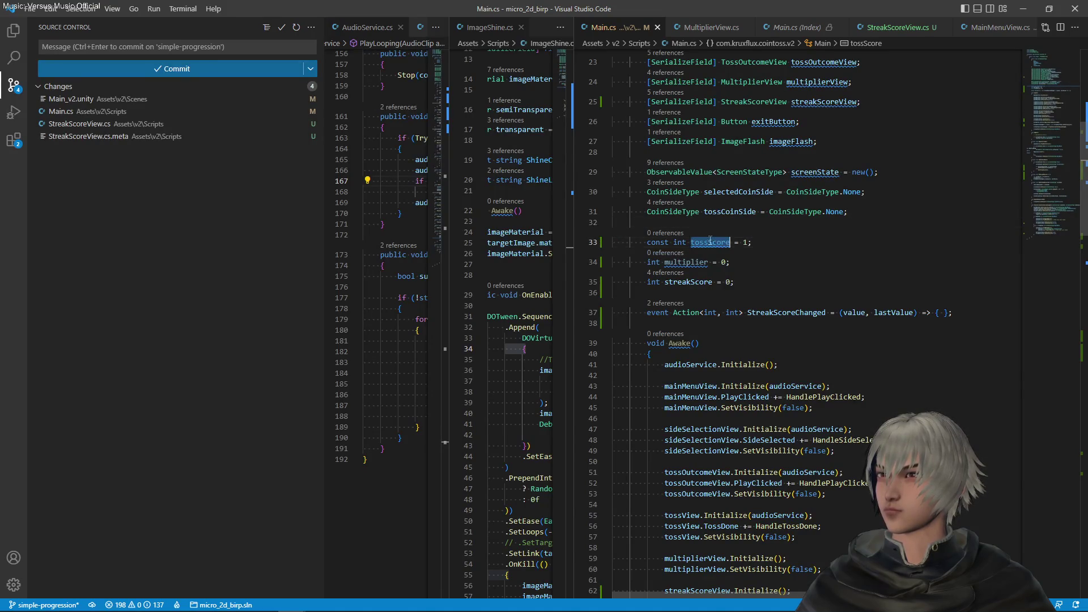
double_click(686, 262)
key("ctrl+c")
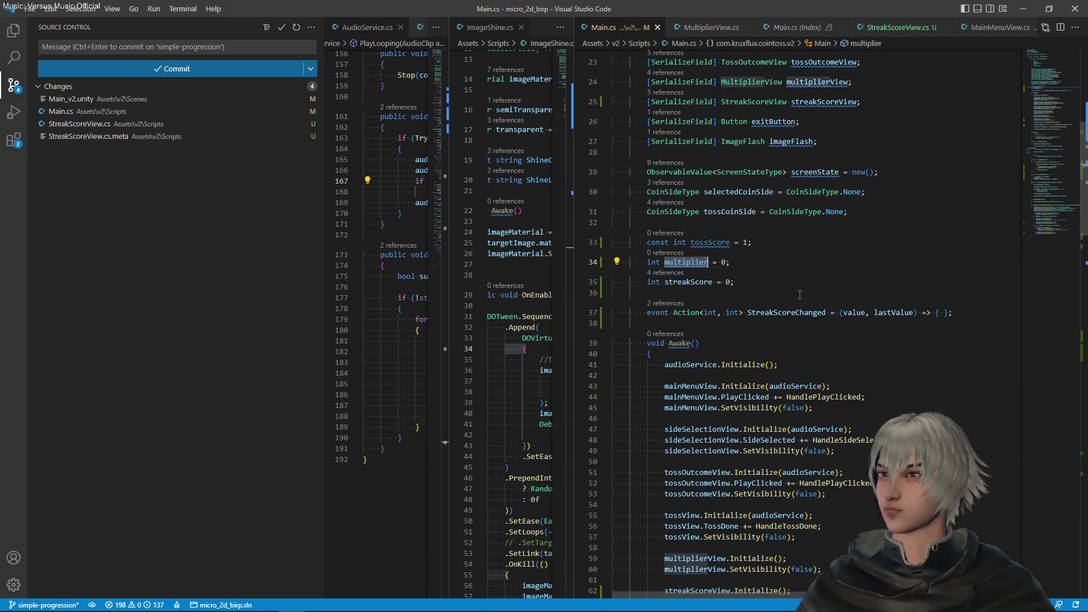
scroll(737, 284, "down", 3)
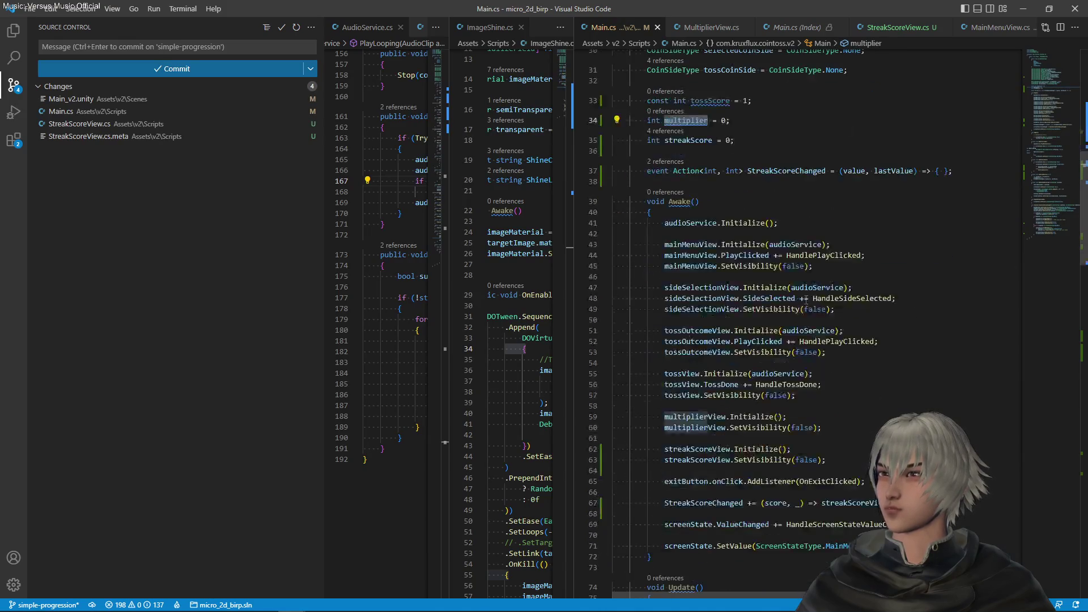
Step: Duplicate the StreakScoreChanged event declaration as a new MultiplierChanged event and save
left_click(830, 172)
key("shift+alt+Down")
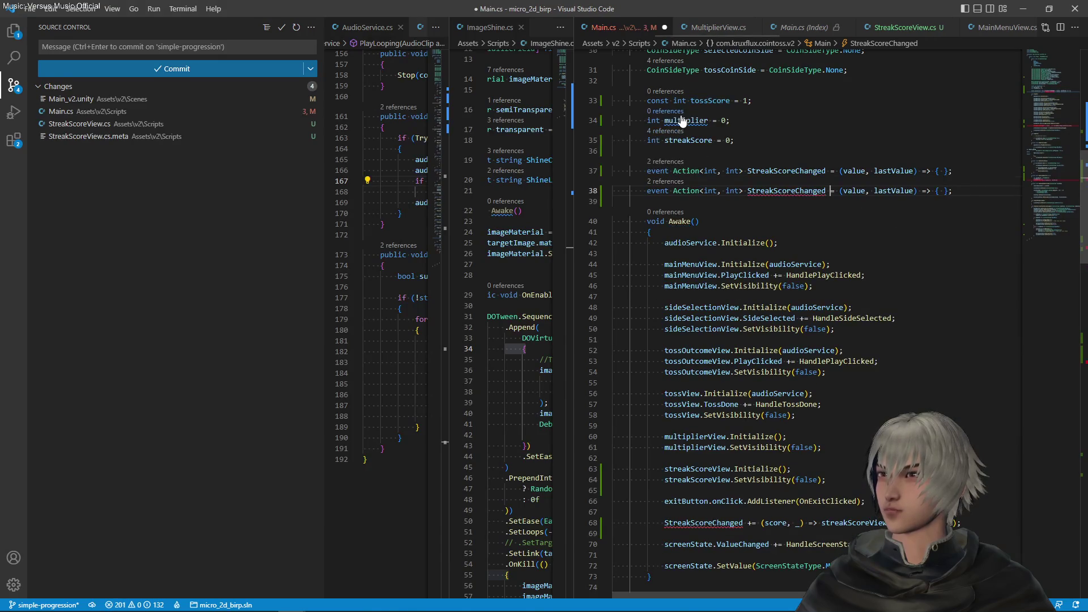
left_click(682, 121)
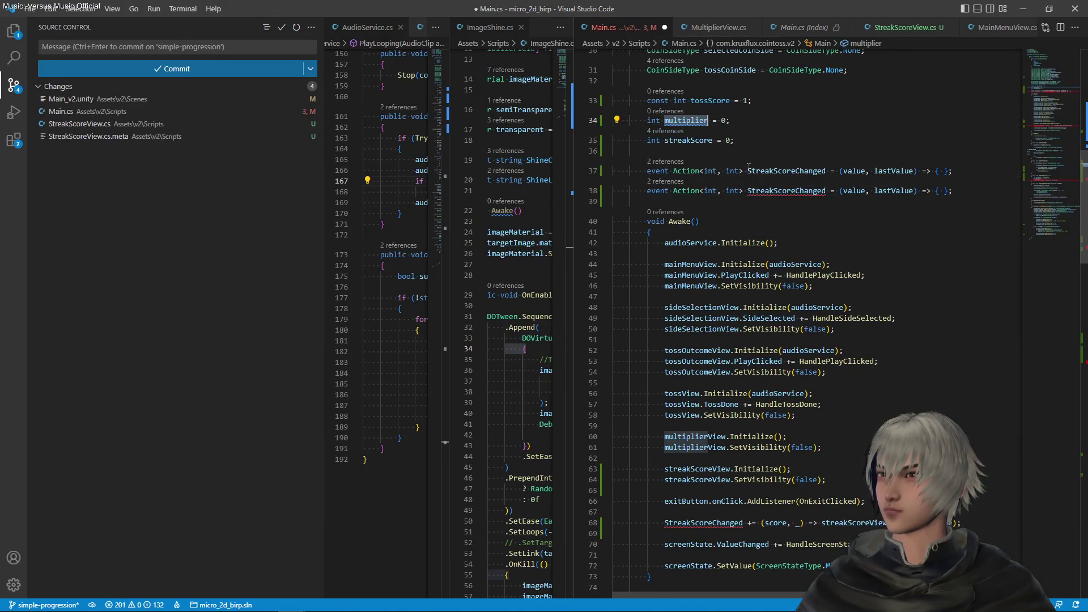
left_click_drag(748, 171, 800, 171)
key("ctrl+v")
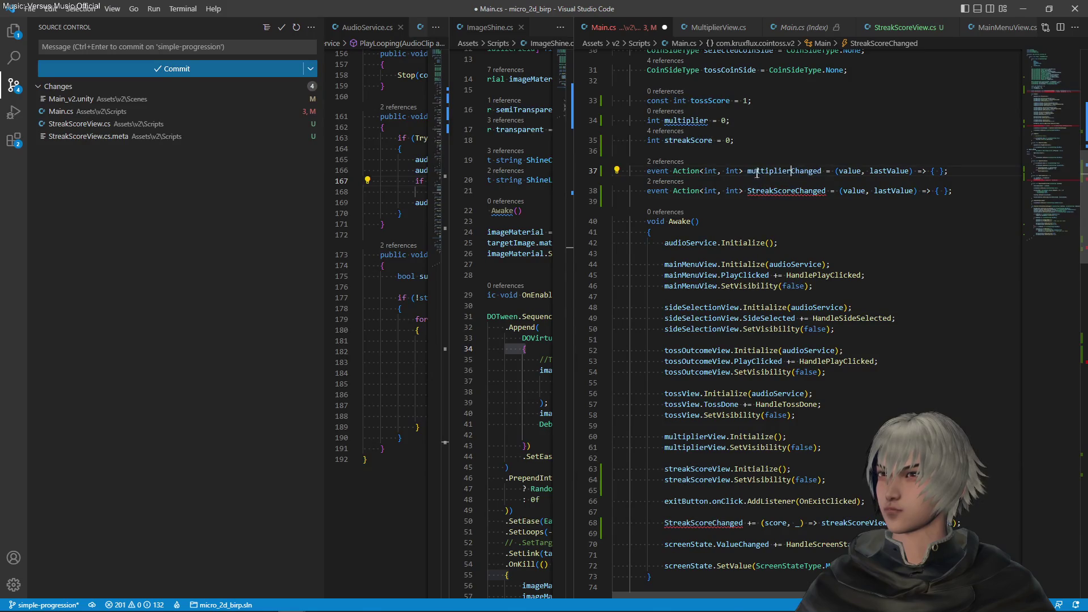
left_click(747, 170)
key("shift+Right")
type("M")
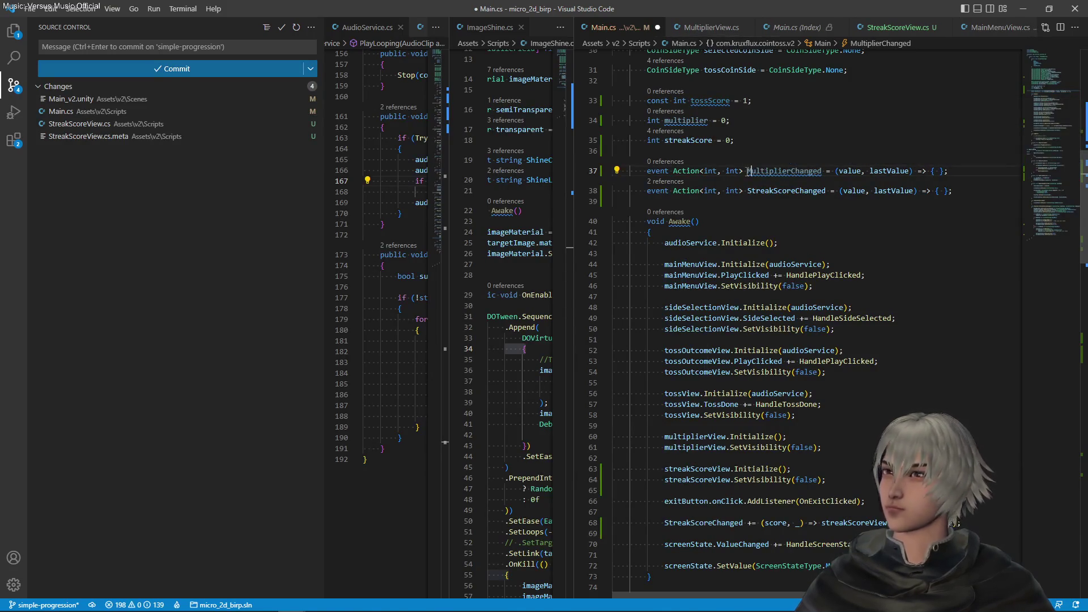
key("ctrl+s")
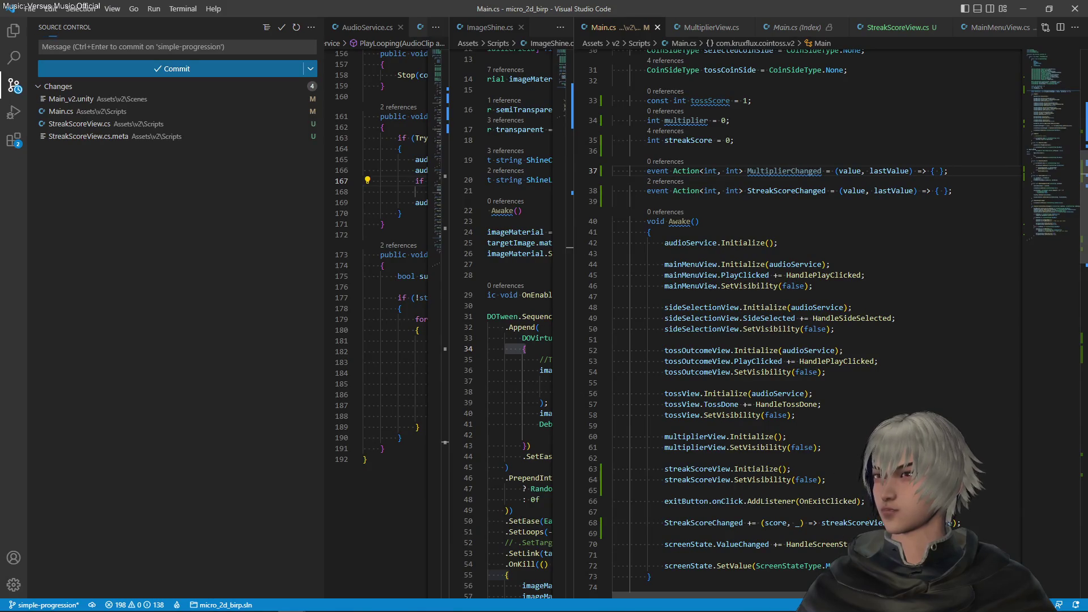
Step: Duplicate the Awake subscription and change line 68 to use MultiplierChanged and multiplierView
left_click(613, 512)
key("shift+alt+Down")
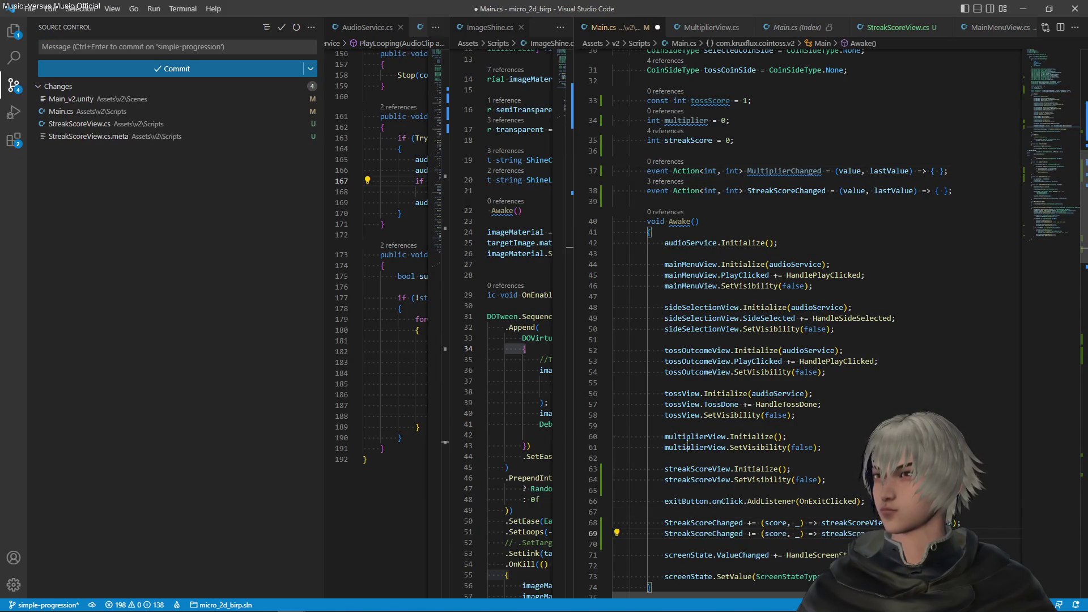
double_click(687, 448)
key("ctrl+c")
double_click(844, 522)
key("ctrl+v")
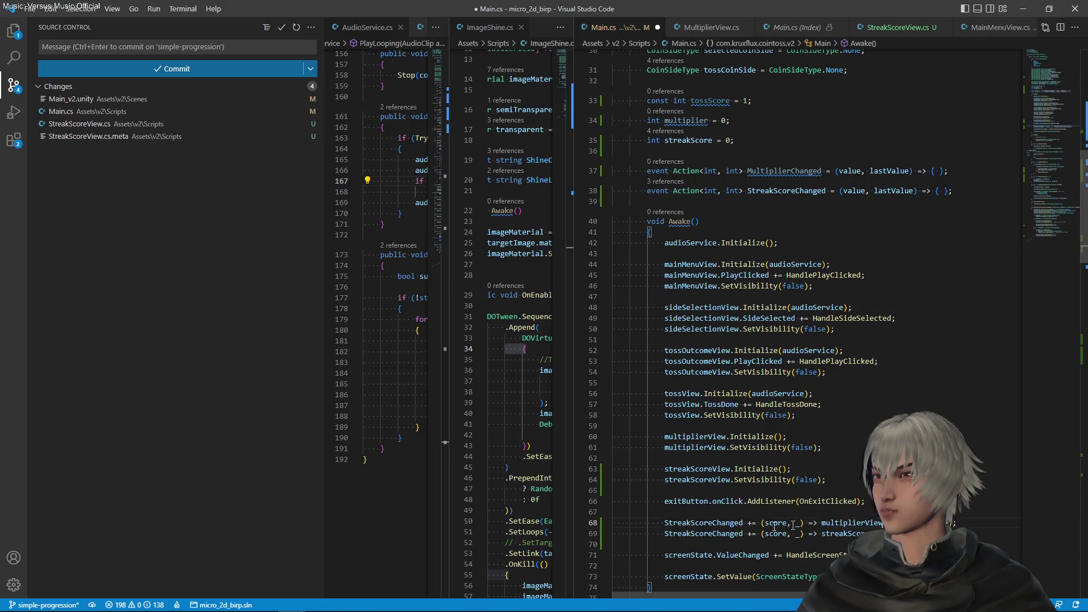
double_click(784, 171)
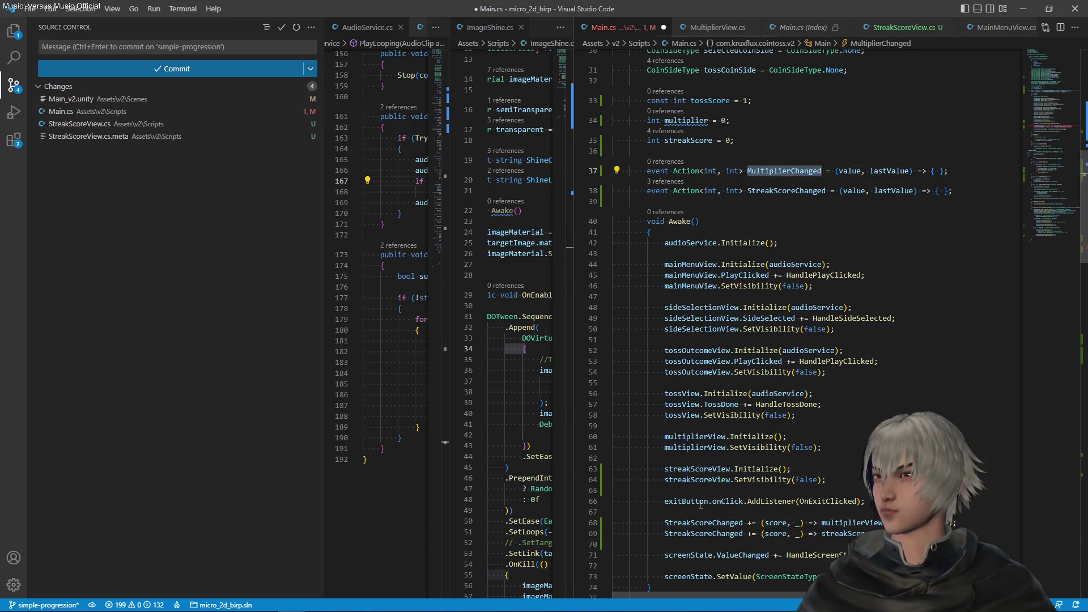
key("ctrl+c")
double_click(699, 522)
key("ctrl+v")
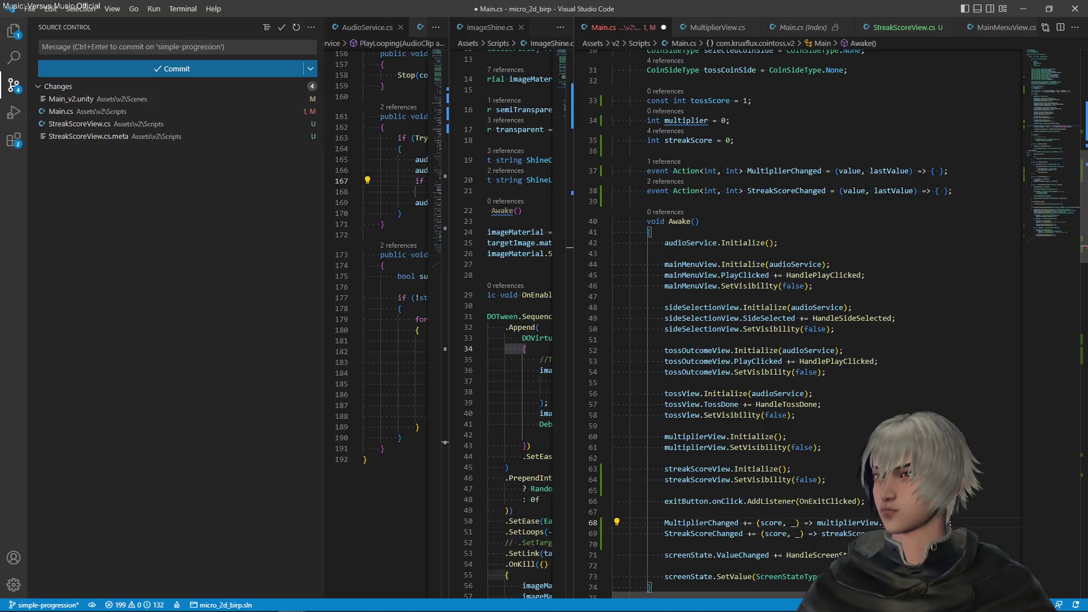
key("ctrl+s")
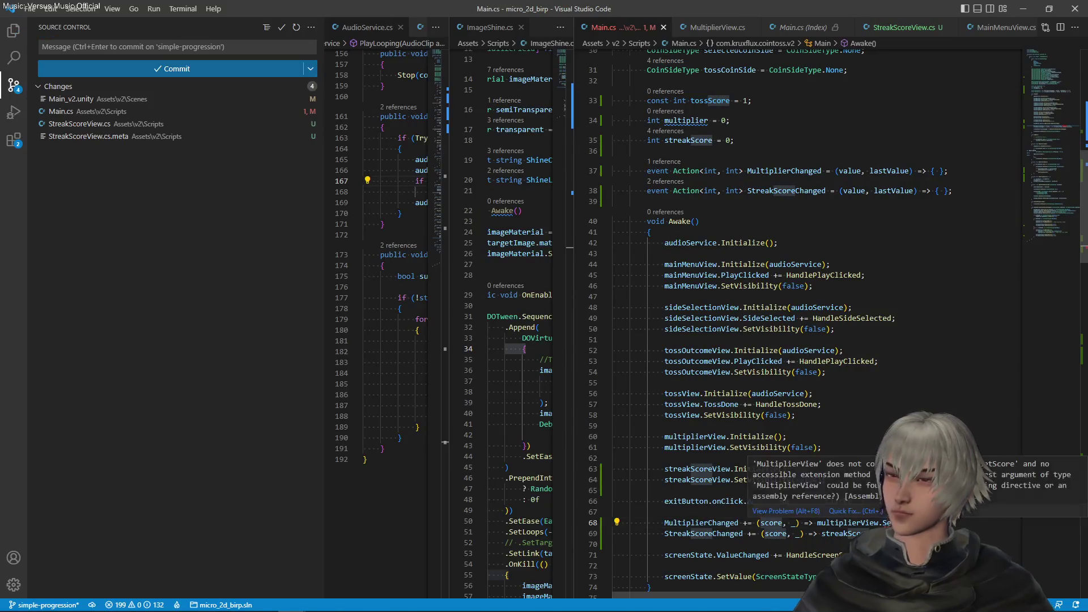
Step: Complete the line-68 handler call to SetMultiplier from autocomplete and save Main.cs
type("Set")
key("Tab")
key("ctrl+s")
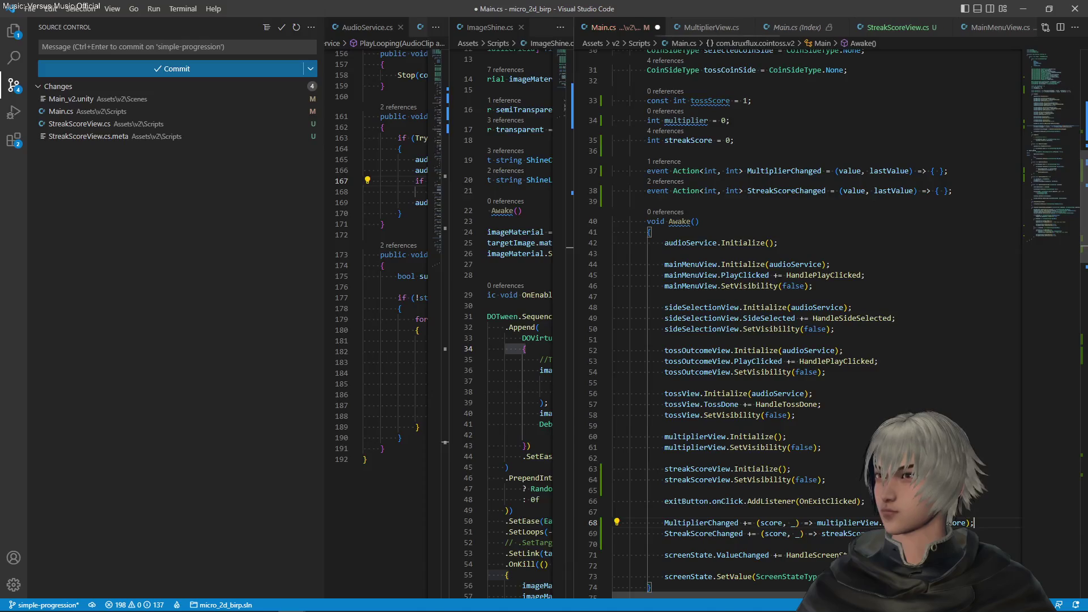
scroll(827, 317, "down", 1)
scroll(827, 317, "down", 1)
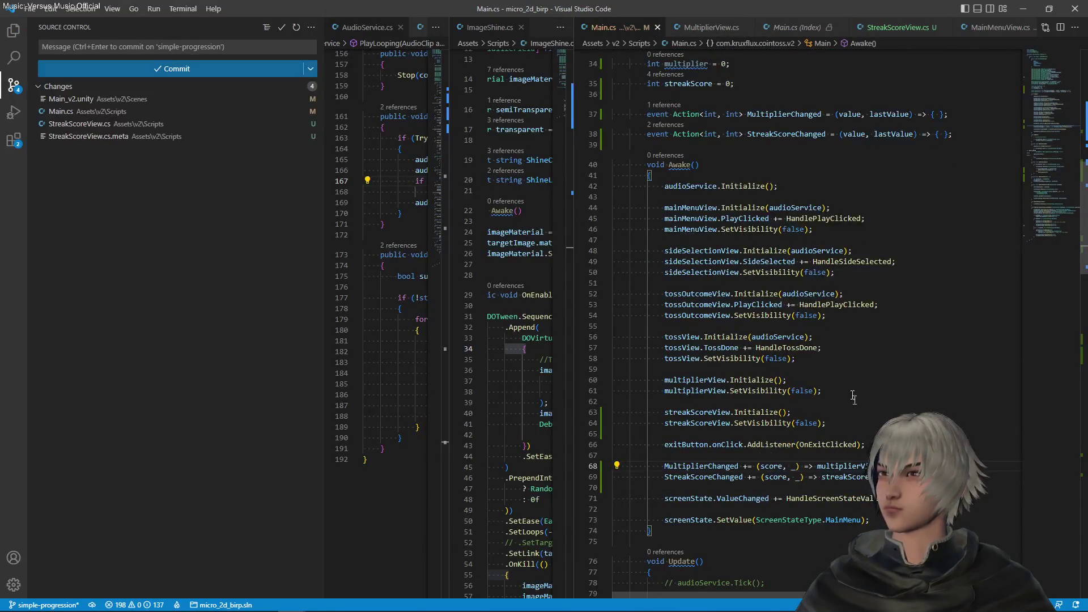
Step: Copy the SetStreakScore method and paste a duplicate directly below it
scroll(769, 272, "down", 20)
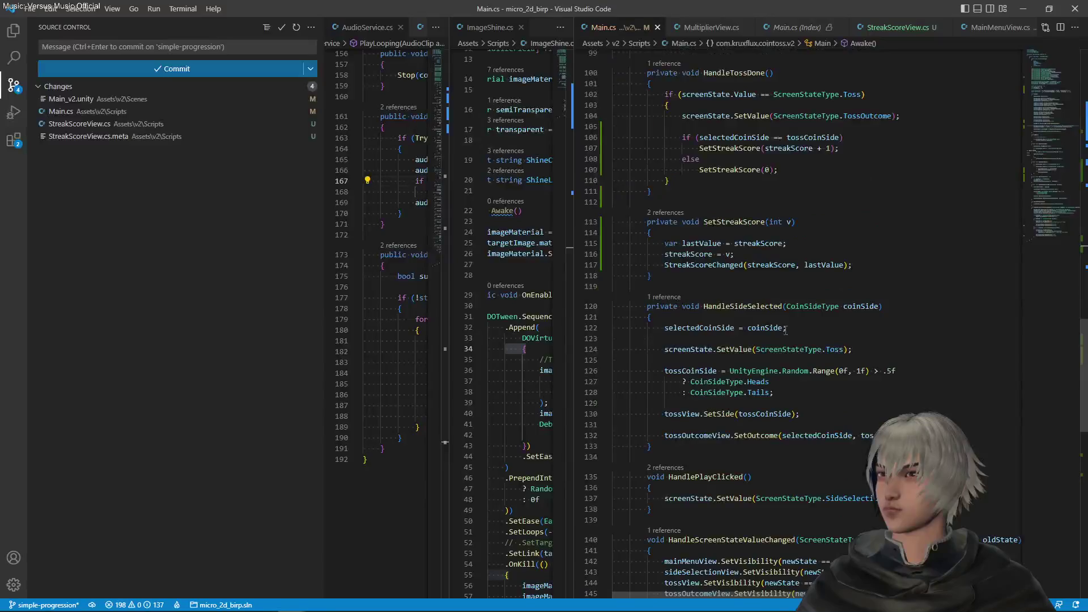
scroll(785, 330, "up", 3)
left_click_drag(681, 305, 614, 250)
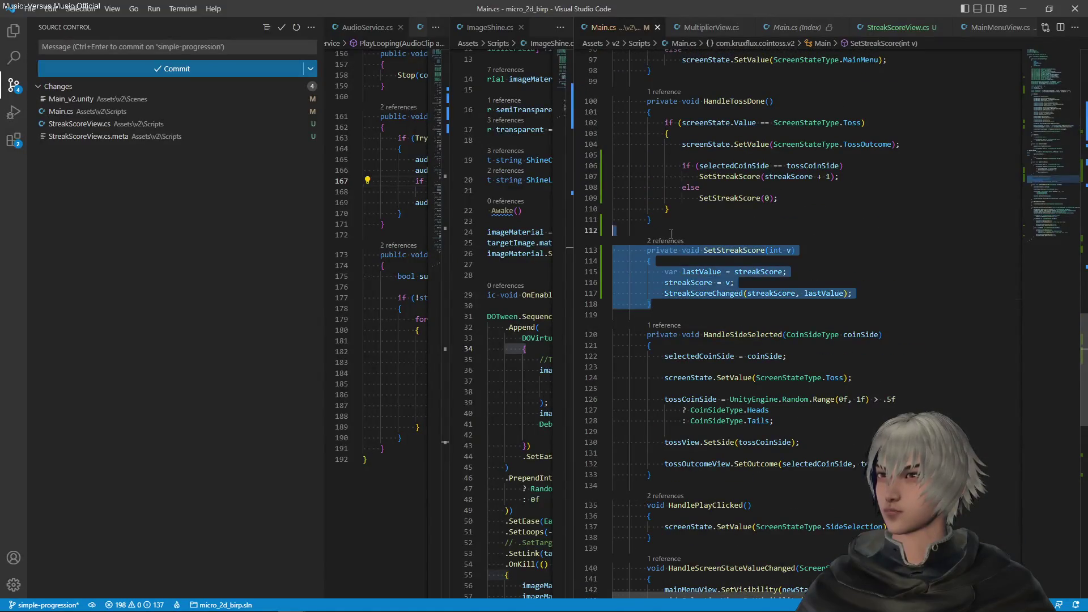
key("ctrl+c")
key("Right")
key("Return")
key("ctrl+v")
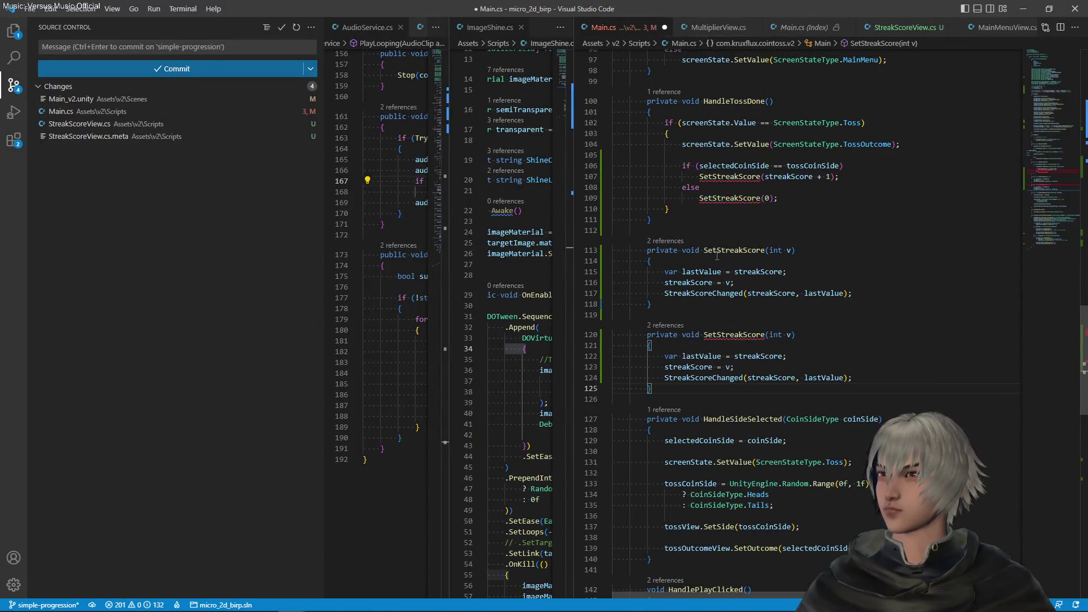
Step: Rename the first method copy to SetMultiplier
left_click_drag(716, 249, 761, 251)
left_click(766, 250)
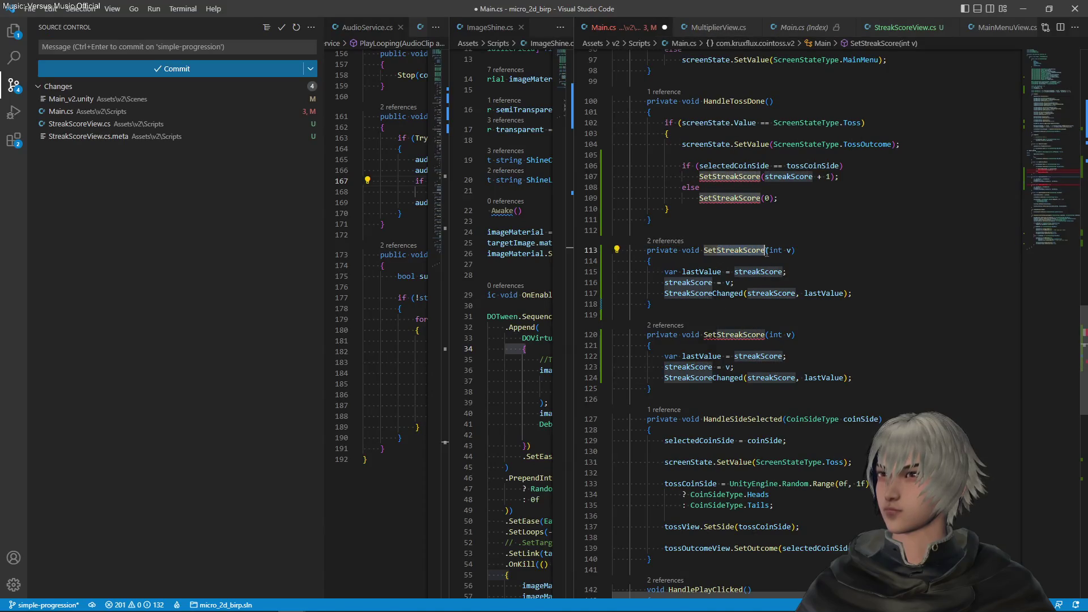
key("ctrl+BackSpace")
type("SetMultipl")
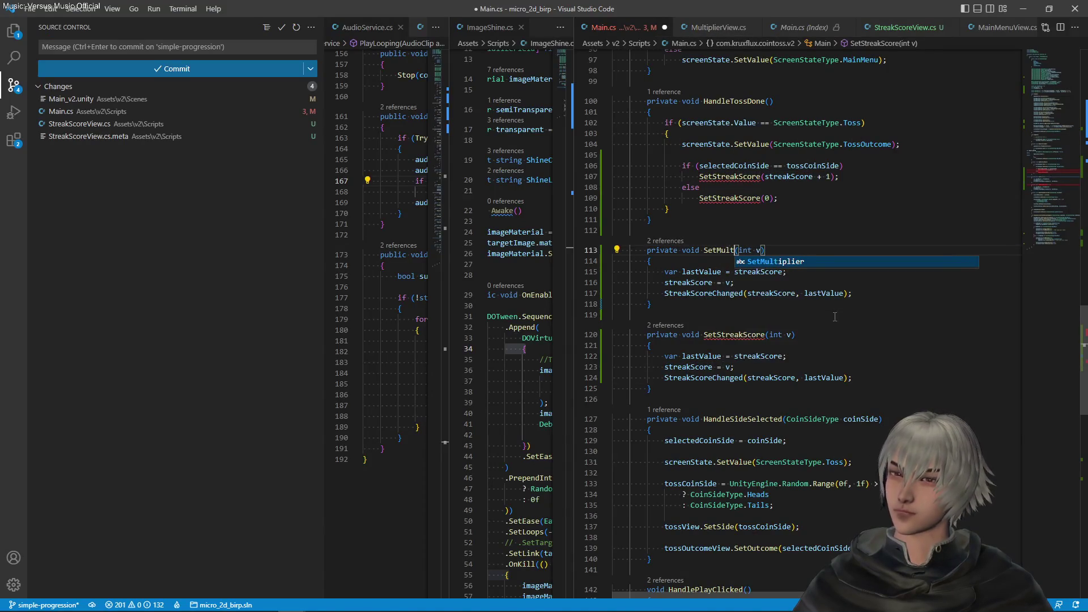
type("ier")
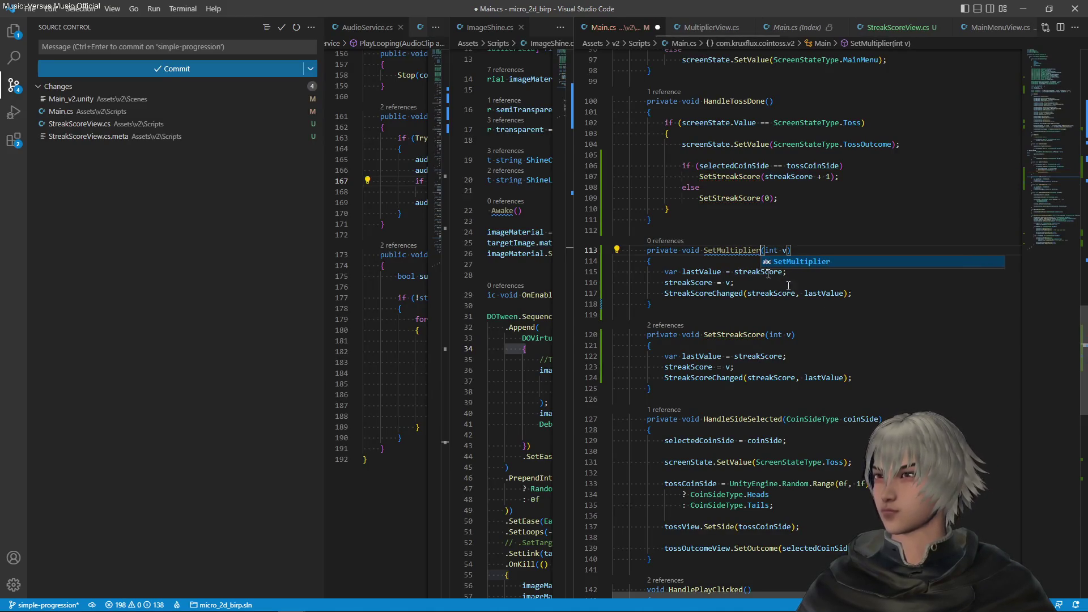
key("Escape")
Step: Replace streakScore with multiplier in SetMultiplier, fix the MultiplierChanged call, and save Main.cs
double_click(750, 272)
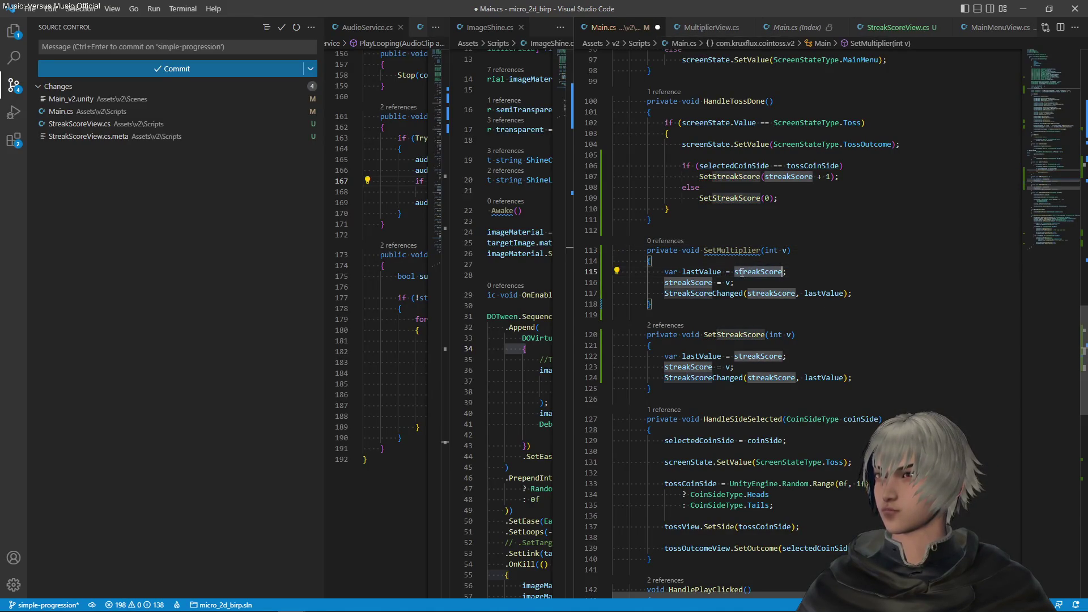
key("ctrl+f")
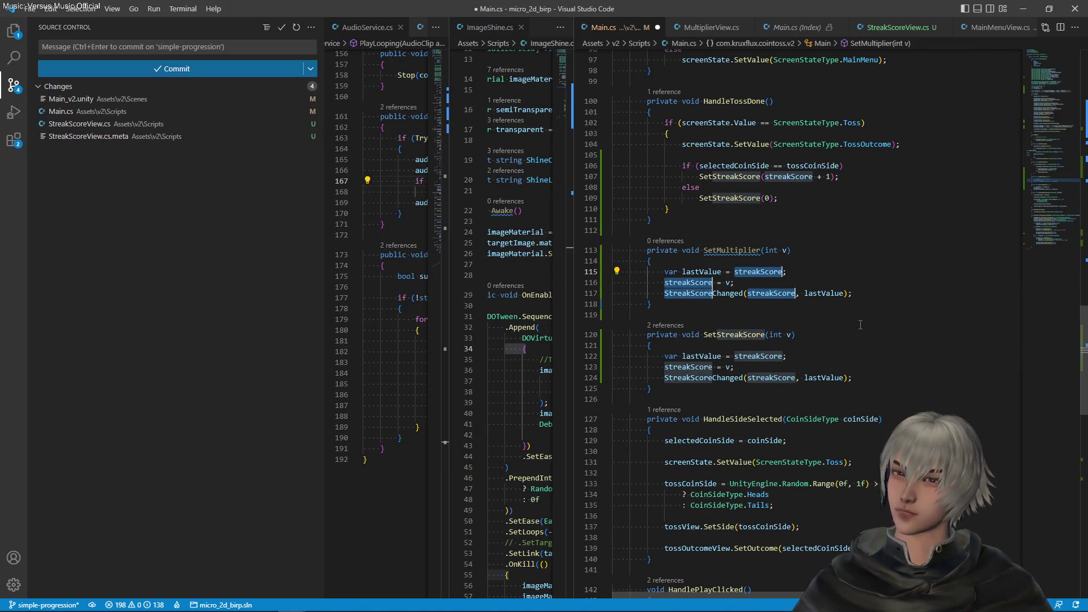
type("multiplier")
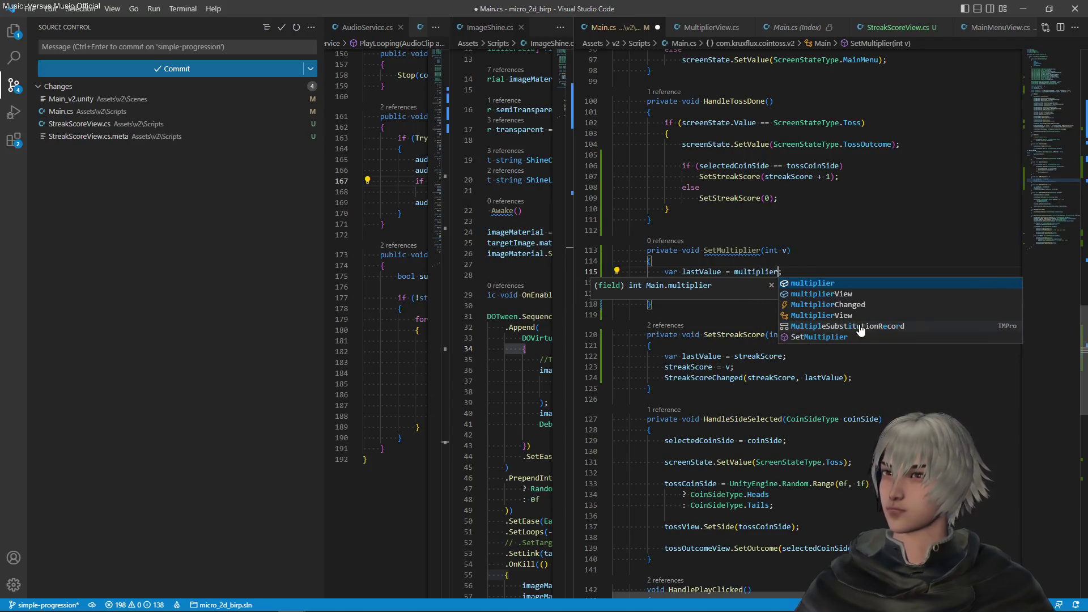
key("Escape")
key("Down")
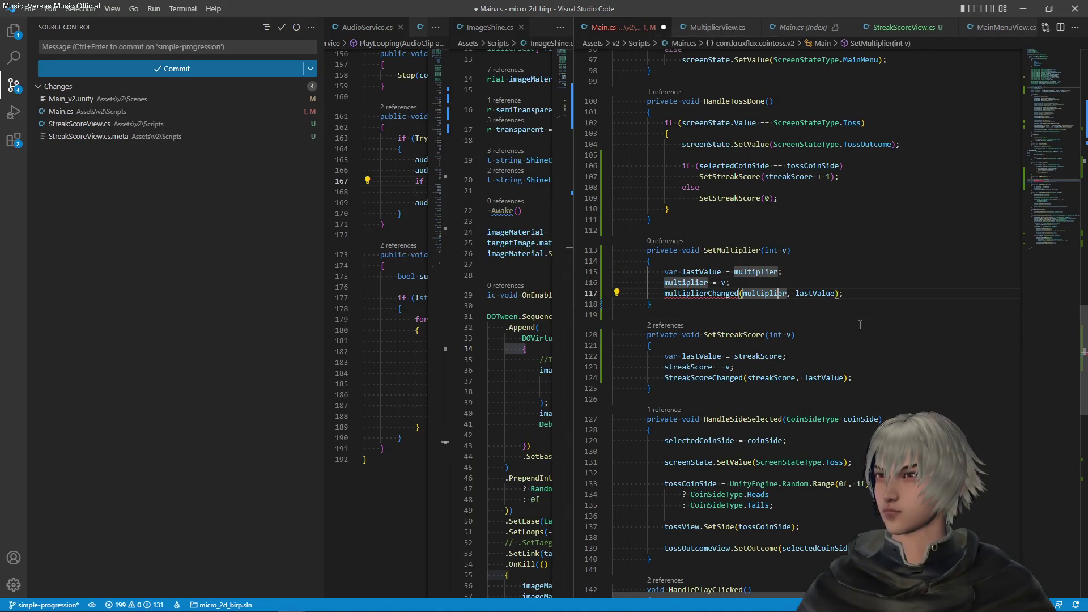
key("Home")
key("ctrl+f")
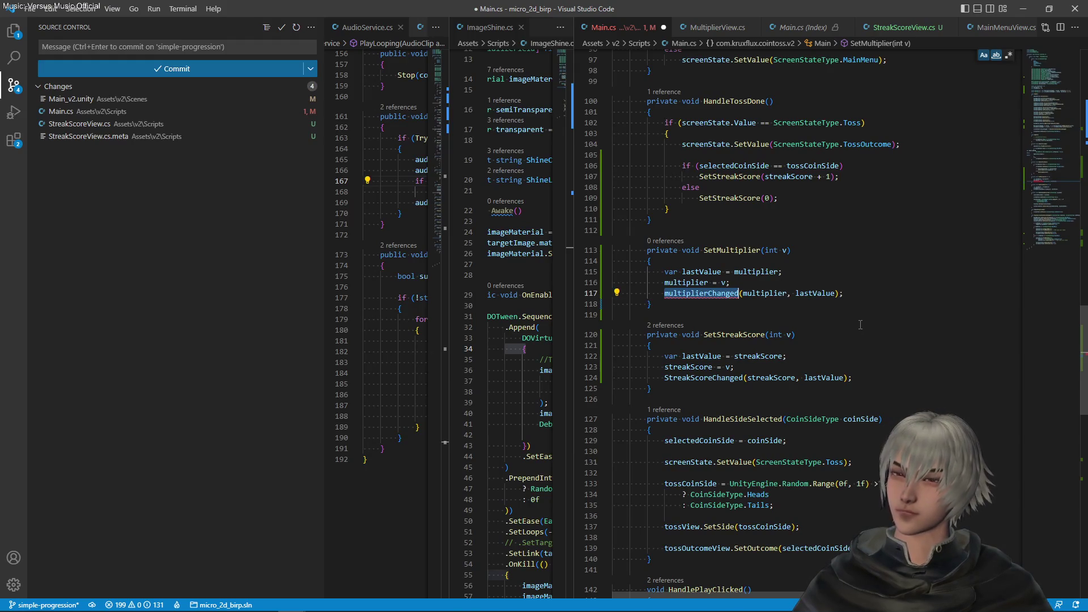
key("Escape")
key("End")
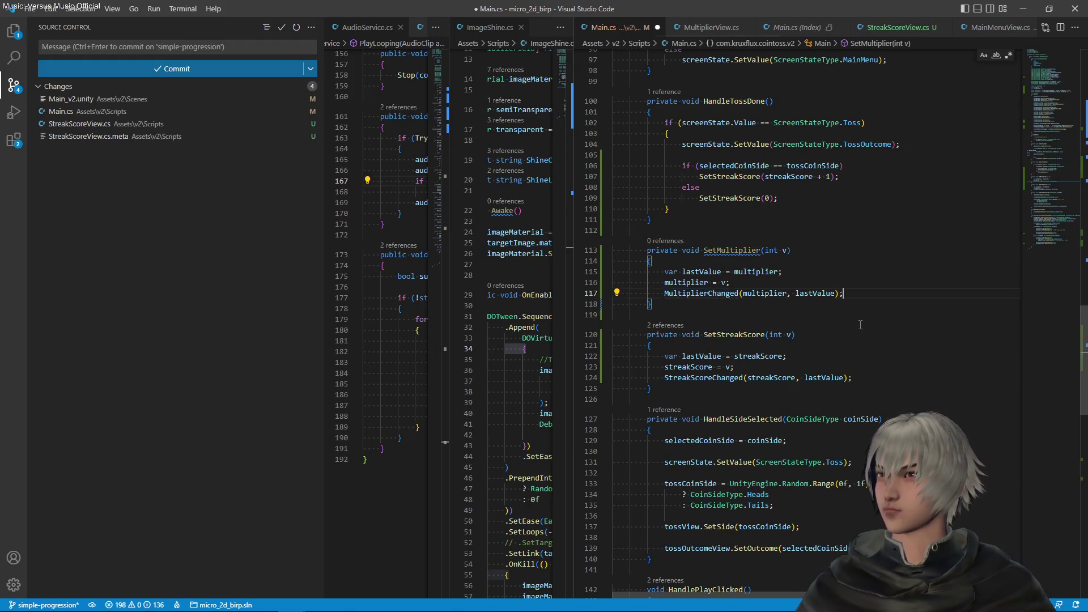
key("ctrl+s")
scroll(853, 320, "up", 2)
left_click(857, 222)
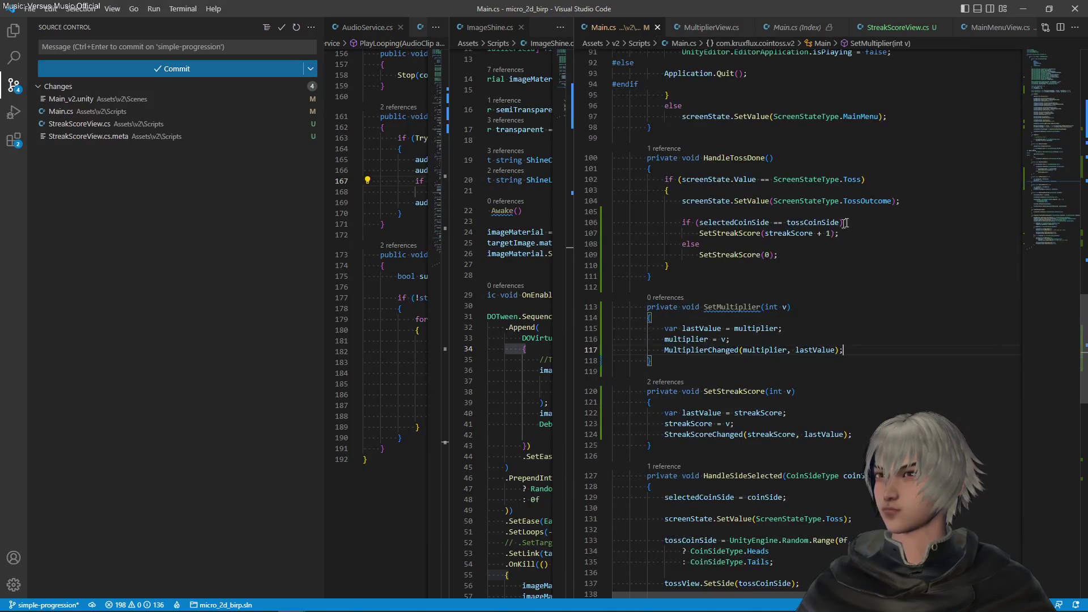
Step: Wrap the else branch's streak reset in HandleTossDone in braces and save
left_click_drag(857, 223, 860, 230)
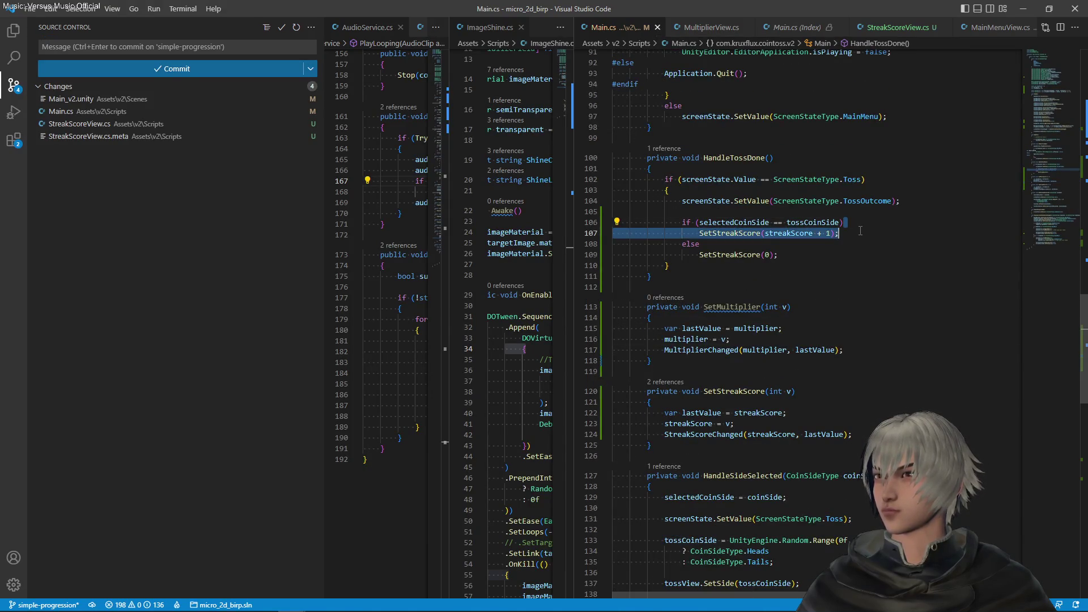
type("{")
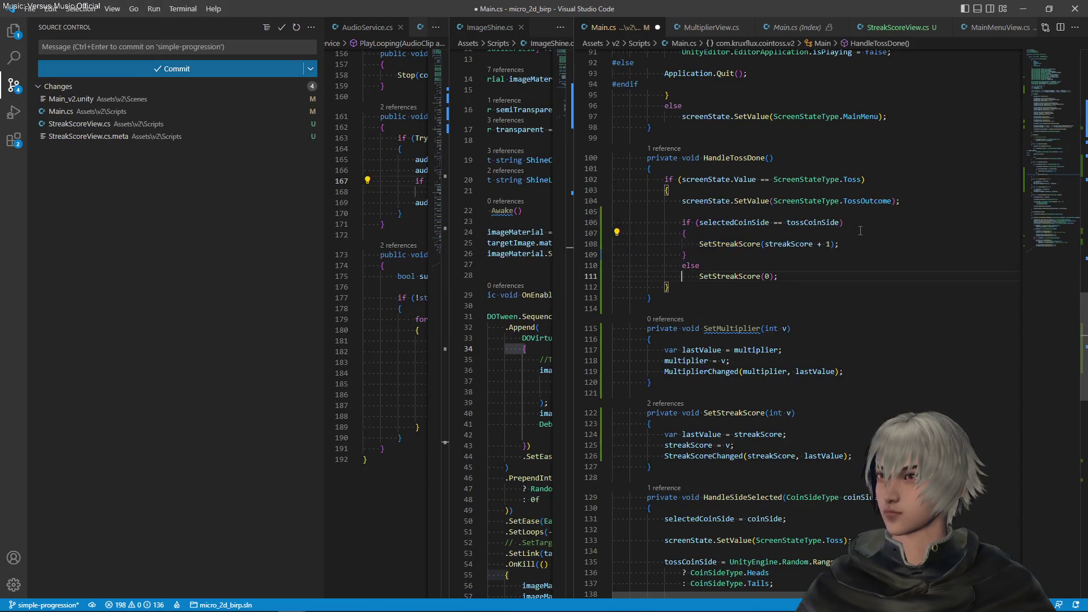
key("shift+Down")
key("shift+End")
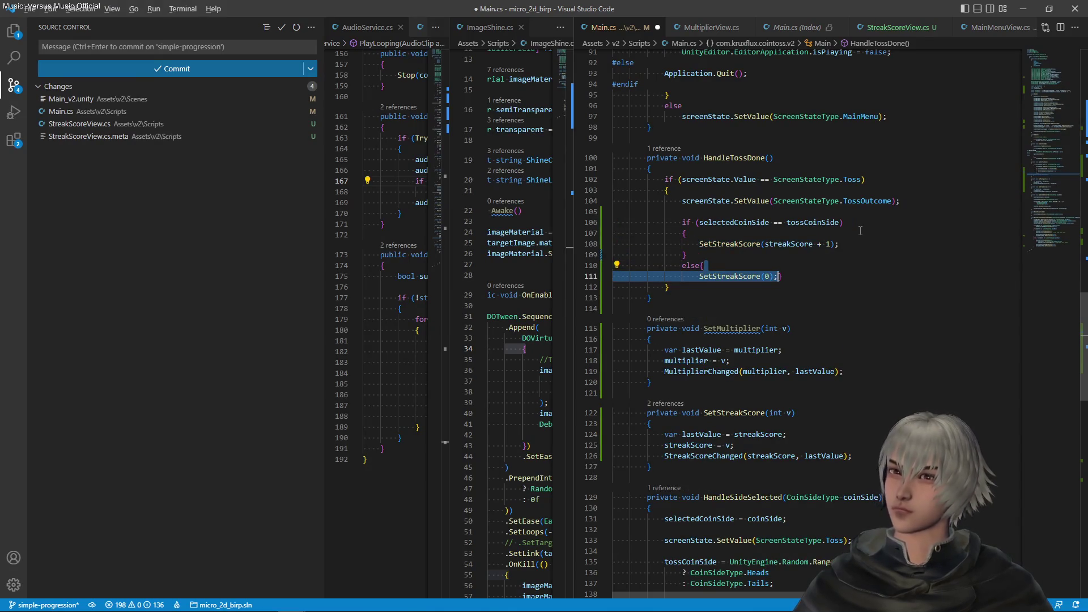
key("ctrl+s")
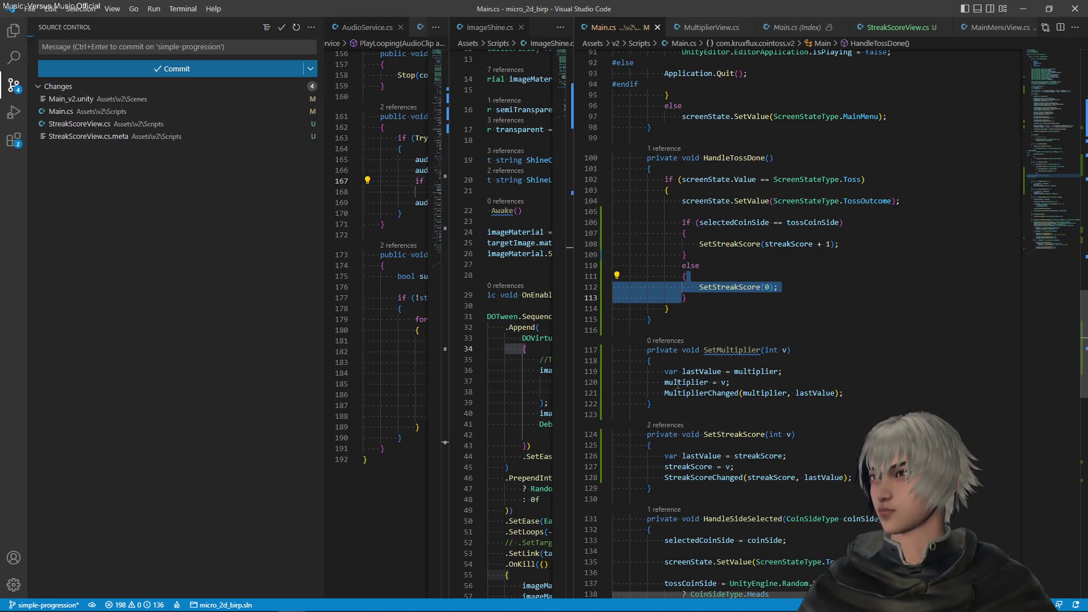
Step: Add a SetMultiplier(multiplier + 1) line in the win branch and save
left_click(722, 356)
left_click(850, 243)
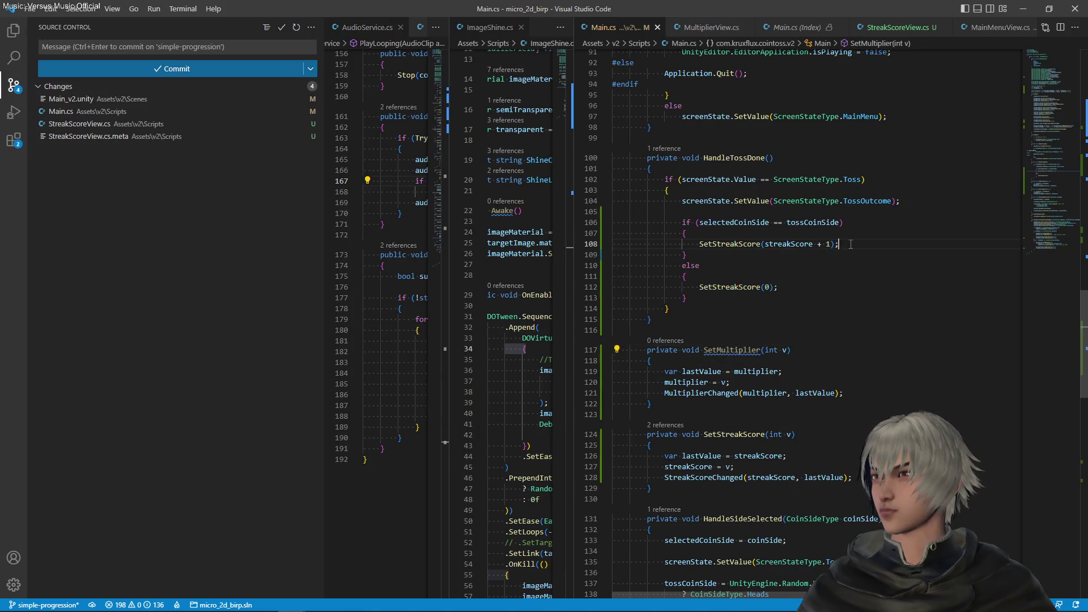
key("shift+alt+Down")
double_click(740, 360)
key("ctrl+c")
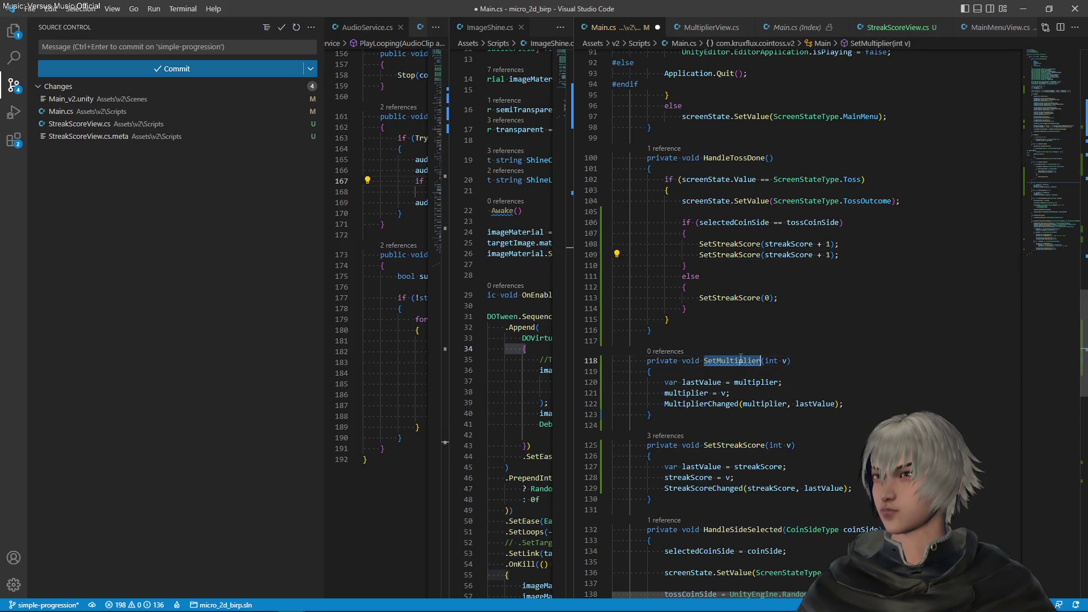
double_click(722, 244)
key("ctrl+v")
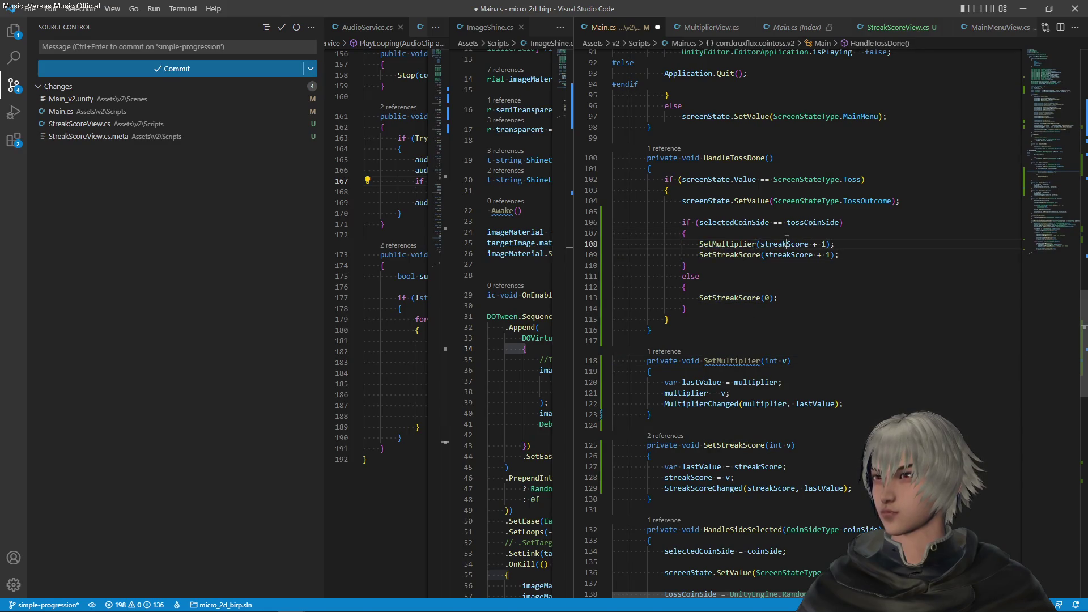
double_click(787, 244)
type("multi")
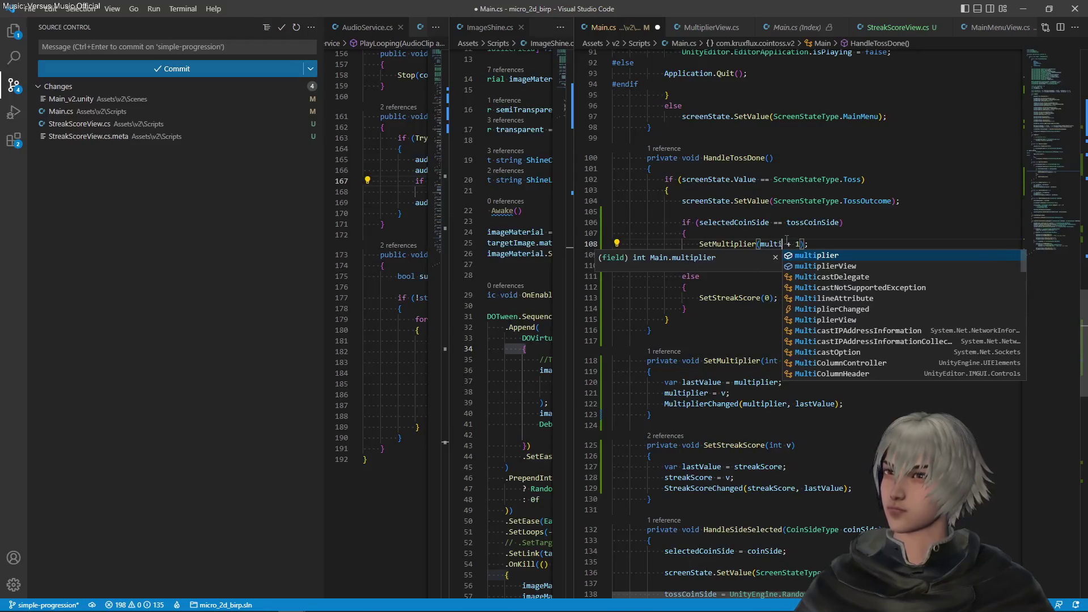
key("Tab")
key("ctrl+s")
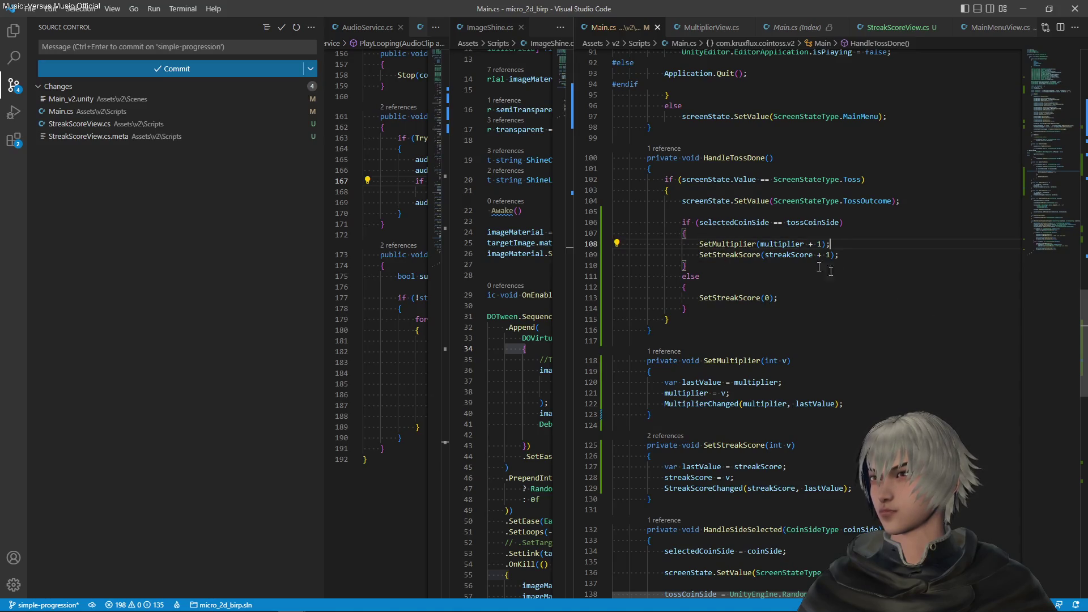
Step: Change the win's streak update to streakScore + (tossScore * multiplier) and save
double_click(775, 255)
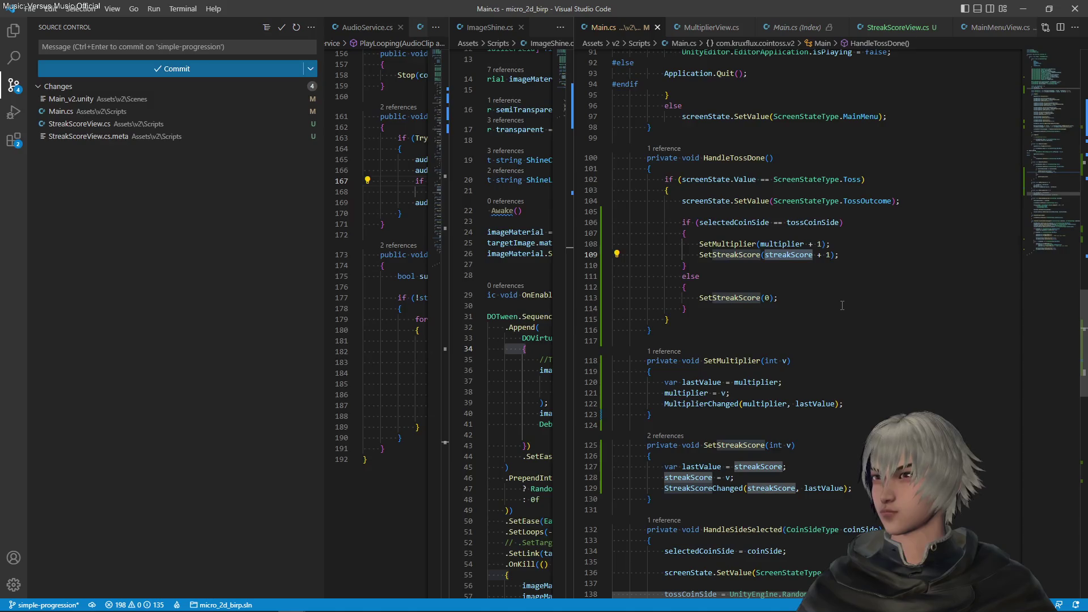
key("Right")
key("Right")
key("Right")
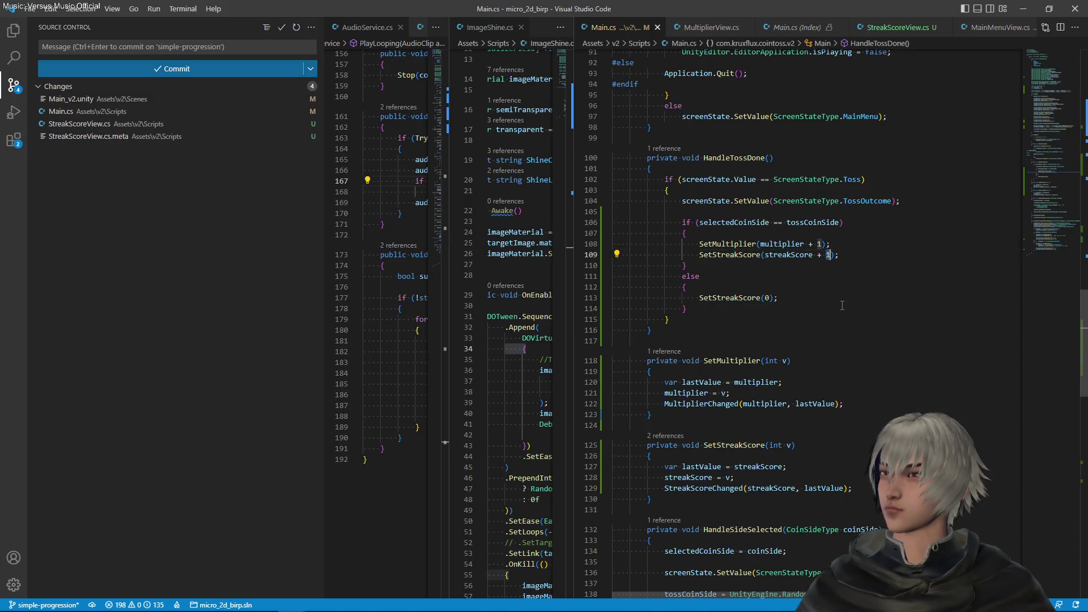
type("(t")
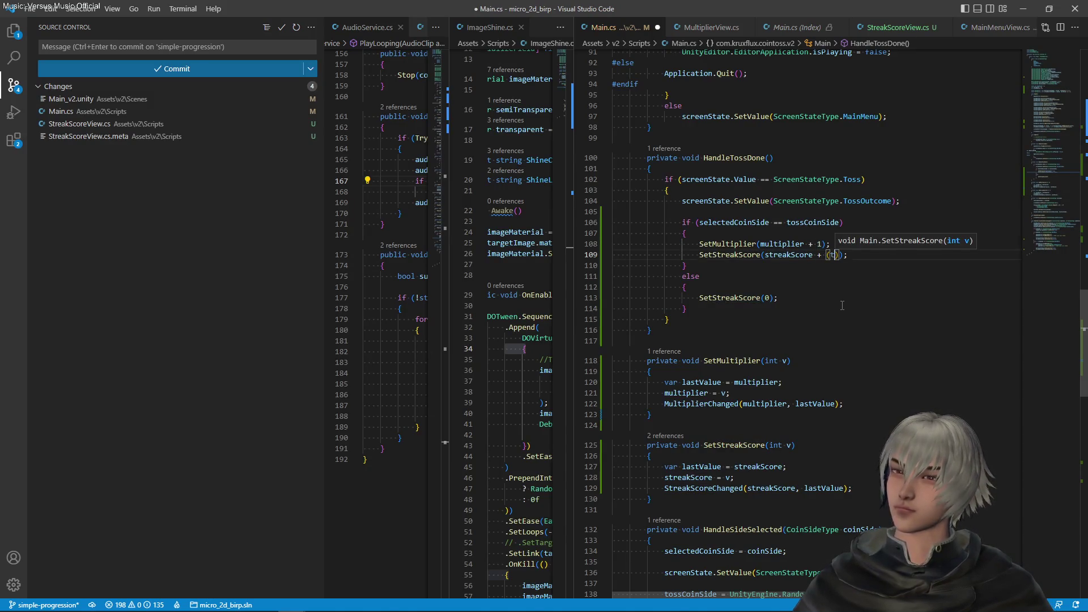
type("oss")
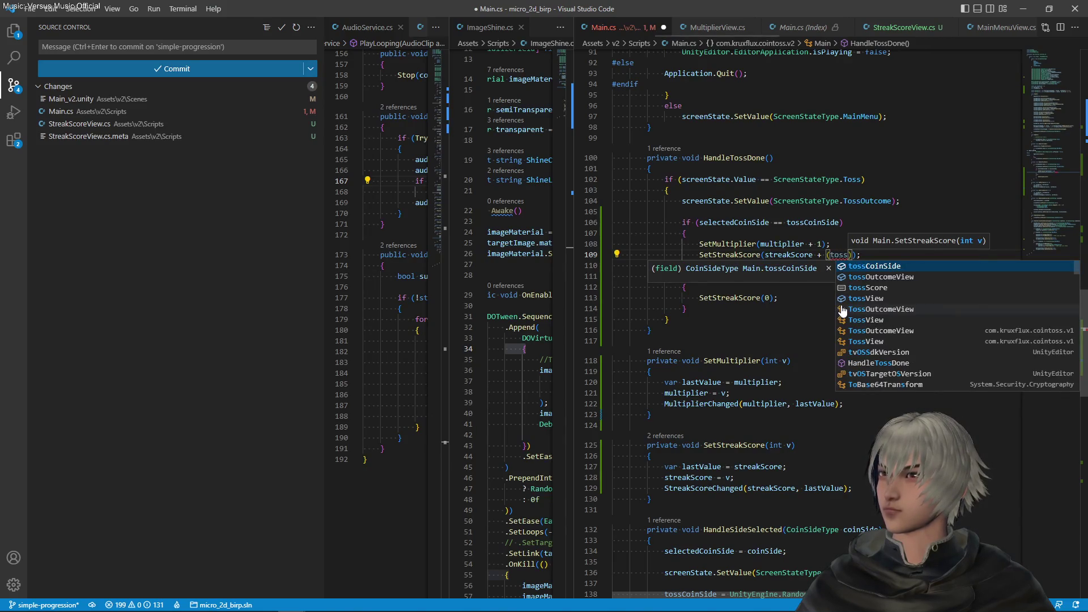
key("Down")
key("Down")
key("Tab")
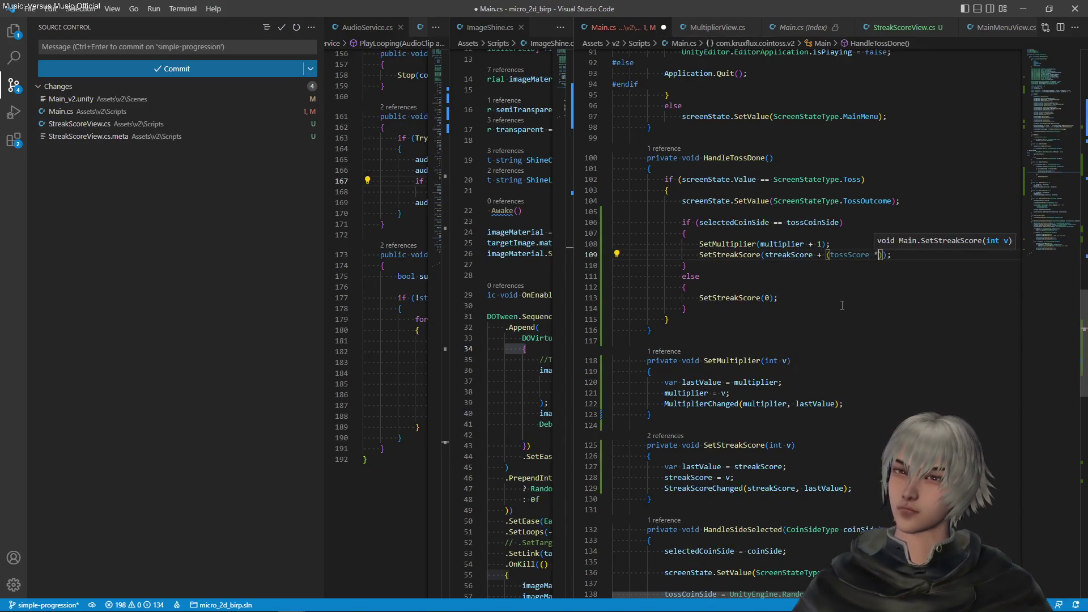
type(",")
key("BackSpace")
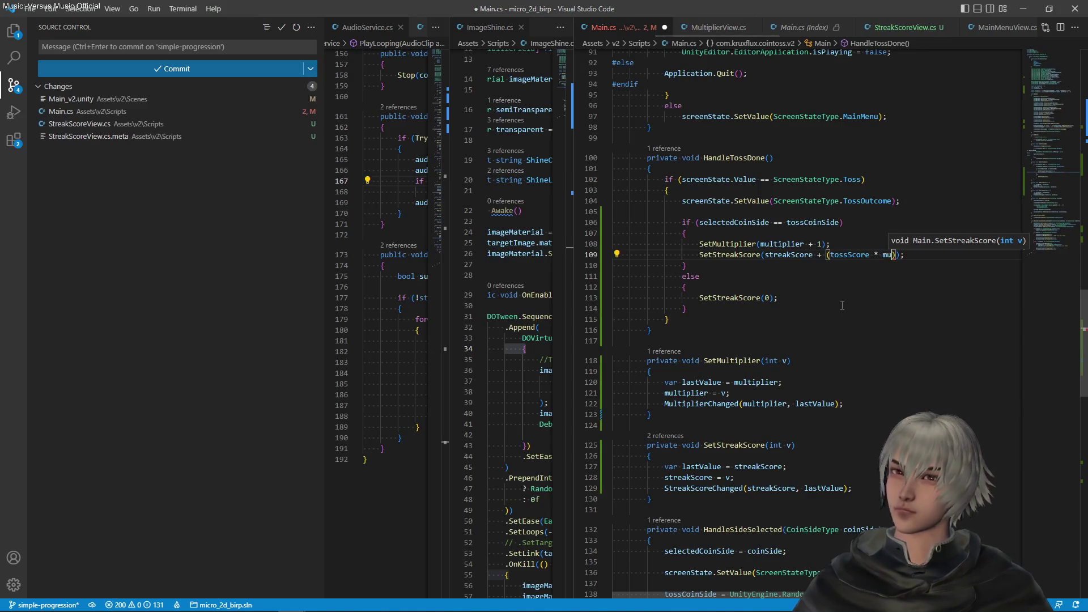
type("mult")
key("Tab")
key("ctrl+s")
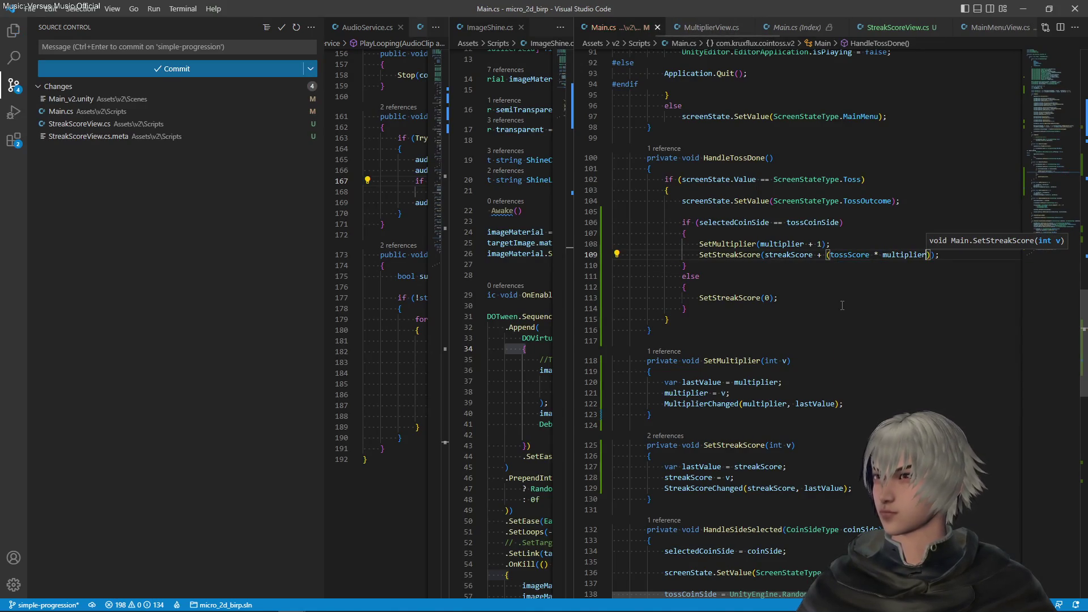
Step: Add SetMultiplier(1) after SetStreakScore(0) in the else block and save
left_click_drag(849, 242, 845, 232)
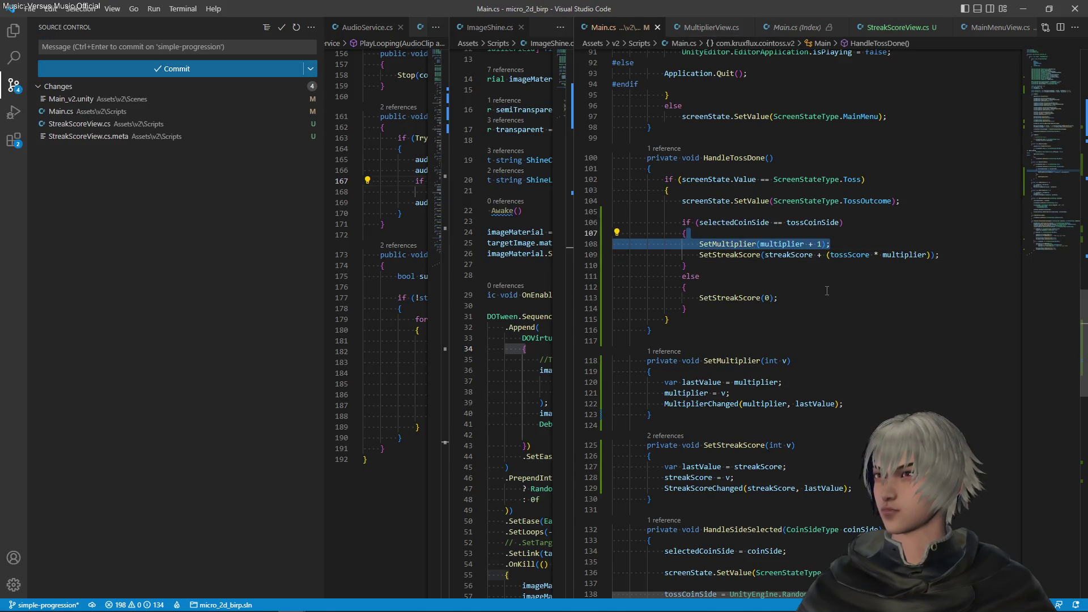
key("ctrl+c")
left_click(801, 297)
key("ctrl+v")
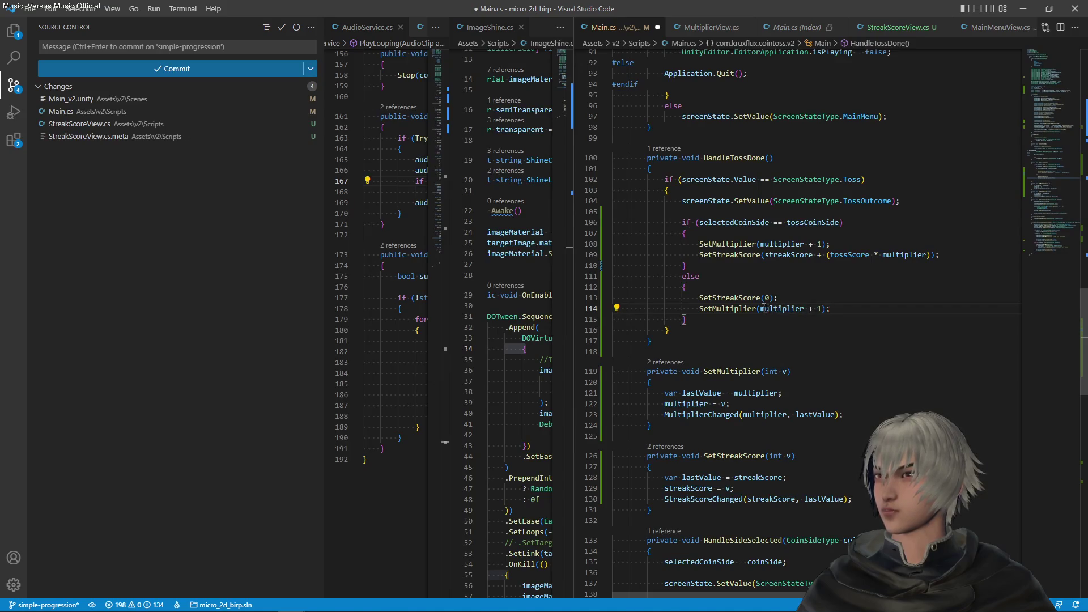
left_click_drag(761, 308, 816, 308)
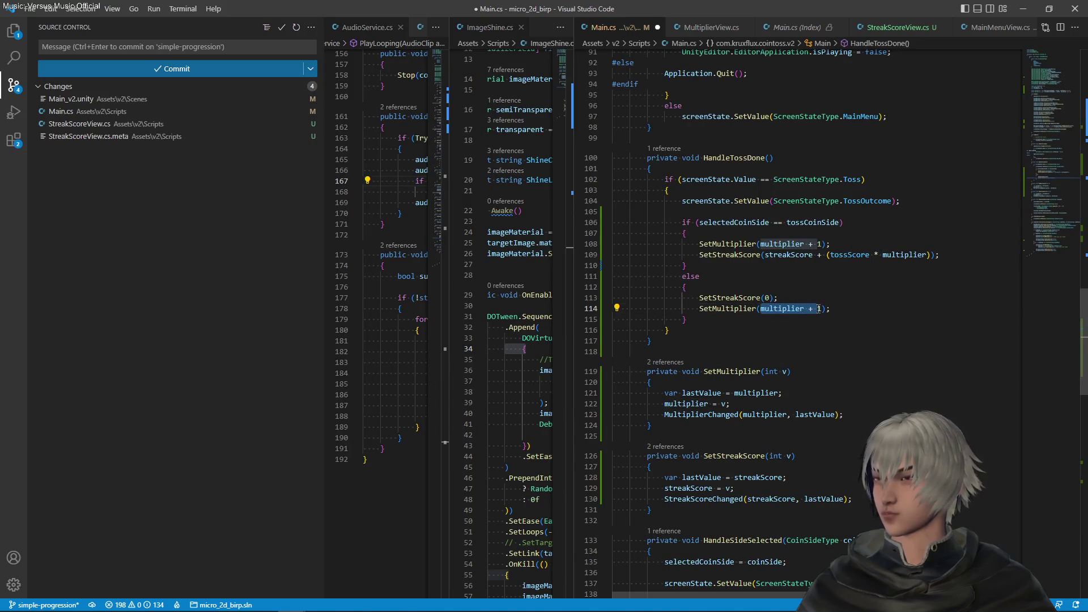
key("BackSpace")
key("ctrl+s")
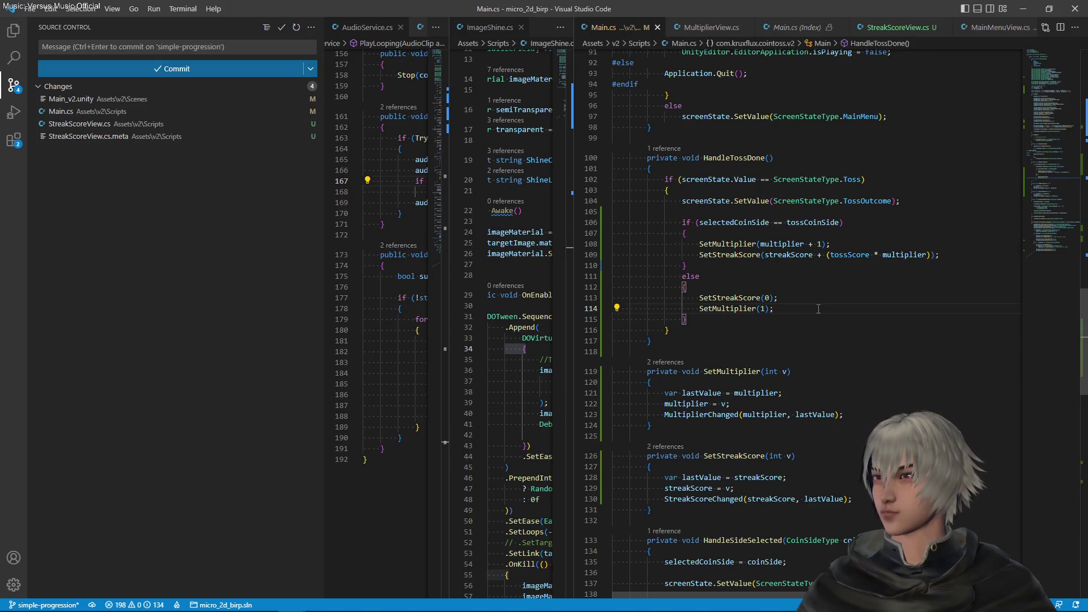
left_click(900, 256)
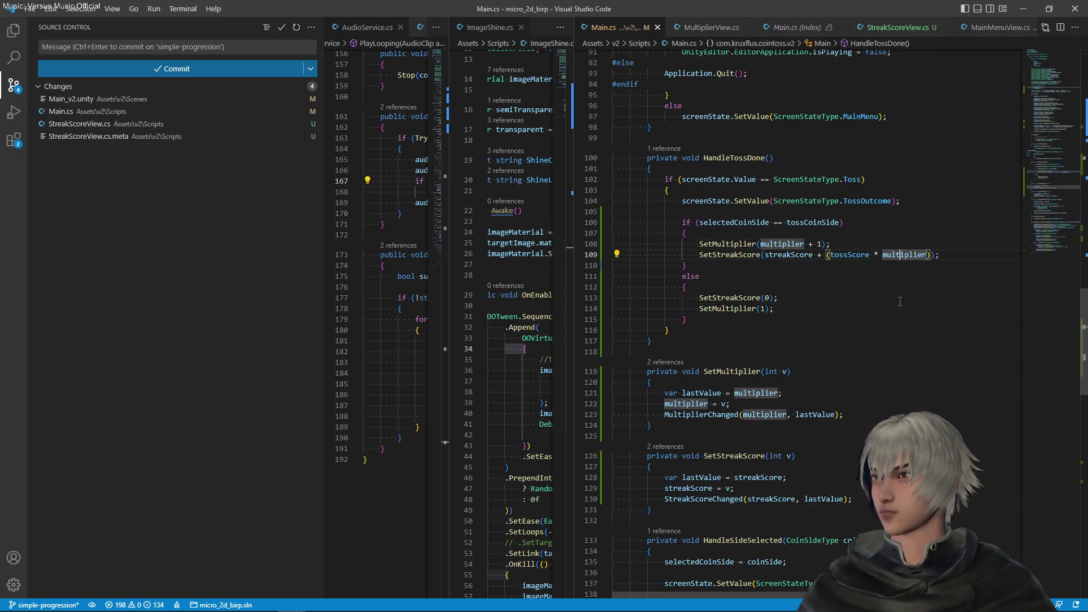
key("alt+Tab")
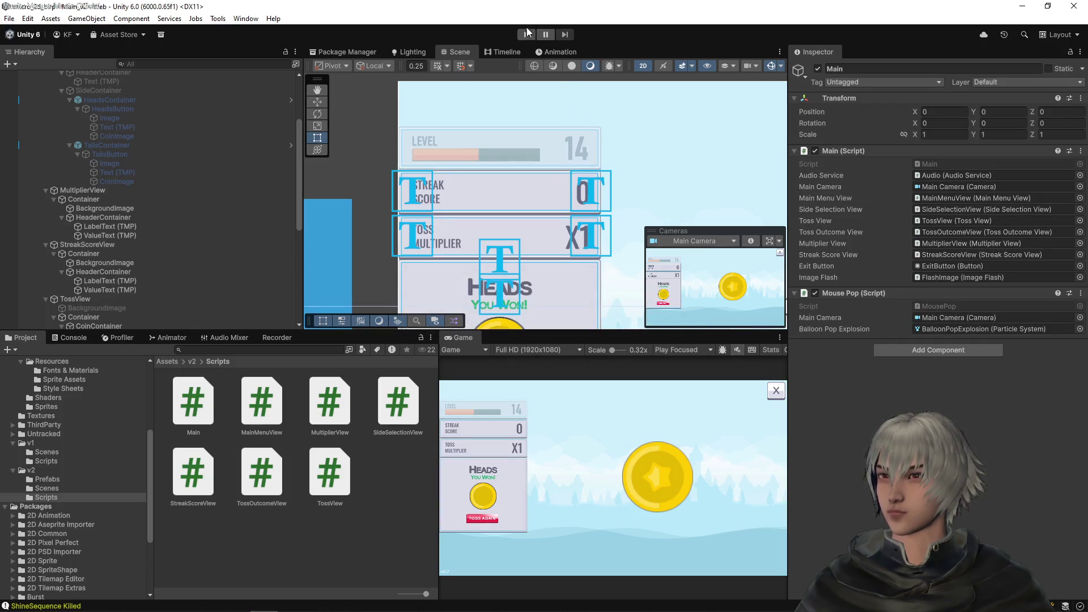
Step: Enter play mode, start a Coin Toss game and play the first few heads tosses
left_click(527, 35)
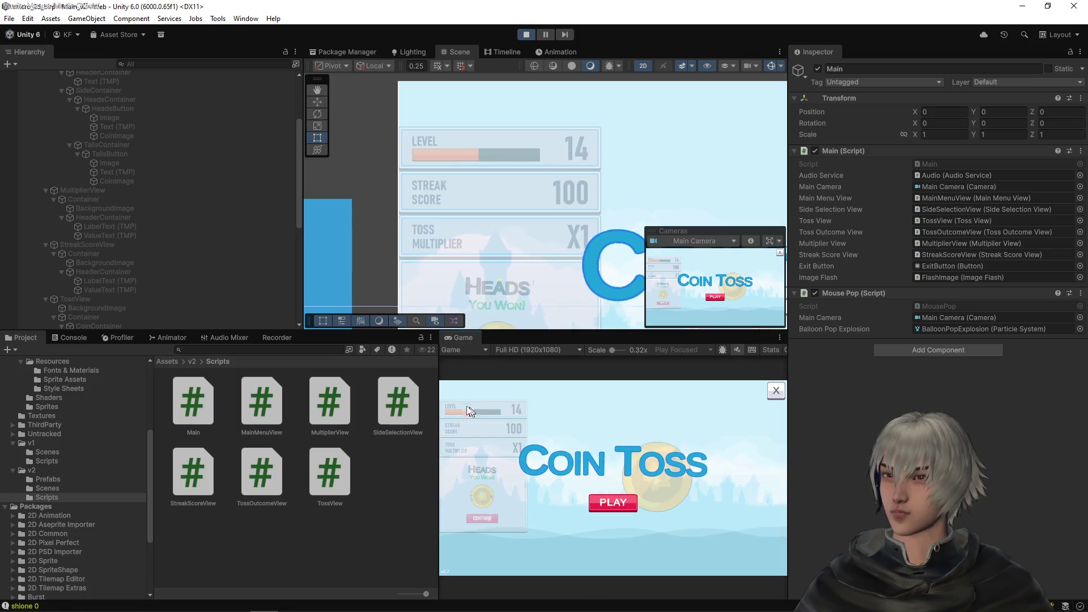
left_click(604, 501)
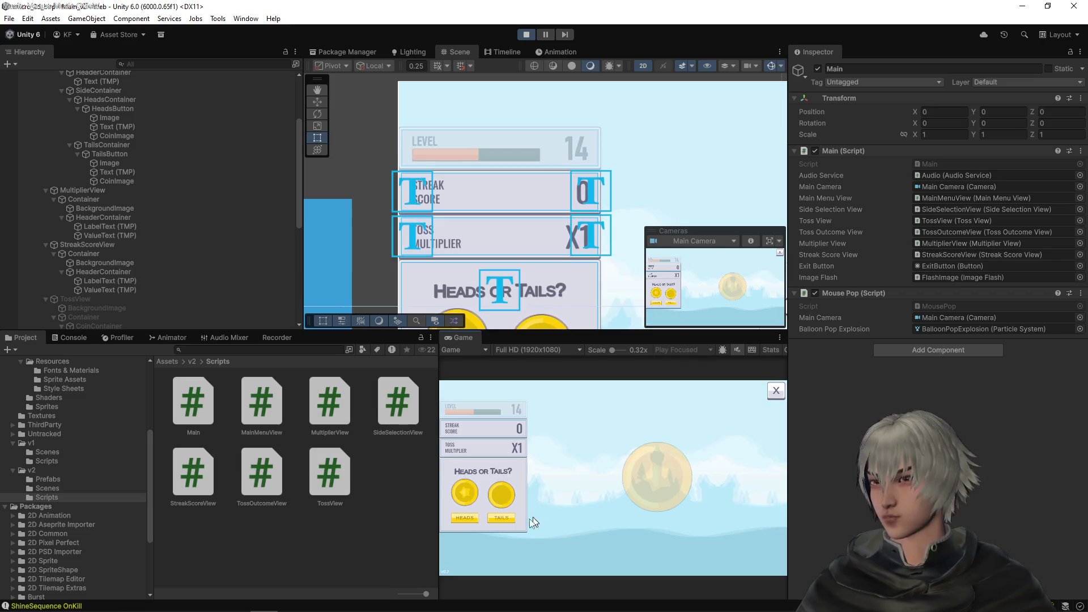
left_click(474, 518)
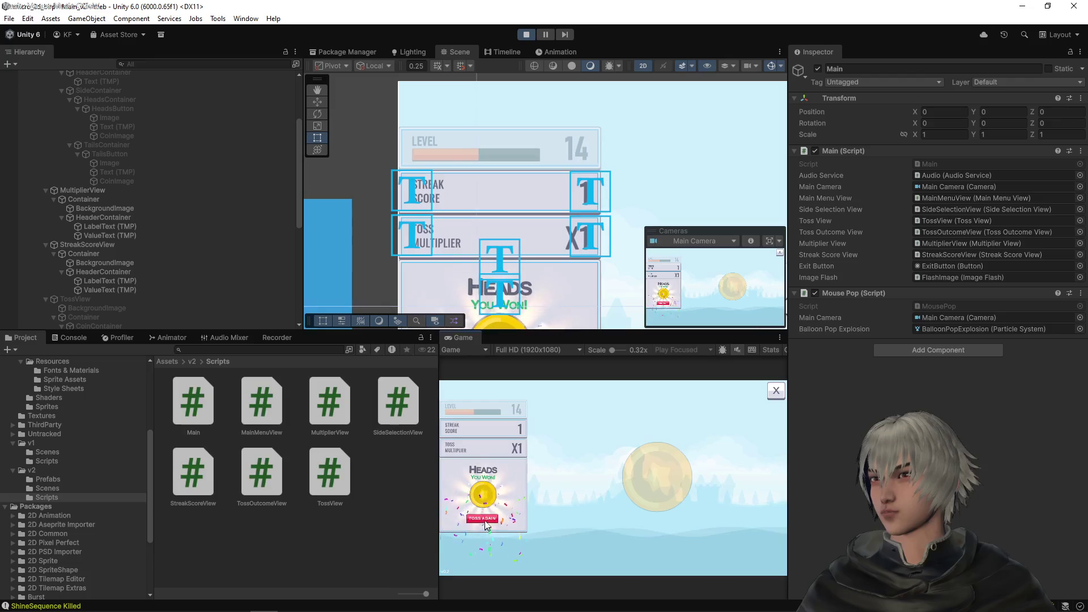
left_click(483, 518)
left_click(475, 518)
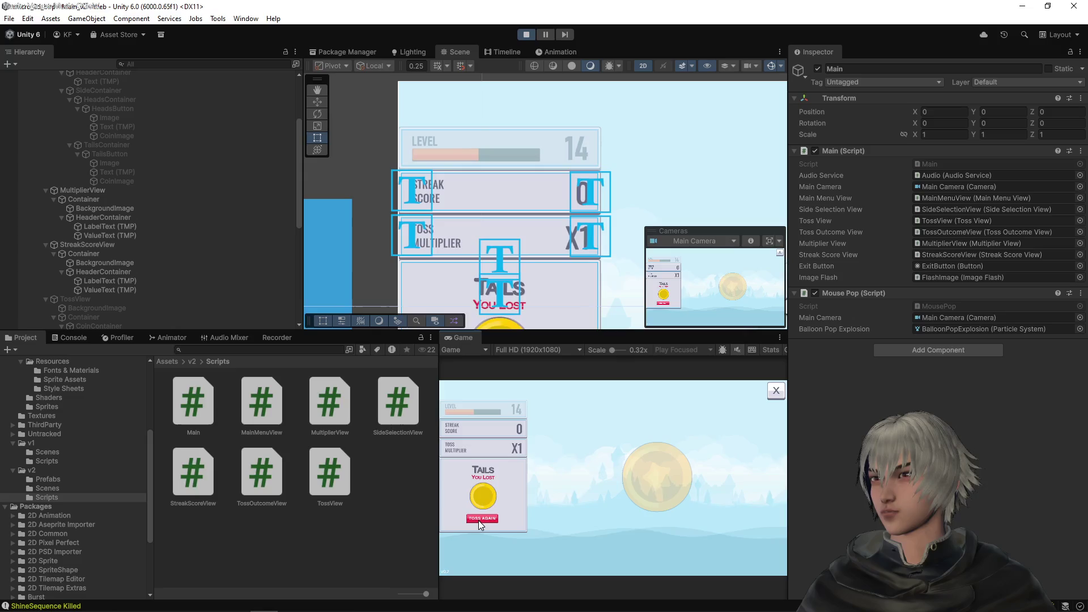
left_click(478, 520)
left_click(490, 519)
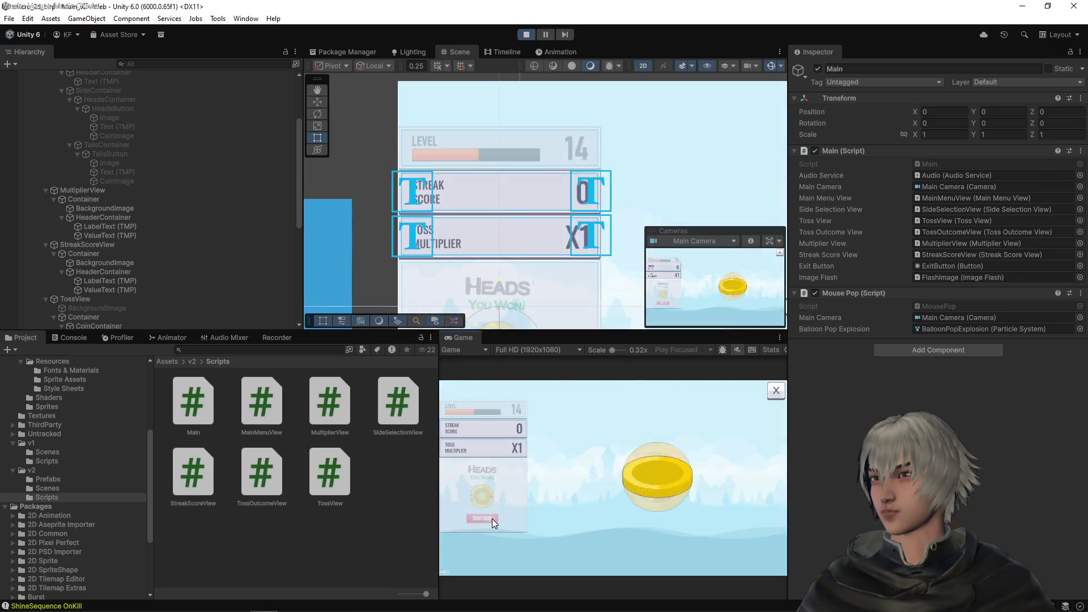
left_click(491, 519)
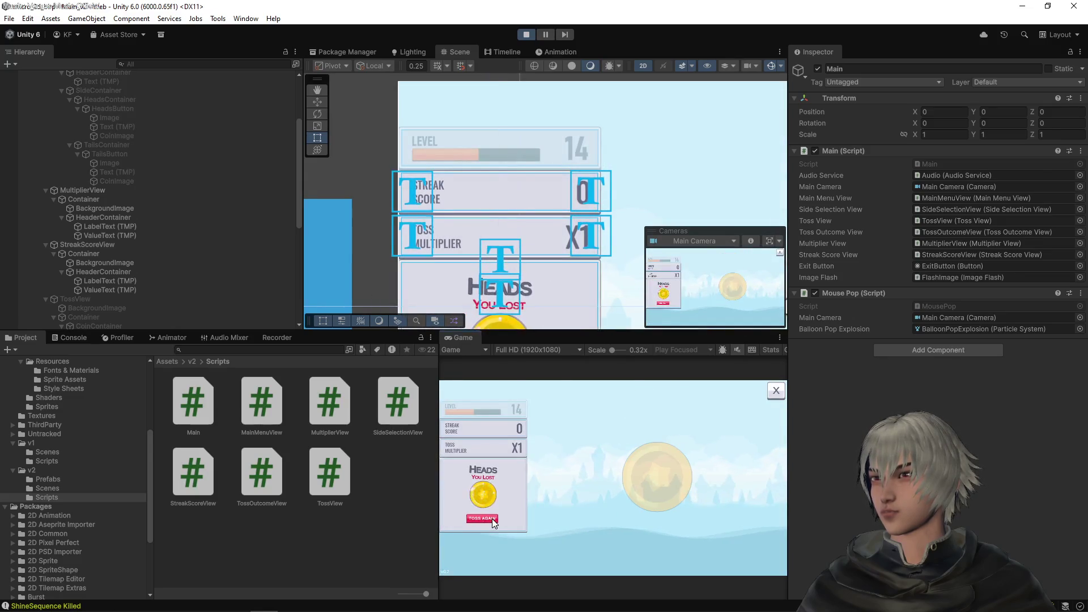
Step: Keep tossing heads through losses until consecutive wins show streak 2 and multiplier X2
left_click(475, 520)
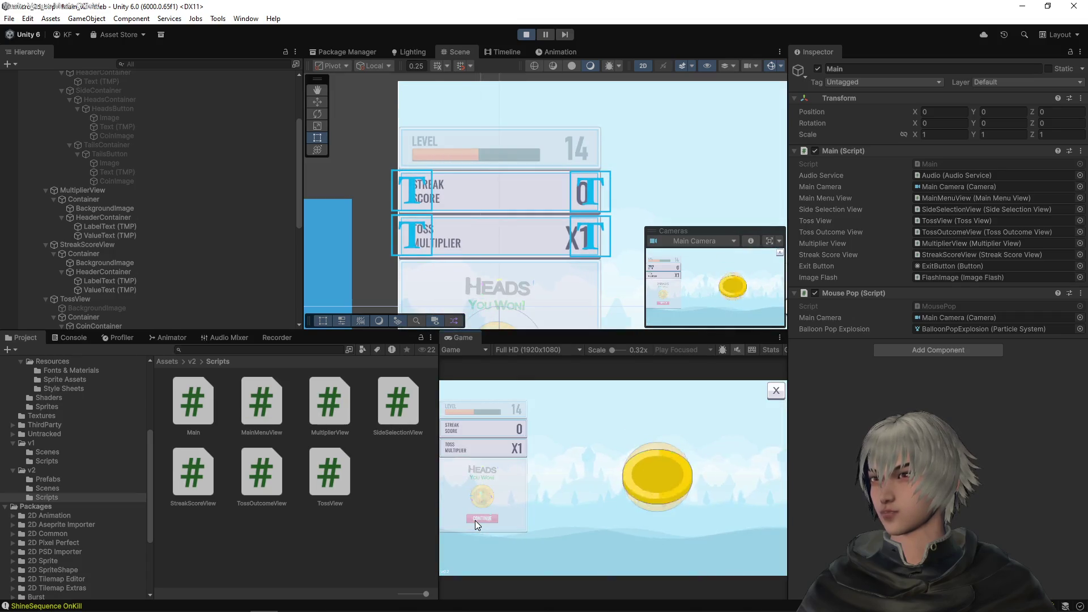
left_click(475, 520)
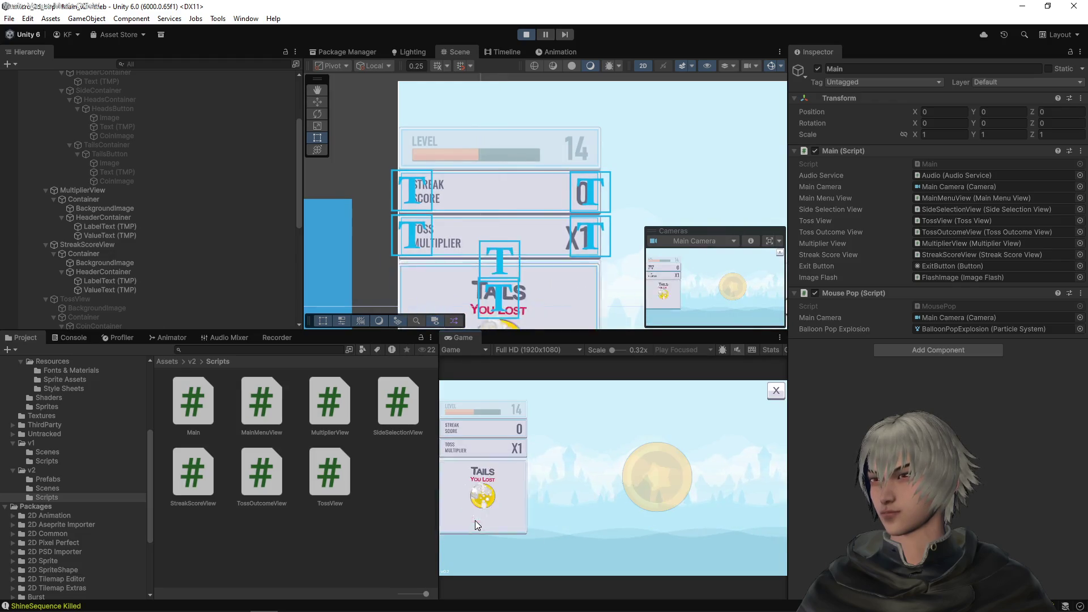
left_click(475, 520)
left_click(475, 520)
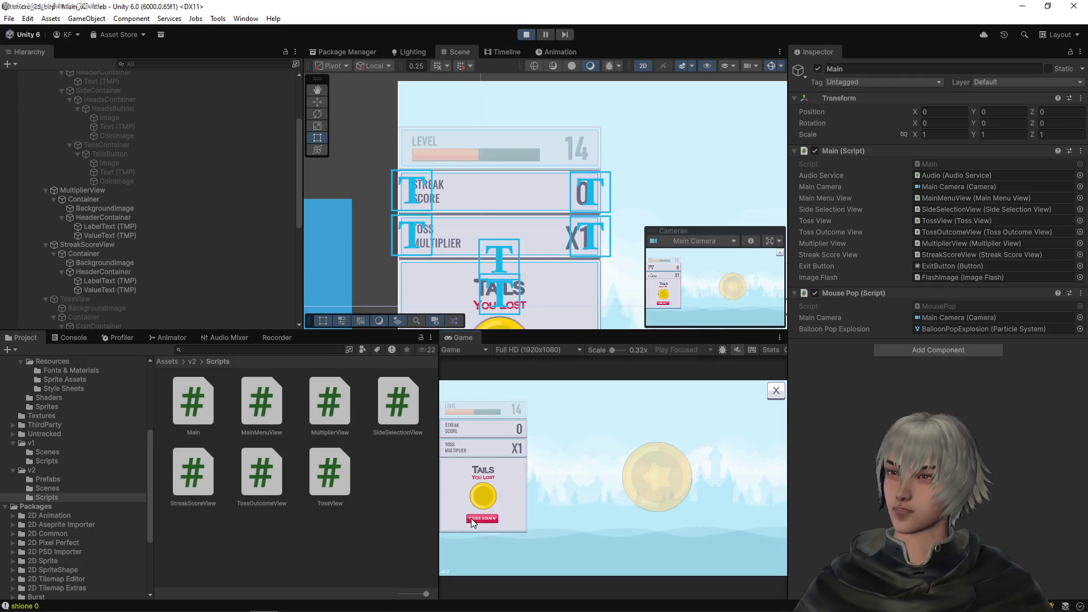
left_click(477, 518)
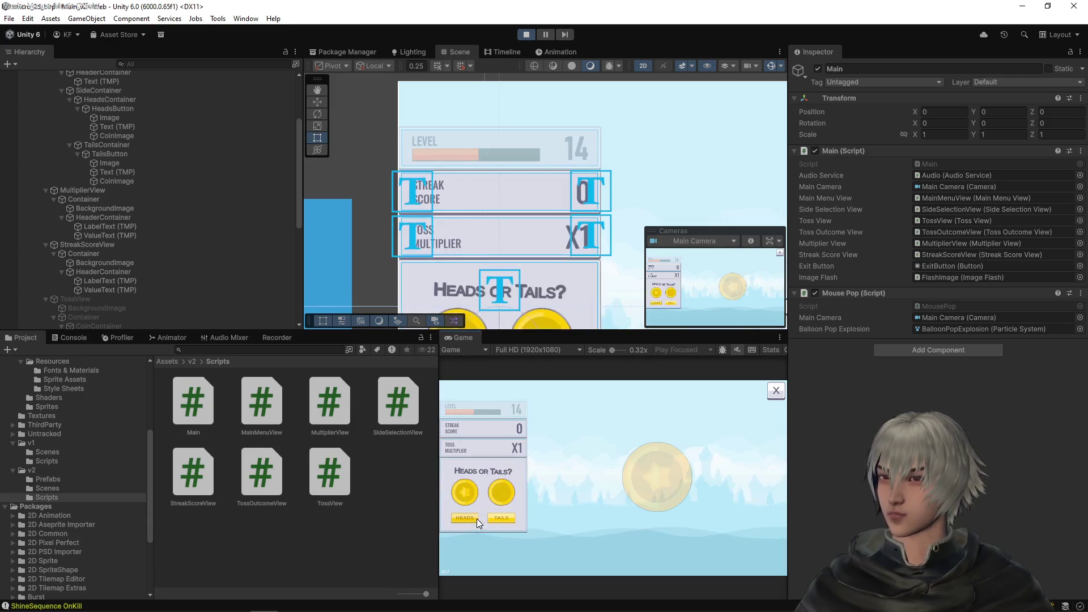
left_click(477, 518)
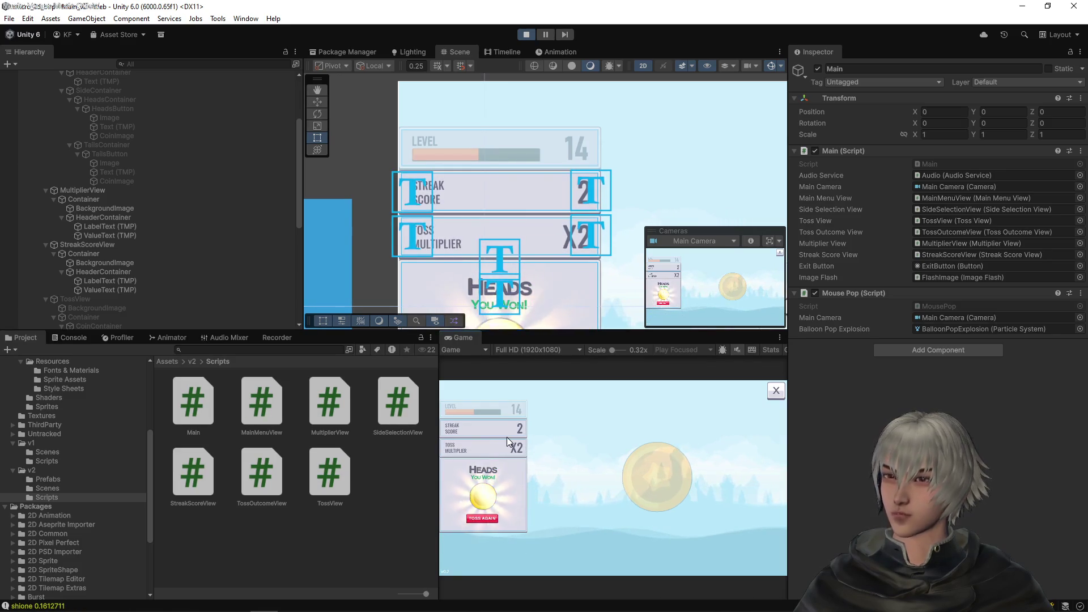
key("alt+Tab")
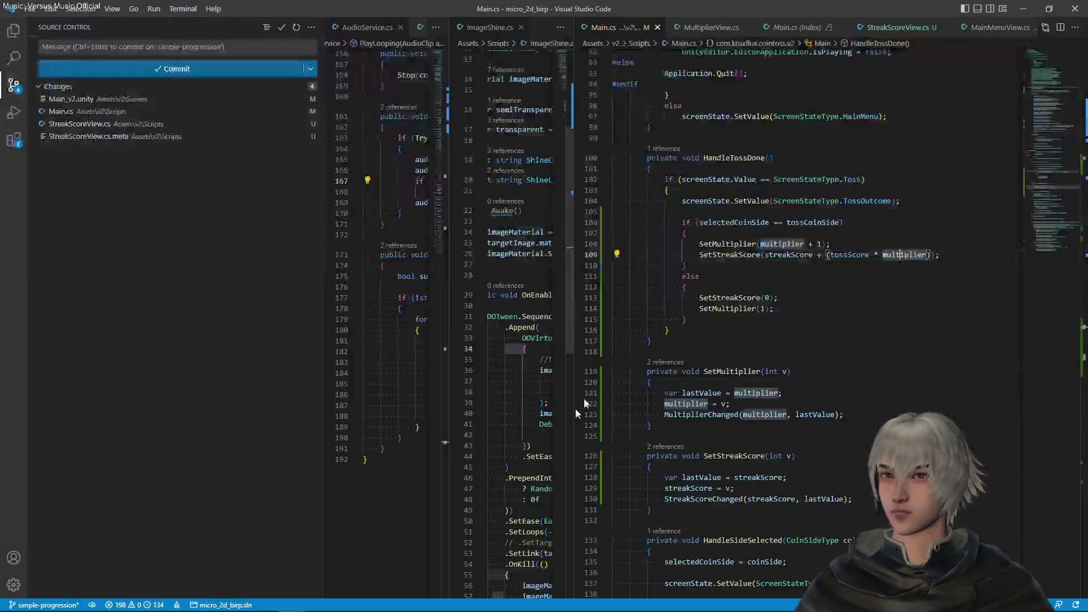
Step: Move SetMultiplier(multiplier + 1) below the SetStreakScore line in the win branch, then return to Unity
left_click_drag(844, 243, 844, 235)
key("Delete")
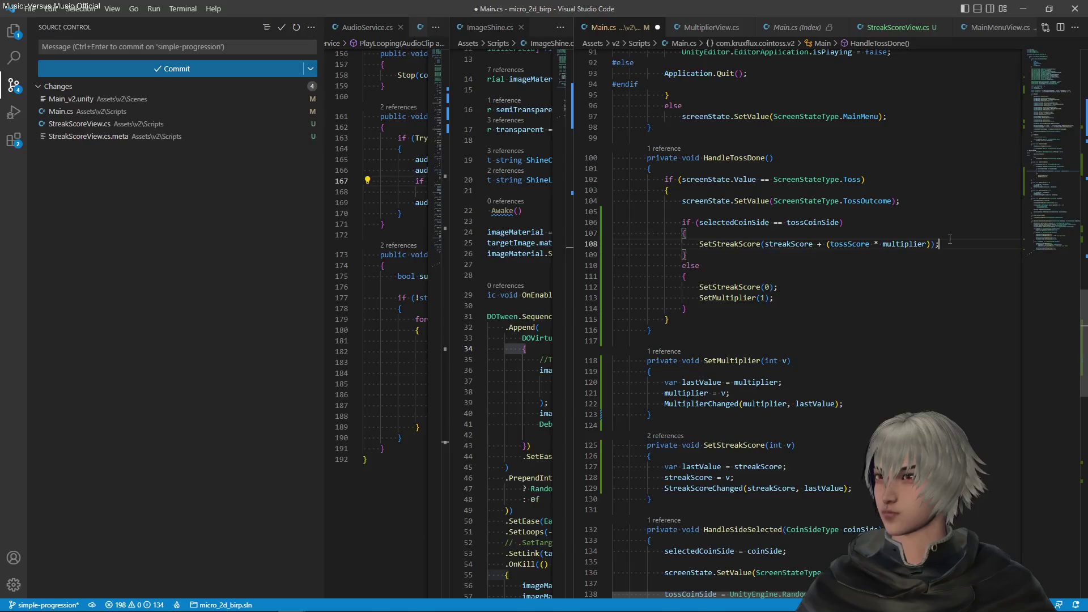
key("ctrl+z")
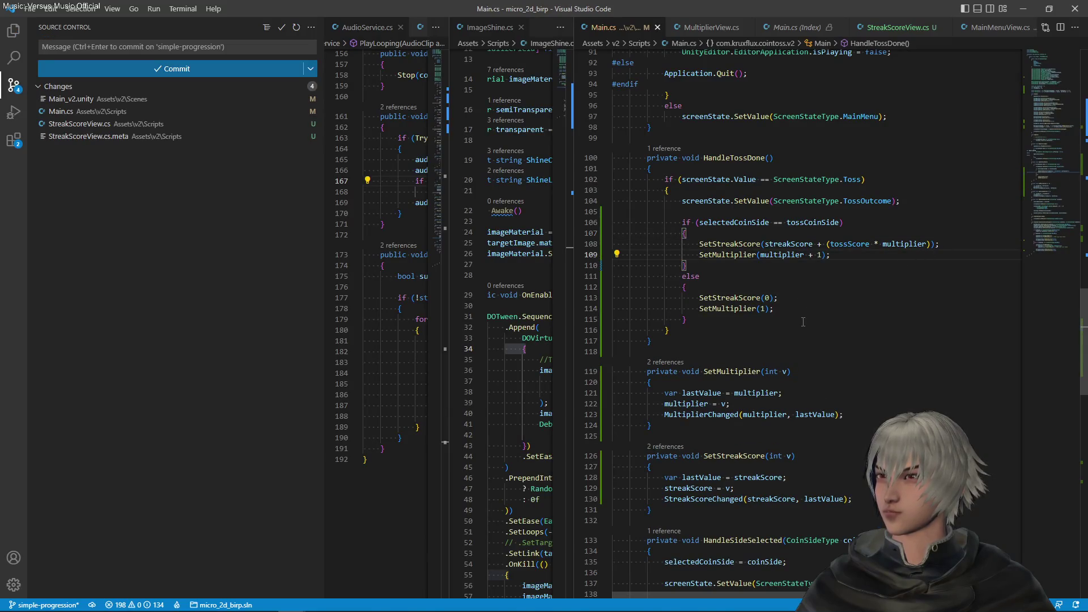
key("alt+Tab")
left_click(525, 34)
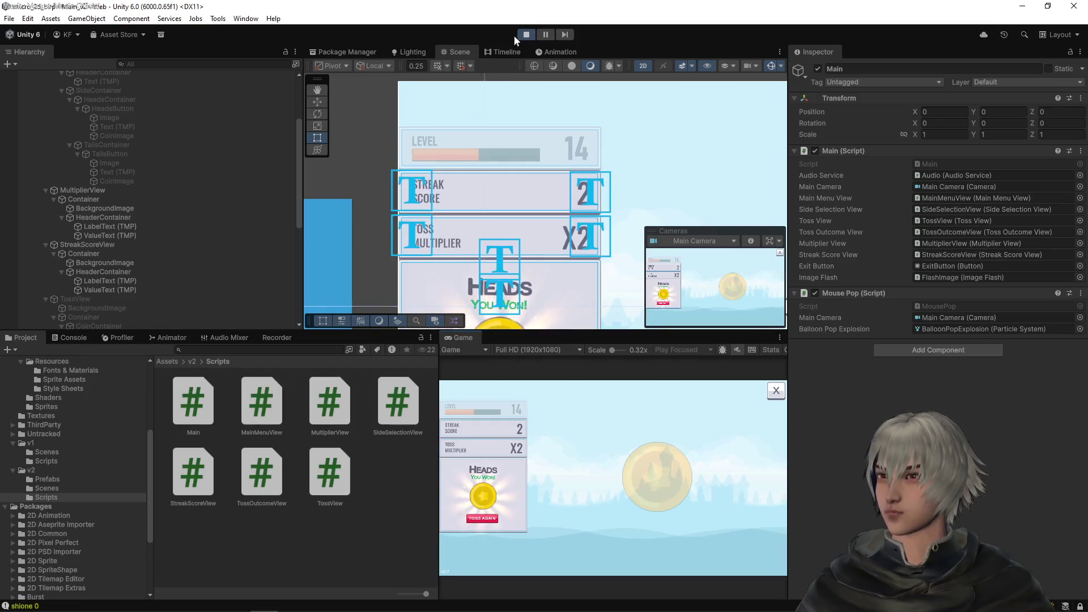
Step: Restart play mode and toss heads repeatedly, watching streak score and multiplier rise on wins
left_click(519, 33)
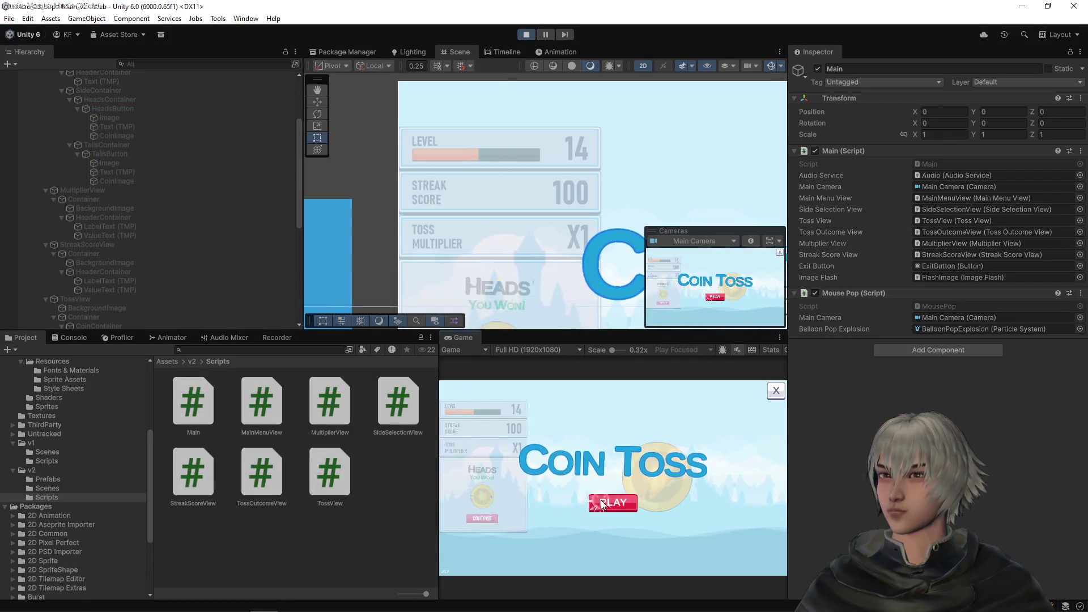
left_click(474, 437)
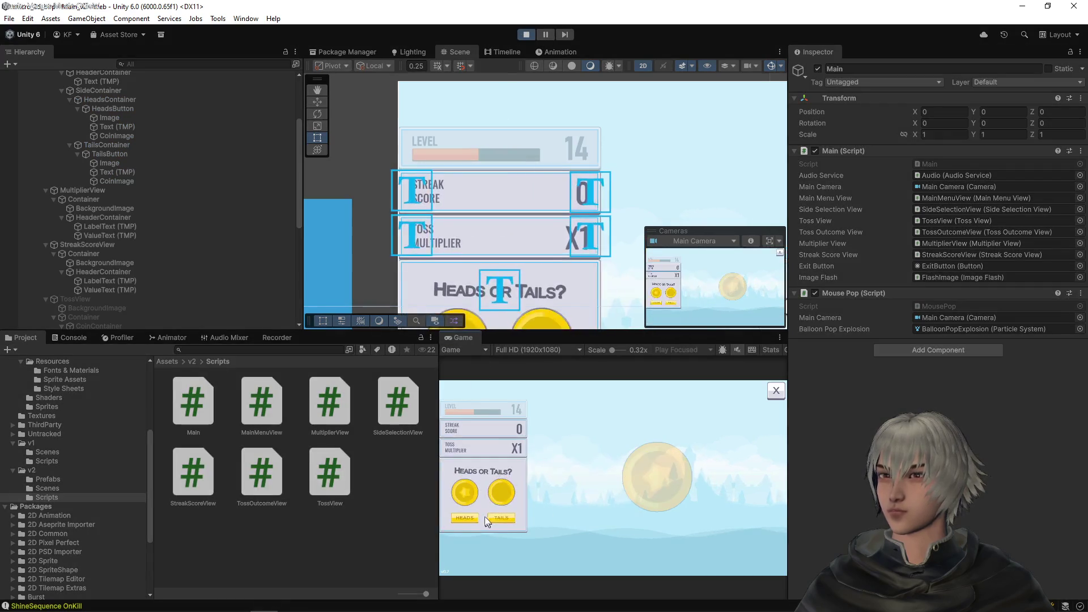
left_click(466, 520)
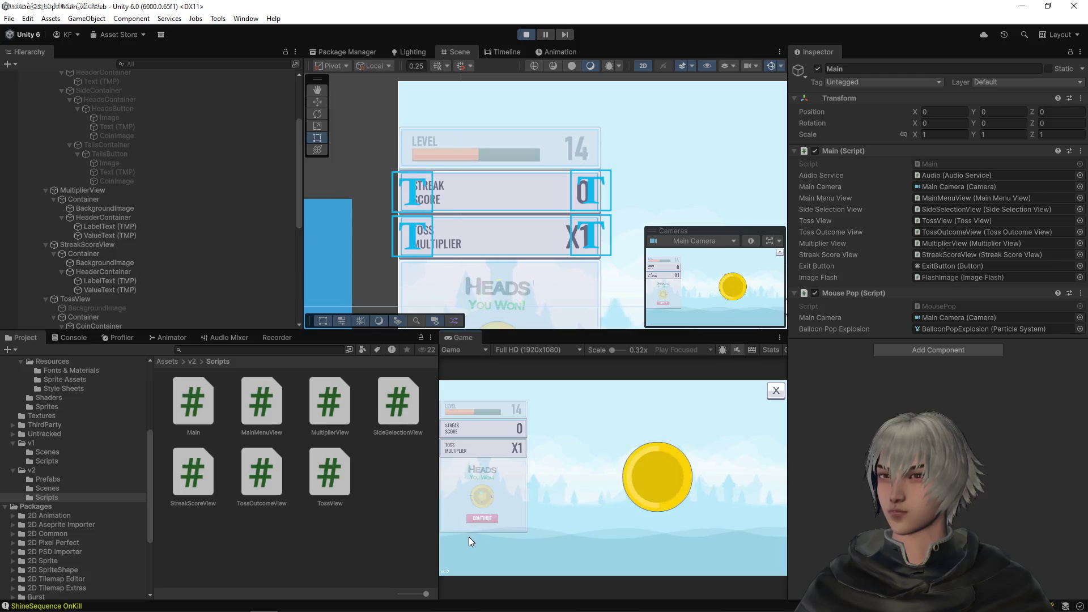
left_click(481, 517)
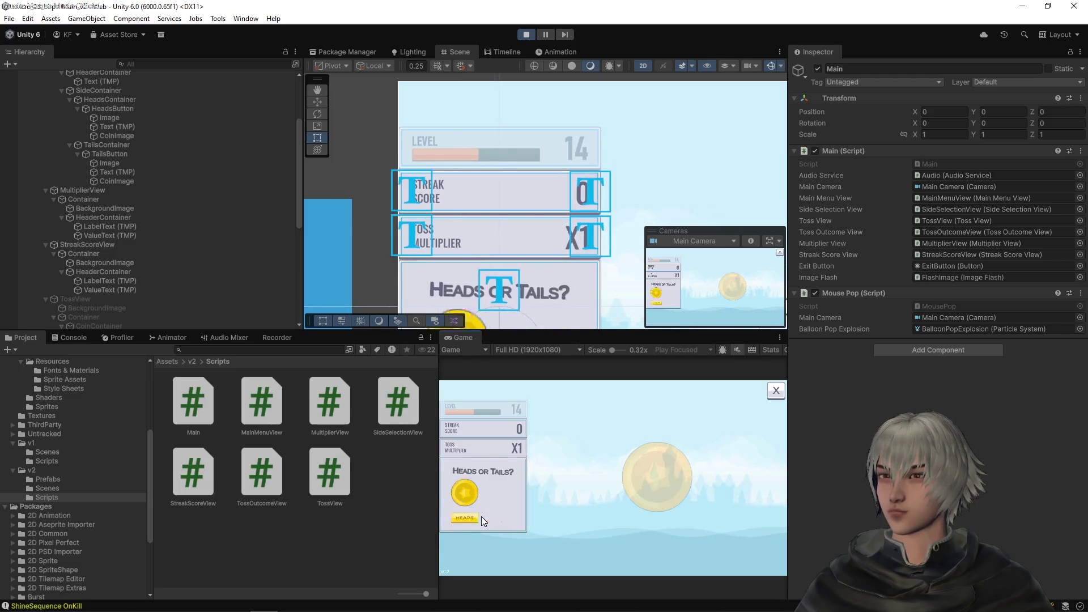
left_click(492, 517)
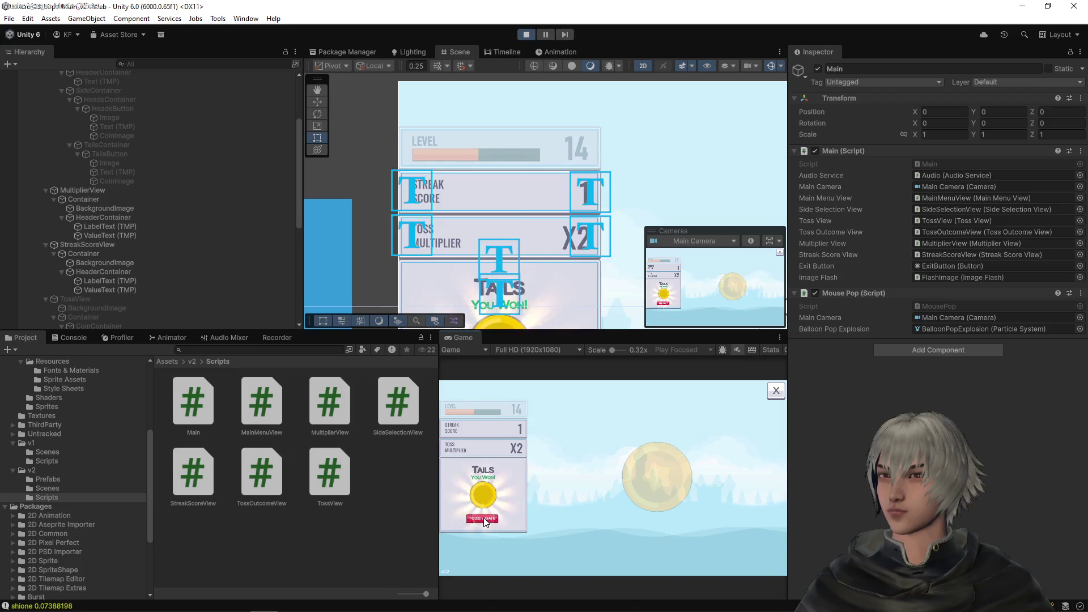
left_click(484, 520)
left_click(471, 519)
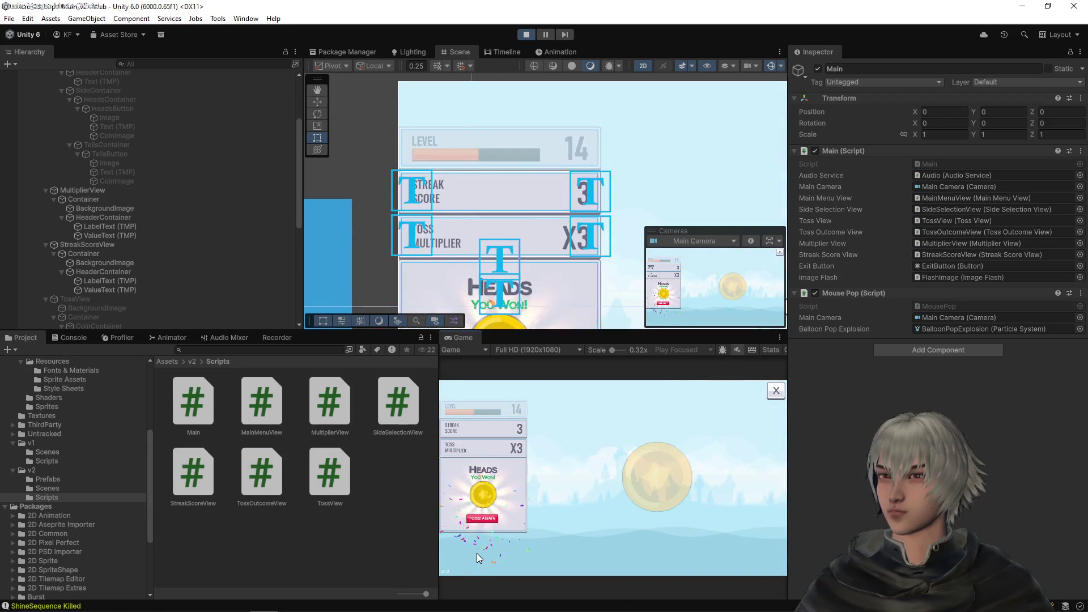
left_click(481, 519)
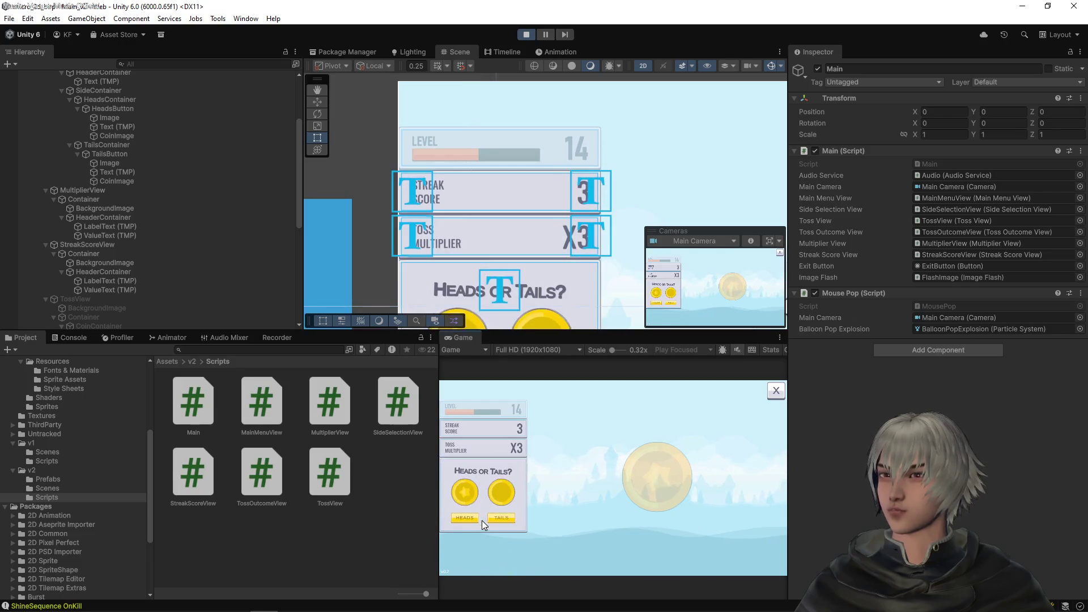
left_click(491, 518)
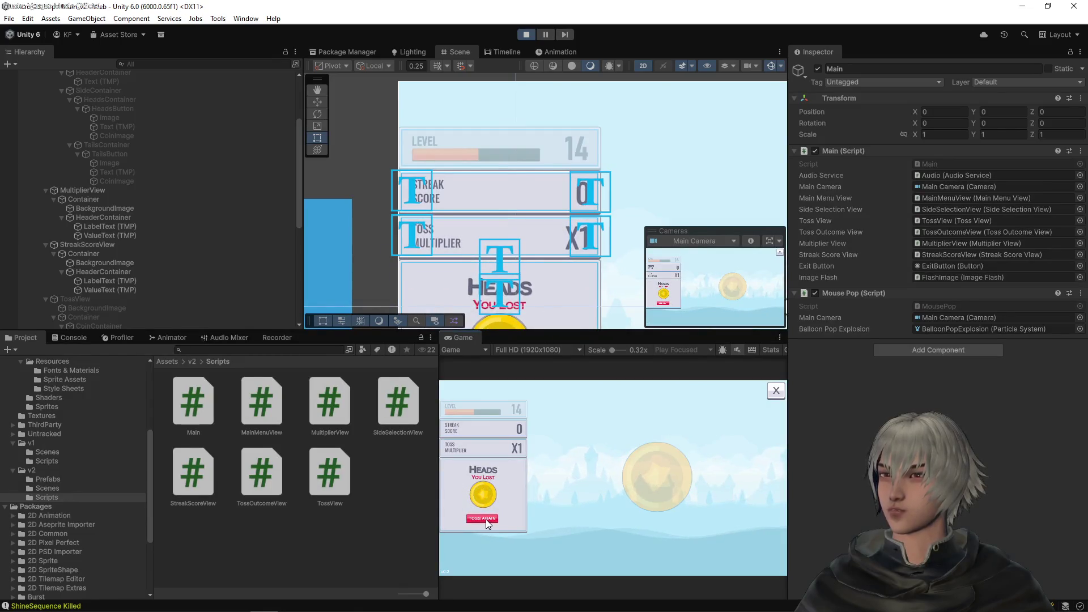
left_click(485, 518)
left_click(477, 516)
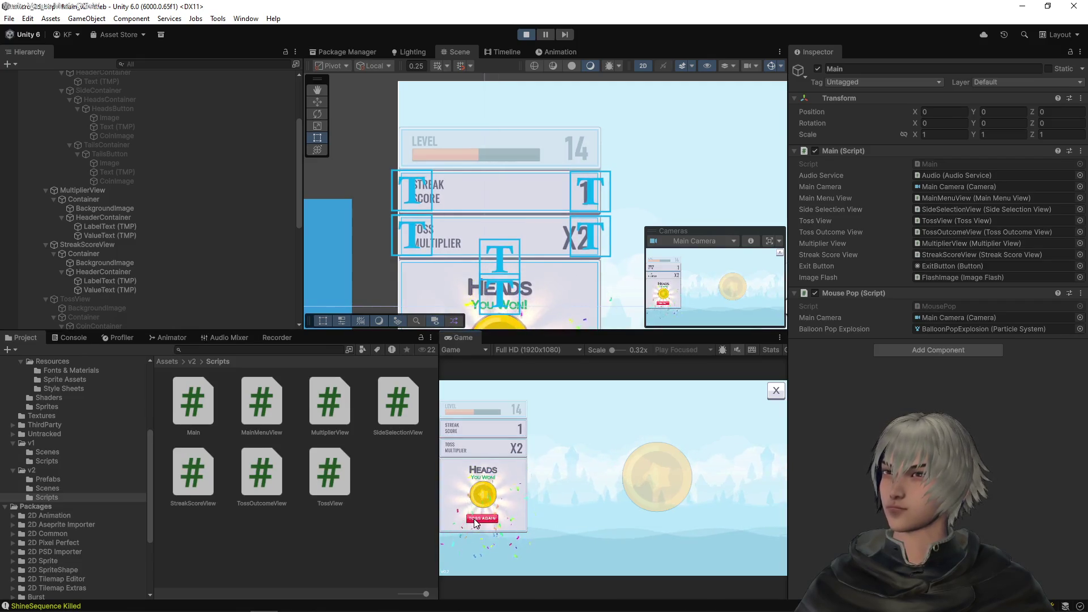
Step: Continue tossing to confirm a loss resets the streak to 0 and multiplier to X1
left_click(475, 521)
left_click(474, 518)
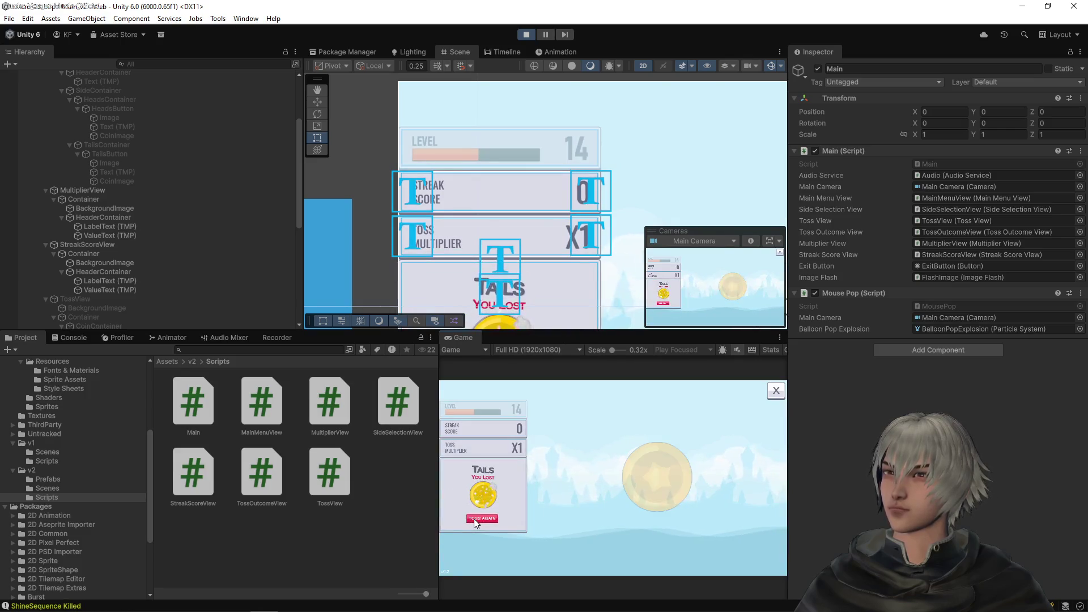
left_click(474, 519)
left_click(473, 518)
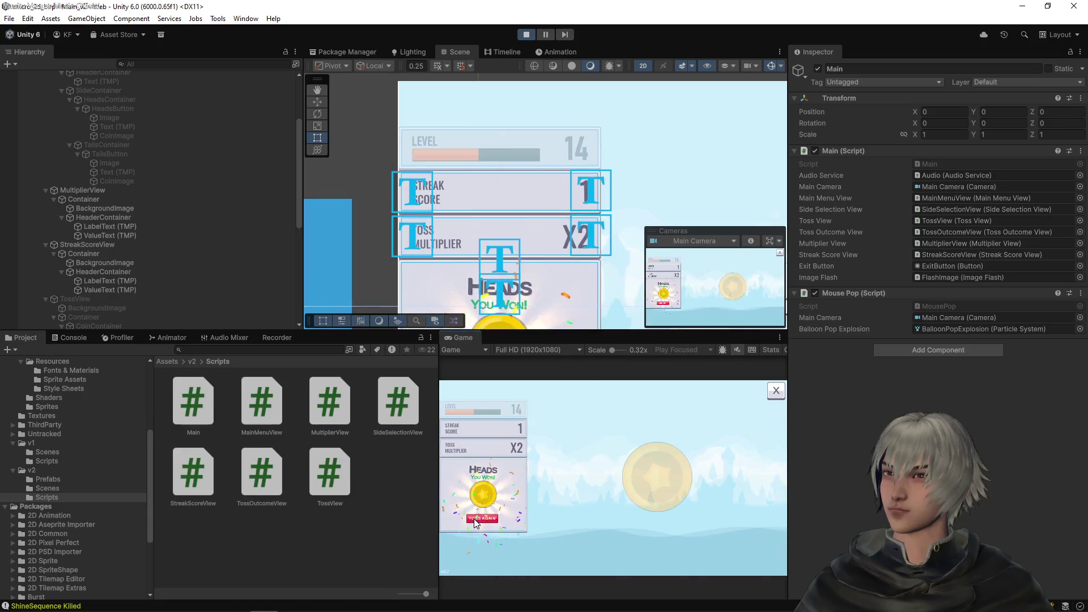
left_click(475, 520)
left_click(489, 516)
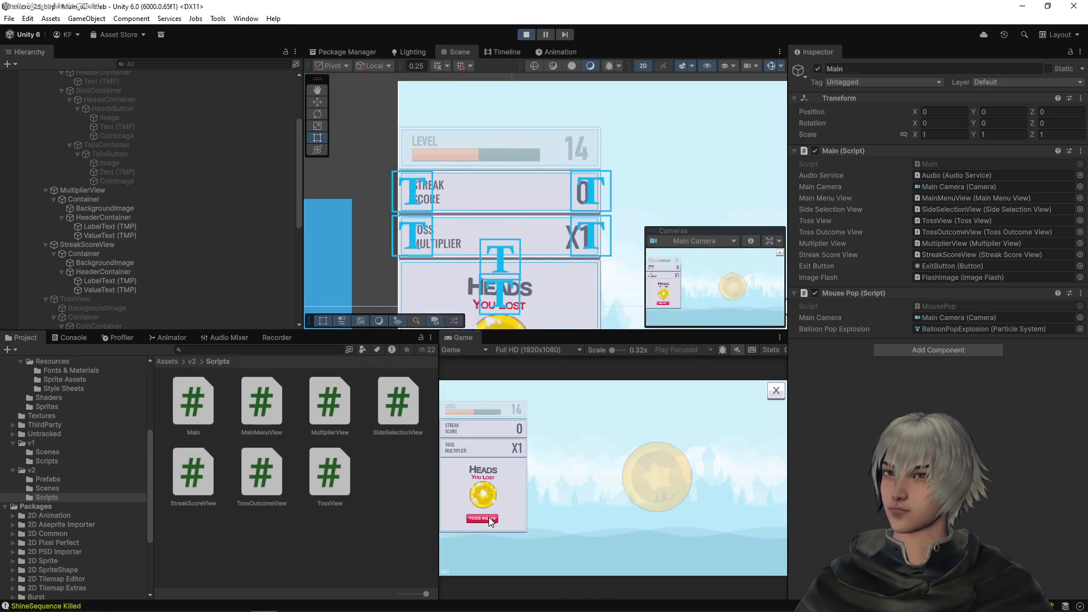
left_click(489, 517)
left_click(461, 521)
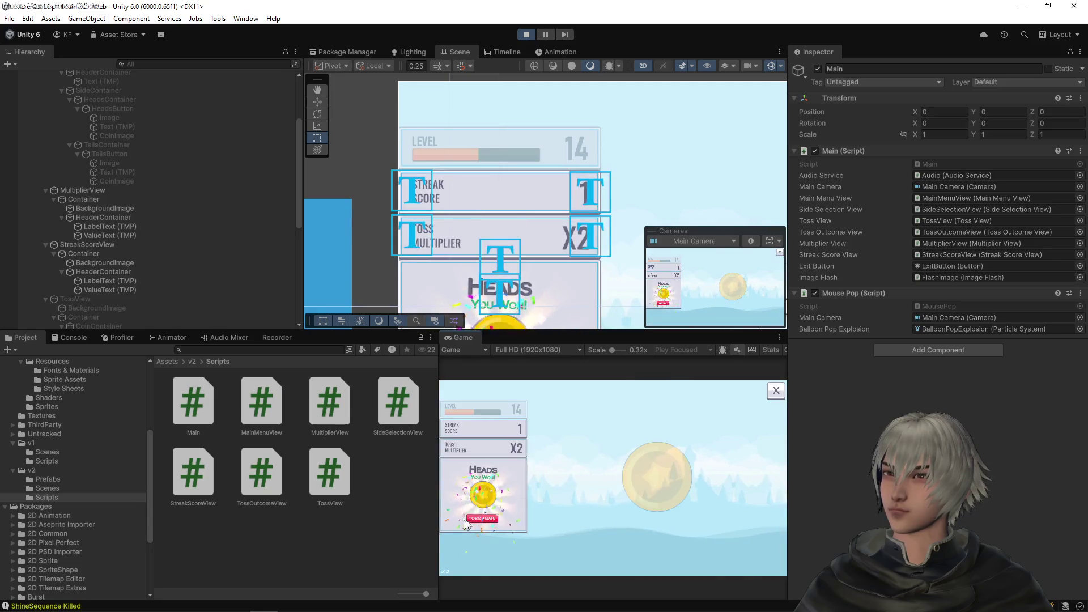
left_click(477, 518)
left_click(477, 518)
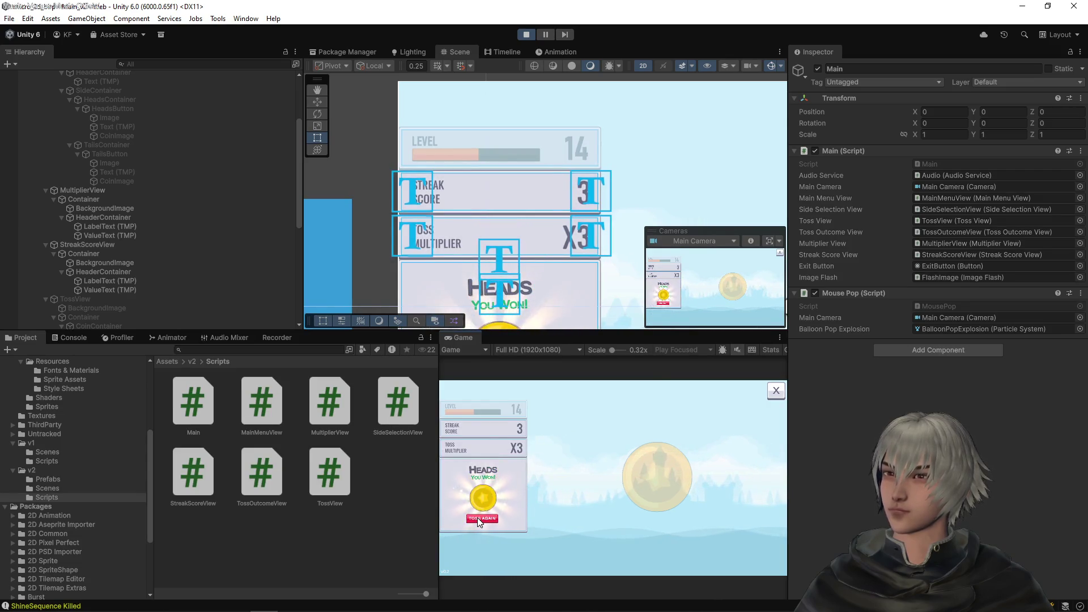
left_click(477, 518)
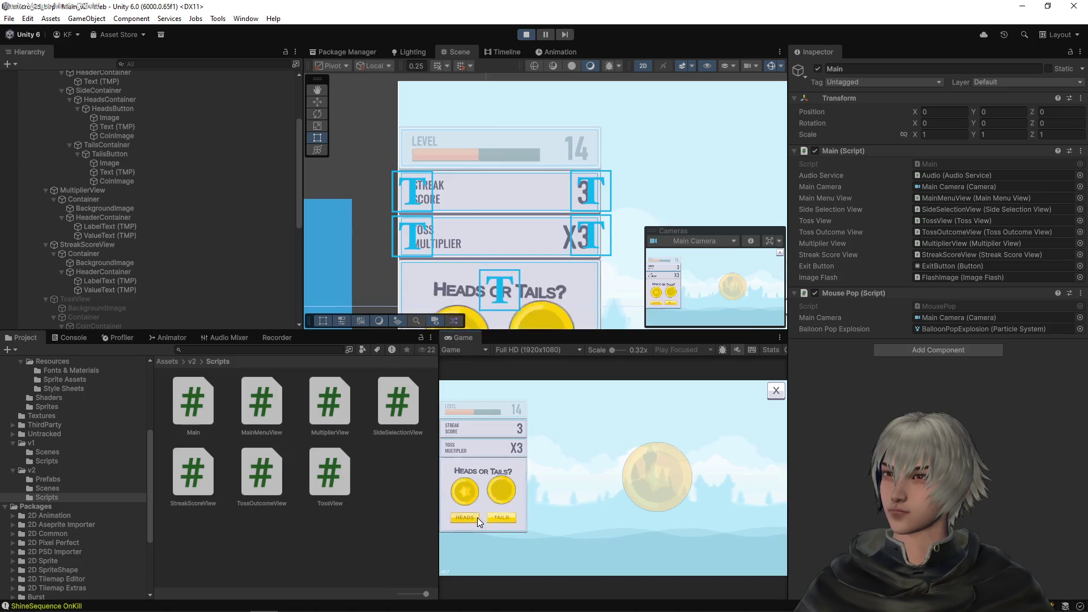
left_click(477, 517)
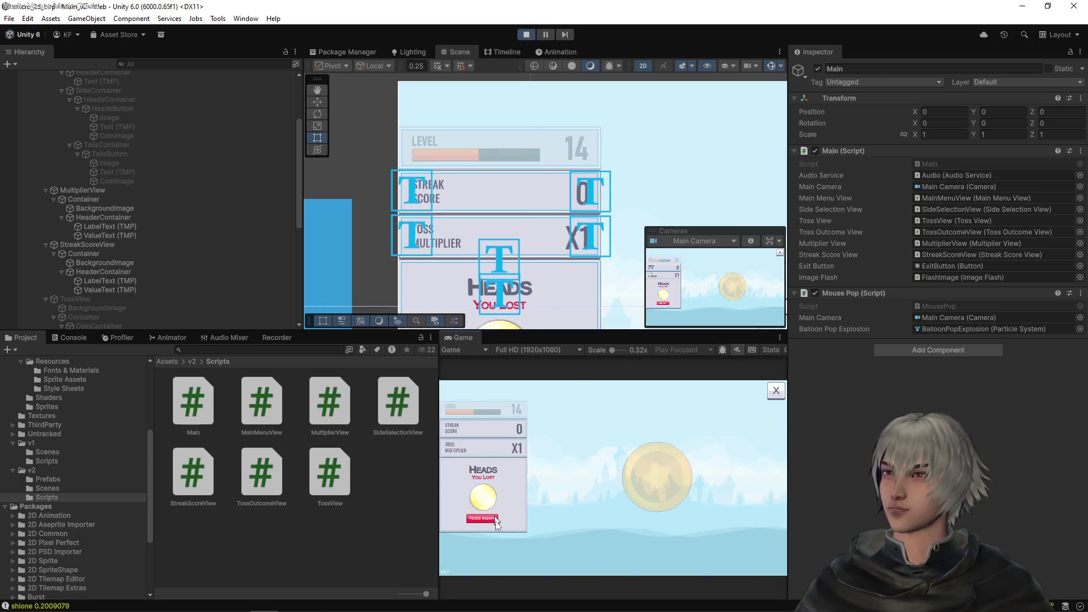
left_click(480, 517)
left_click(477, 515)
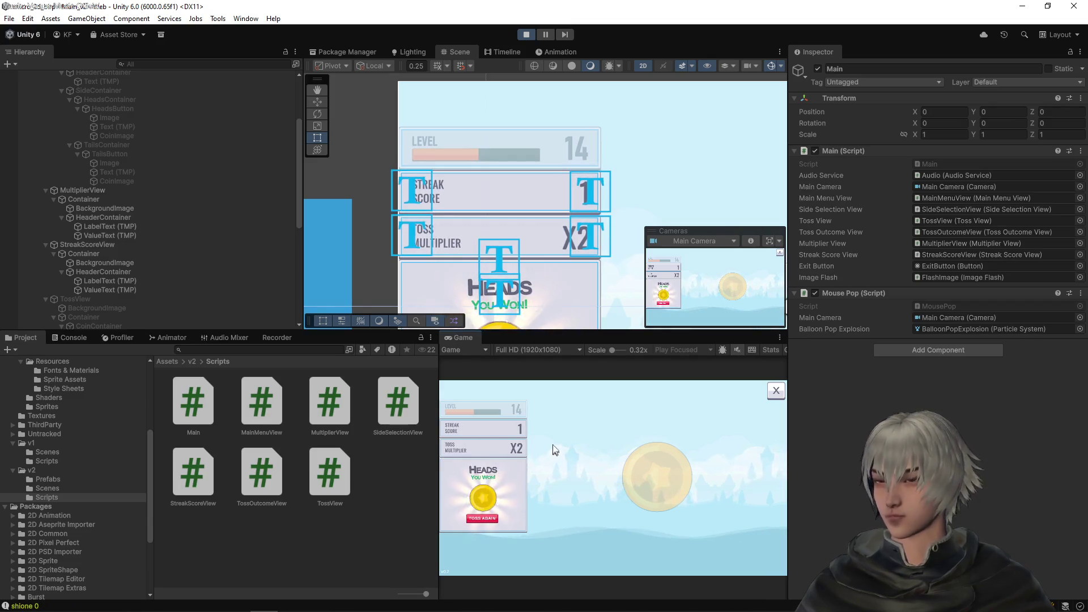
key("alt+Tab")
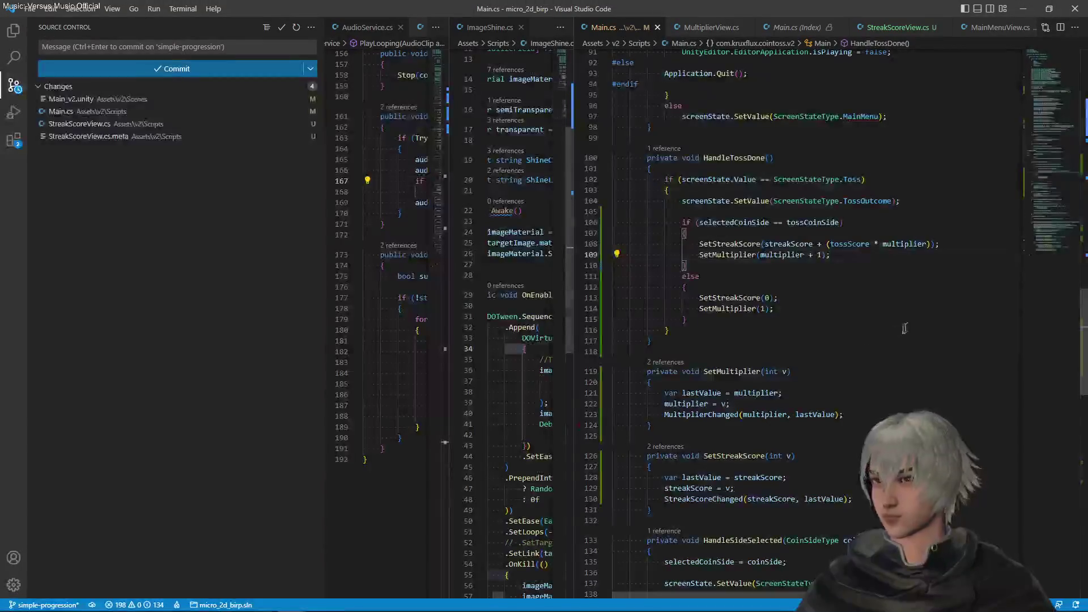
Step: Scroll through Main.cs to review the streak and multiplier logic
scroll(780, 315, "up", 3)
scroll(780, 316, "up", 10)
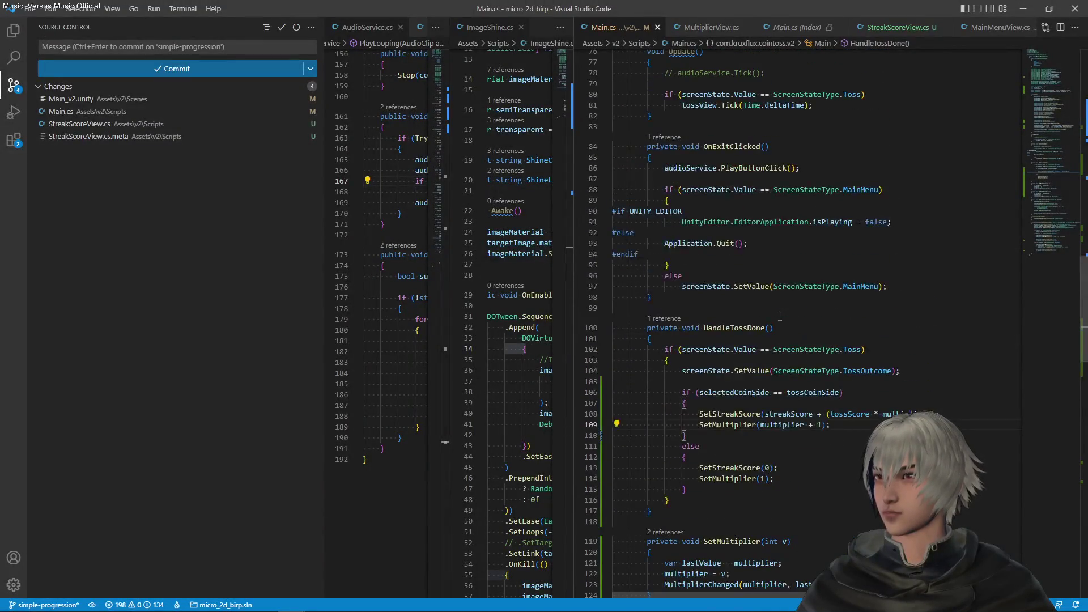
scroll(778, 317, "down", 3)
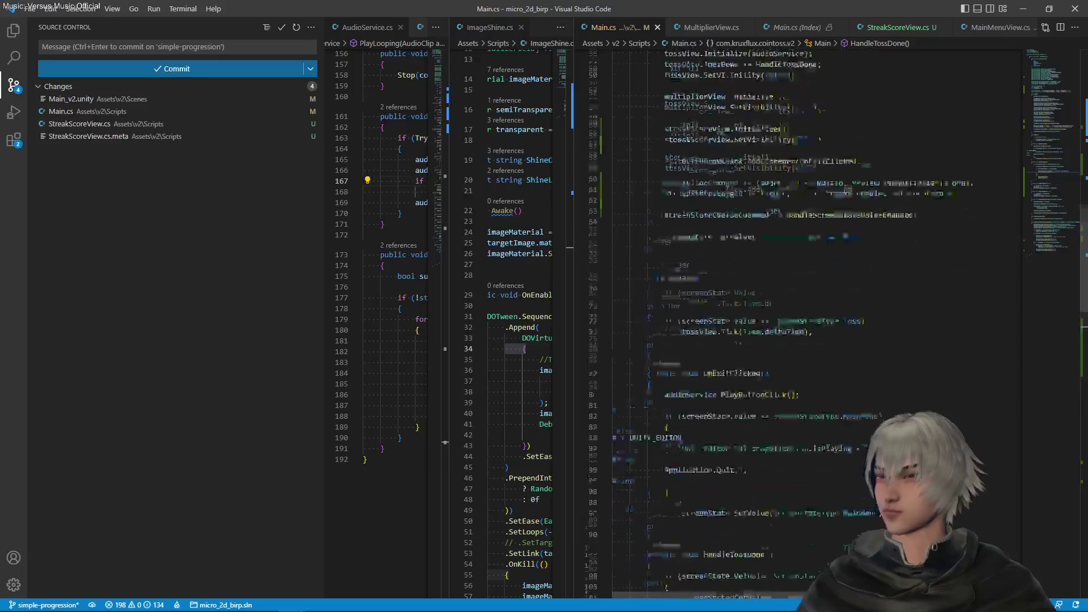
scroll(778, 324, "down", 10)
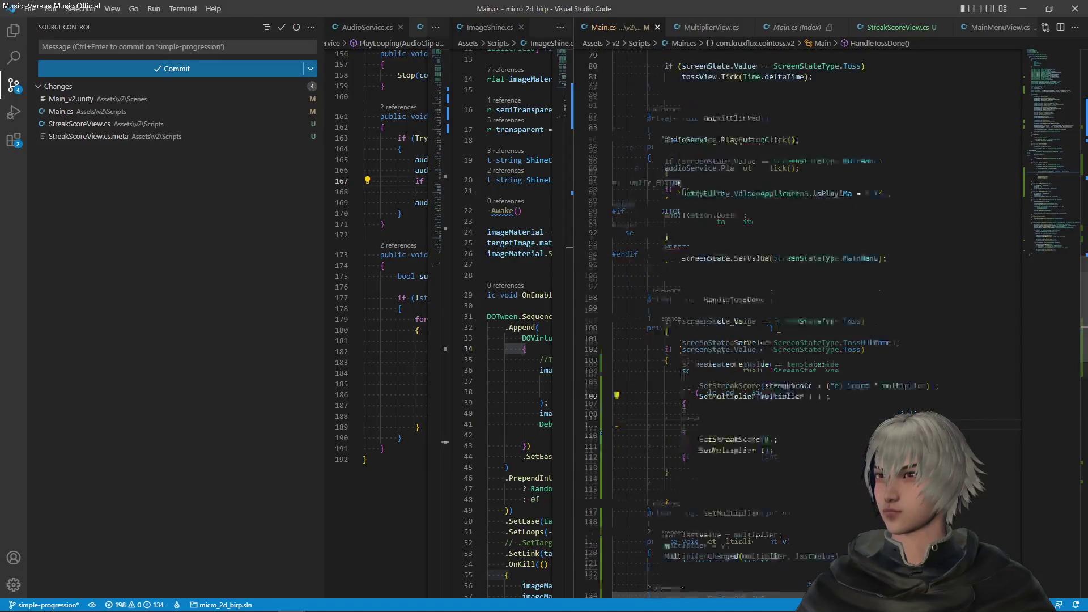
scroll(779, 329, "down", 3)
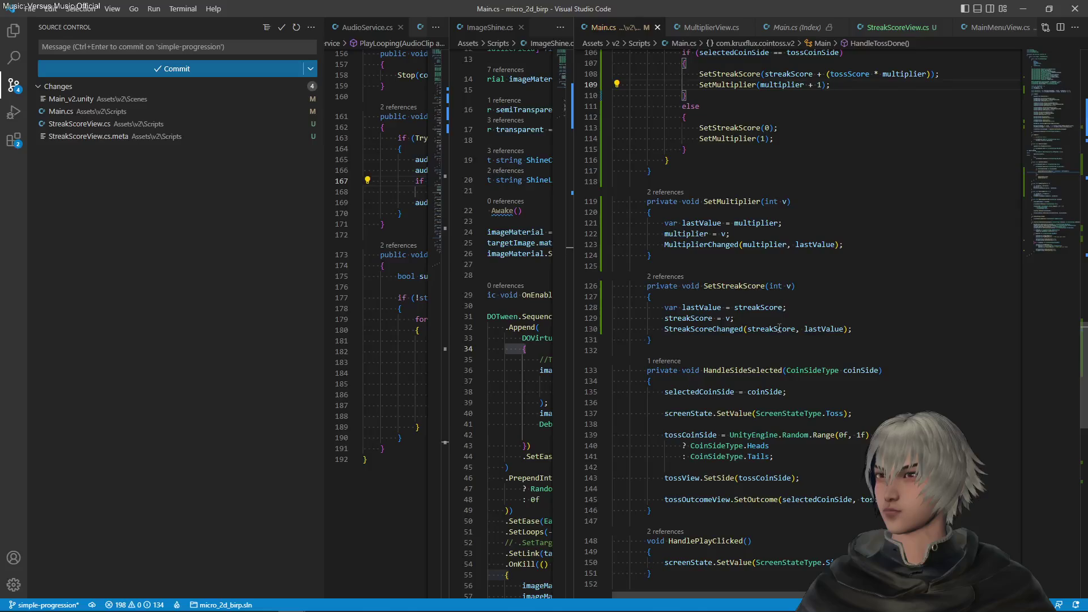
scroll(779, 329, "down", 9)
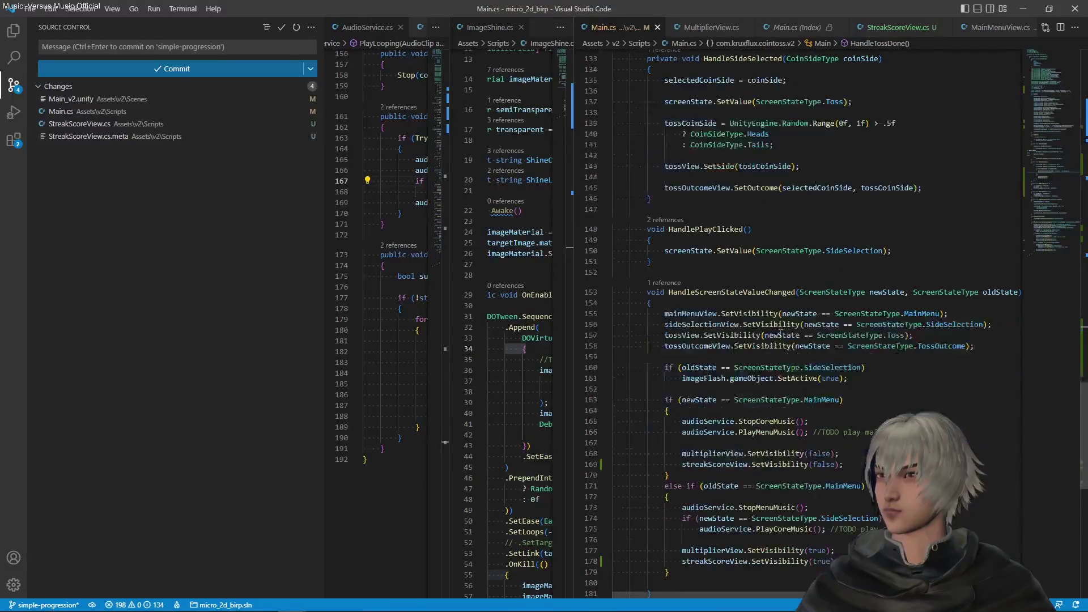
scroll(780, 334, "down", 3)
scroll(780, 334, "up", 20)
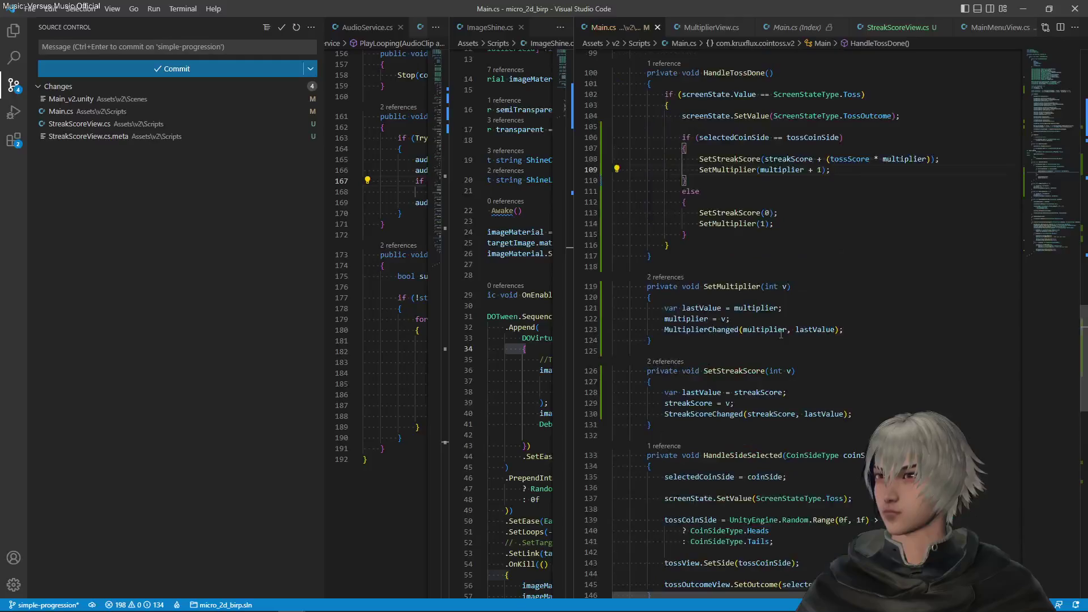
scroll(780, 334, "up", 2)
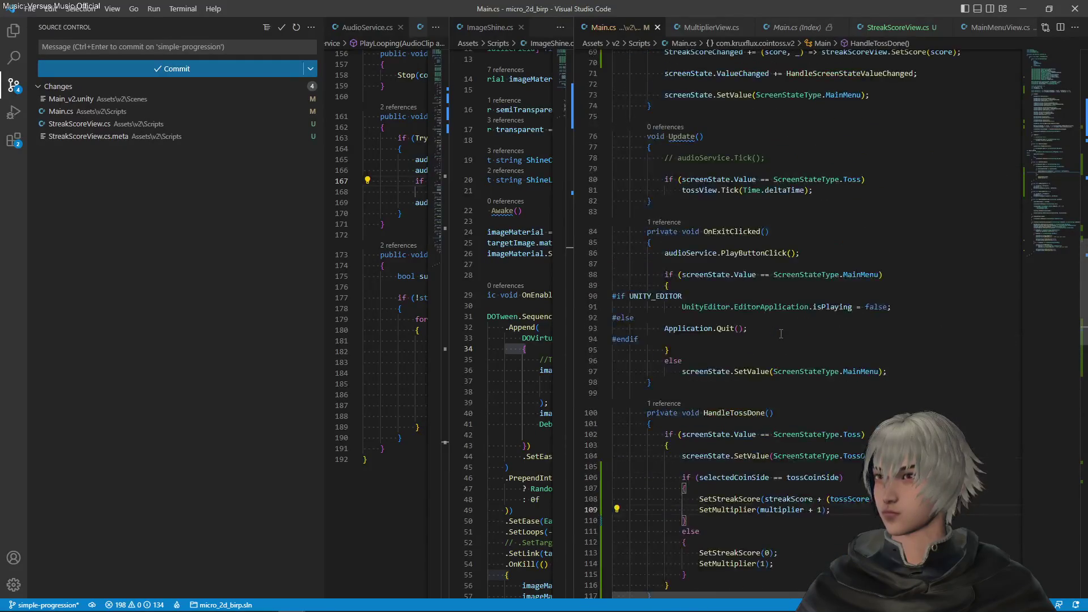
scroll(791, 346, "up", 8)
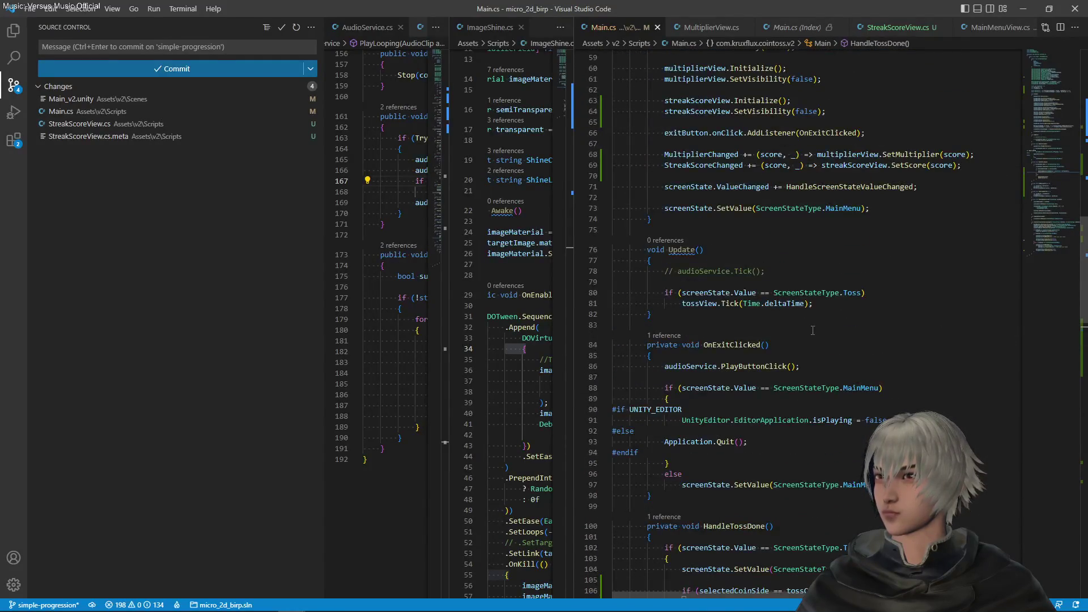
scroll(814, 329, "down", 15)
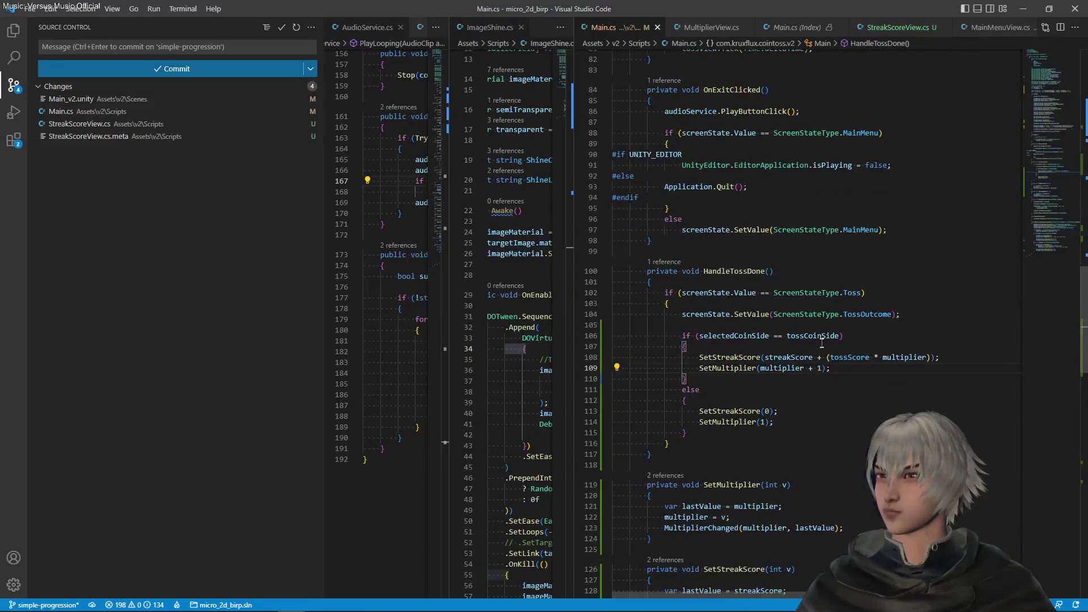
scroll(822, 346, "down", 4)
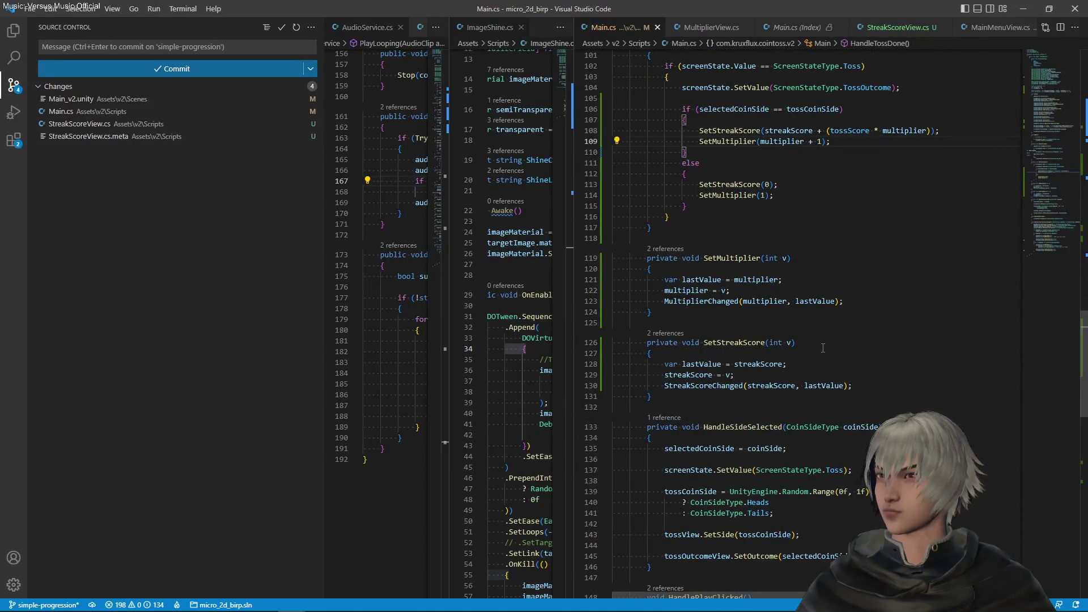
scroll(822, 348, "down", 8)
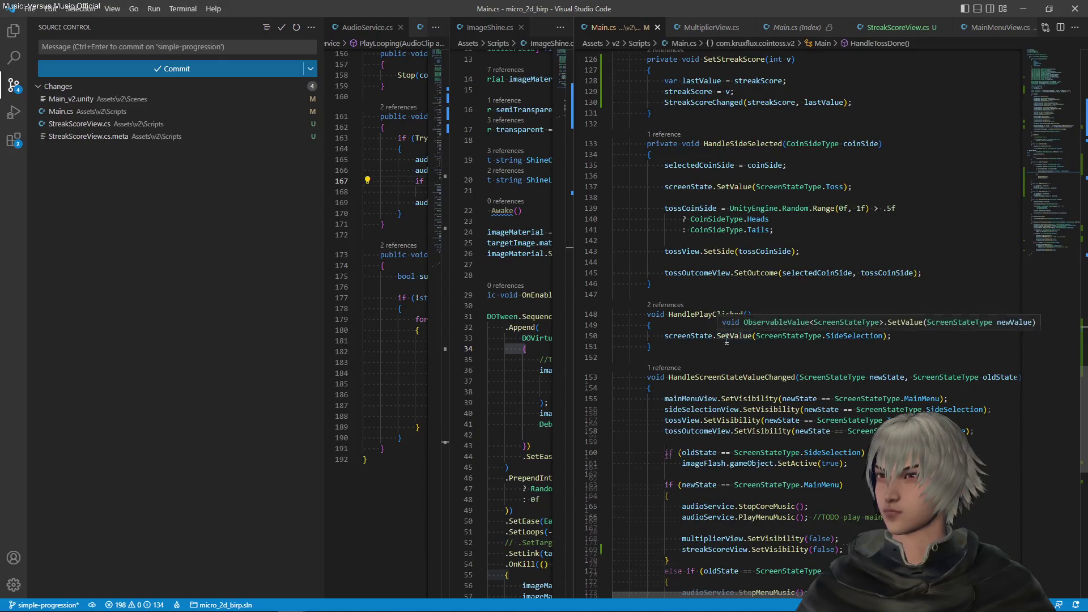
scroll(793, 305, "down", 2)
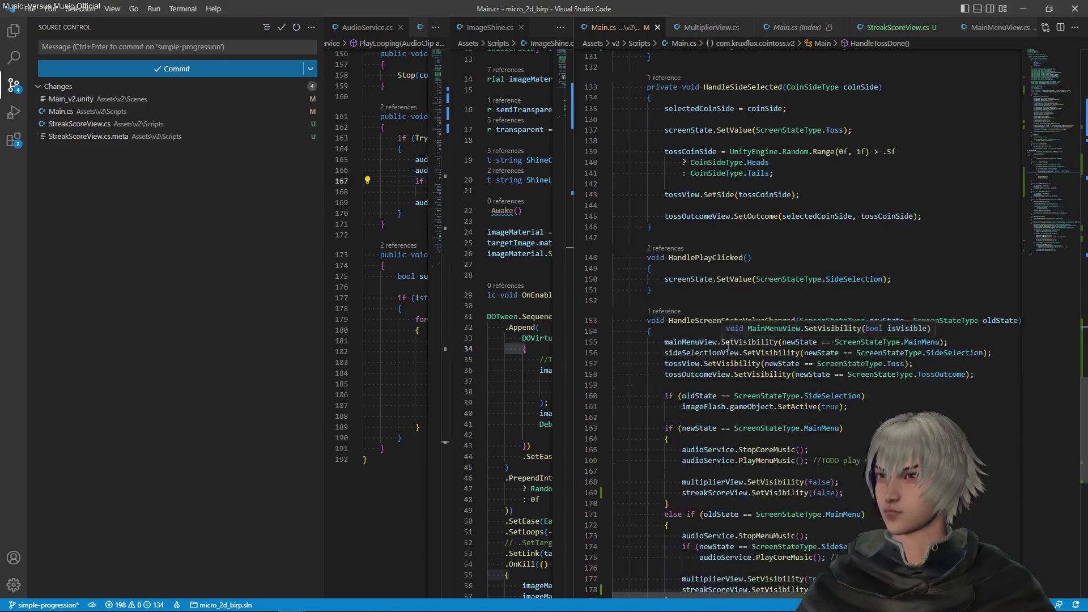
Step: Select the streak-and-multiplier if/else block, lines 105–115, in HandleTossDone
left_click(730, 279)
scroll(755, 244, "up", 7)
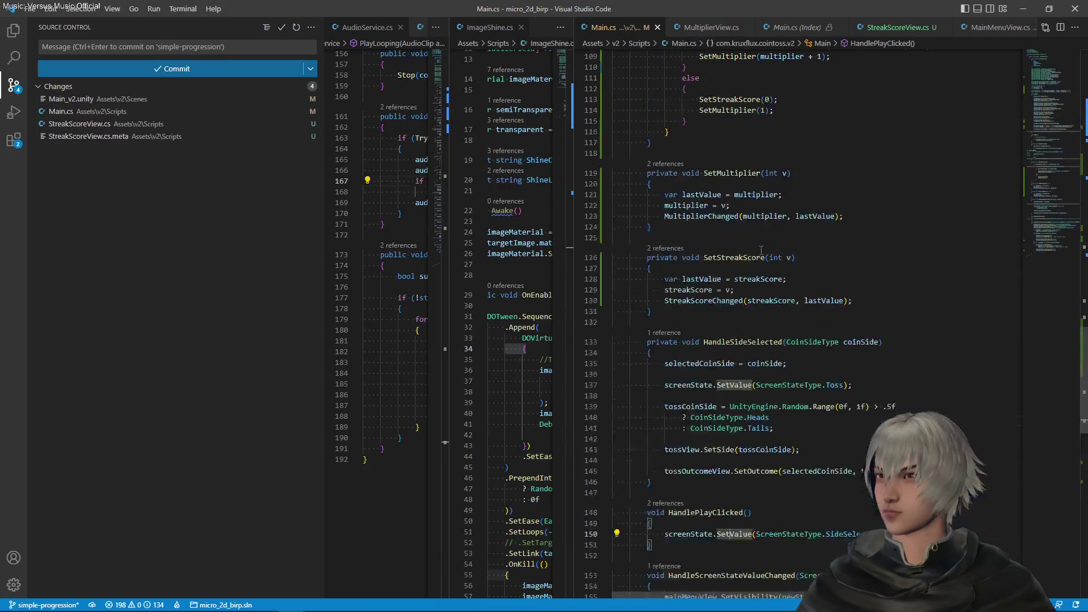
scroll(789, 259, "up", 4)
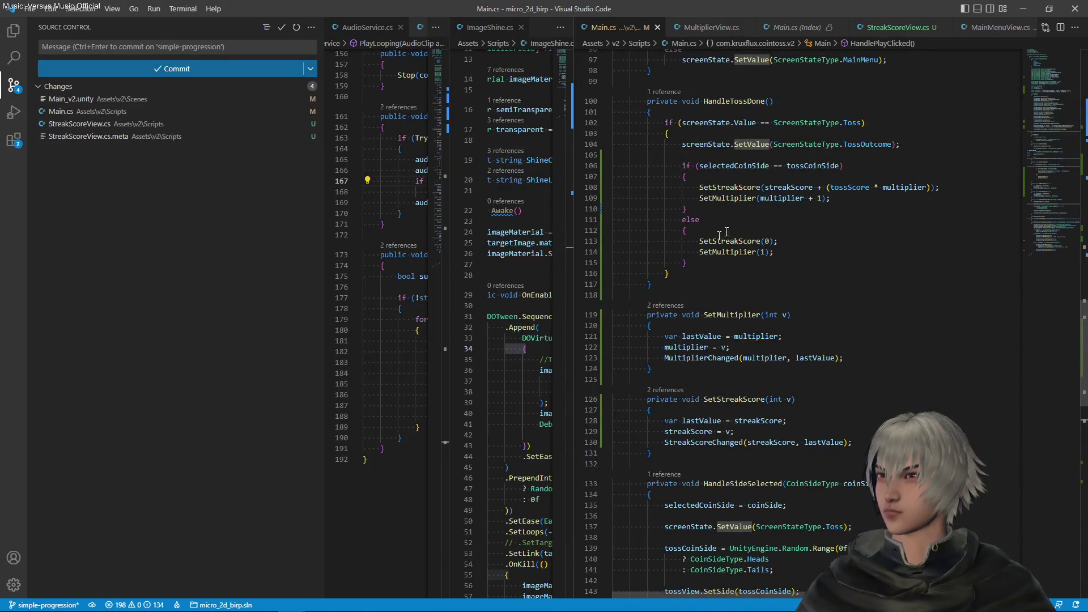
mouse_move(689, 262)
left_mouse_down()
mouse_move(844, 166)
mouse_move(903, 145)
left_mouse_up()
key("ctrl+c")
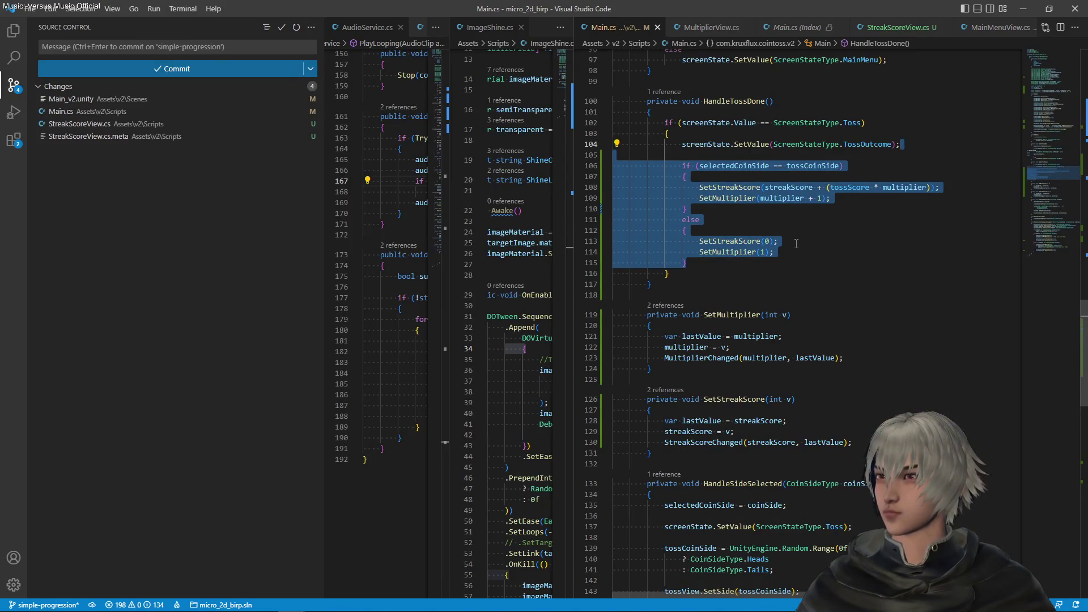
left_click(845, 199)
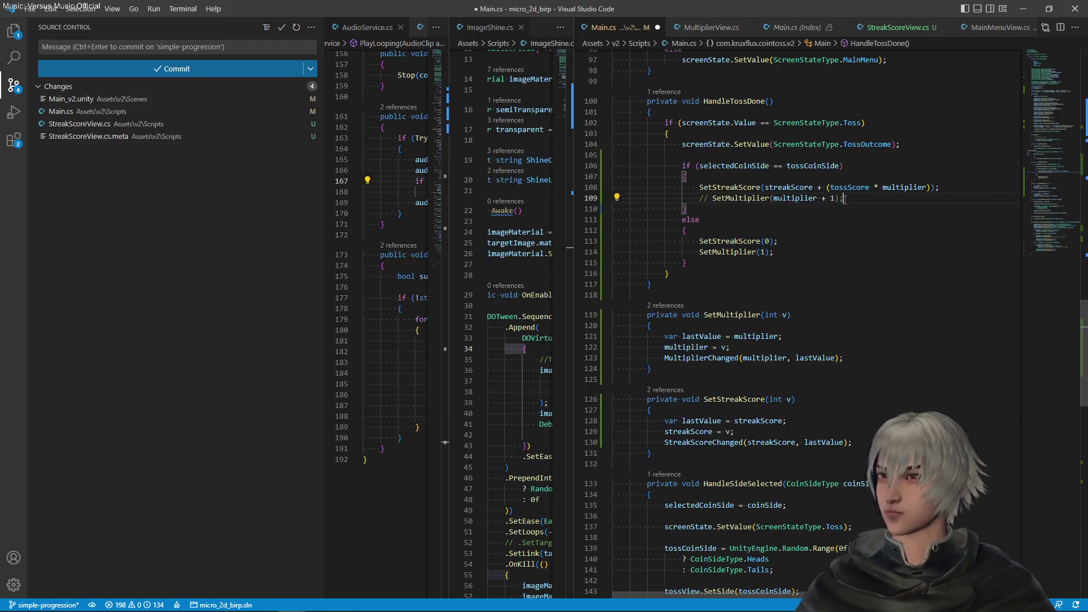
scroll(820, 209, "down", 10)
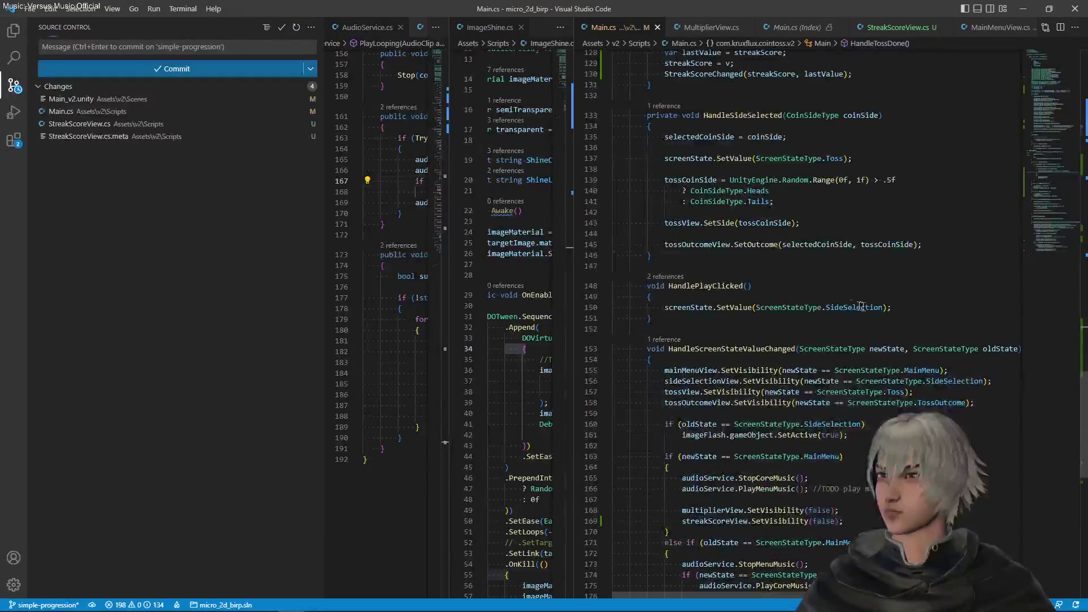
left_click(927, 308)
key("Return")
key("Return")
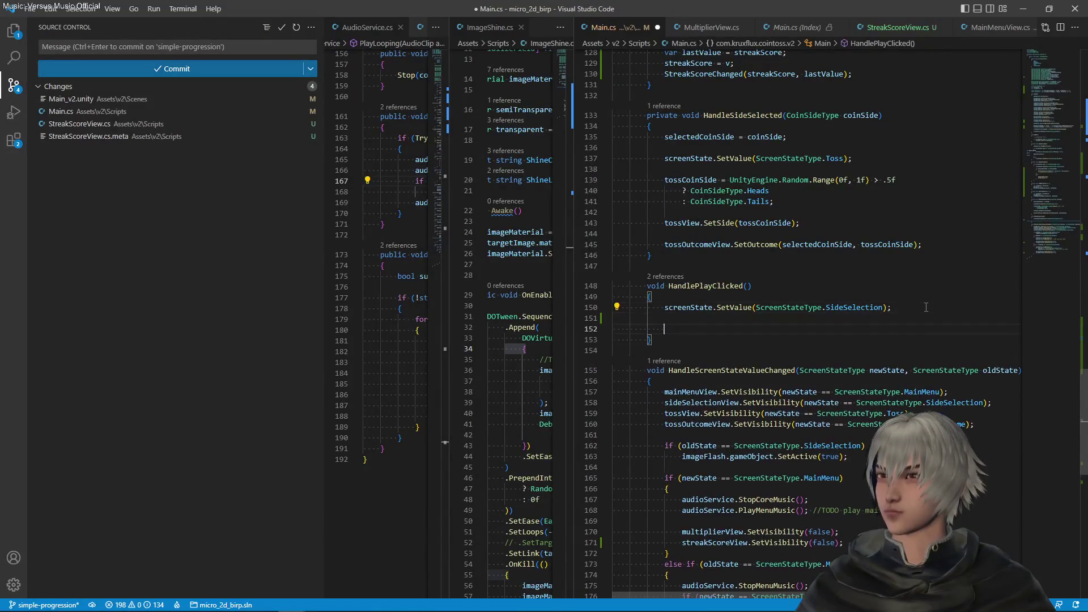
key("ctrl+v")
key("shift+Up")
key("shift+Up")
key("shift+Up")
key("shift+Up")
key("shift+Up")
key("shift+Up")
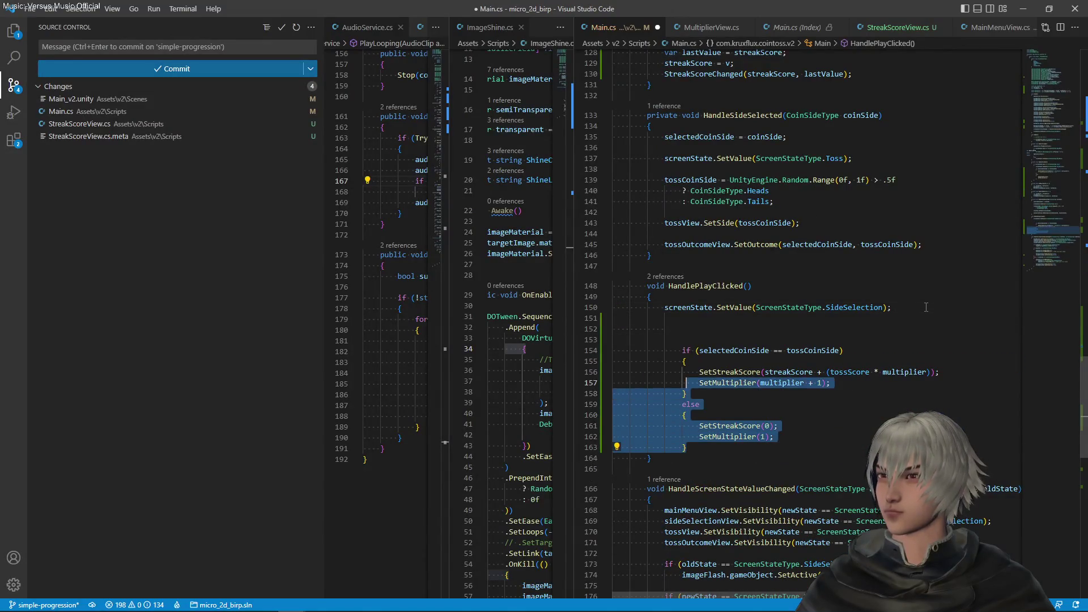
key("shift+Tab")
key("Up")
key("BackSpace")
key("BackSpace")
key("BackSpace")
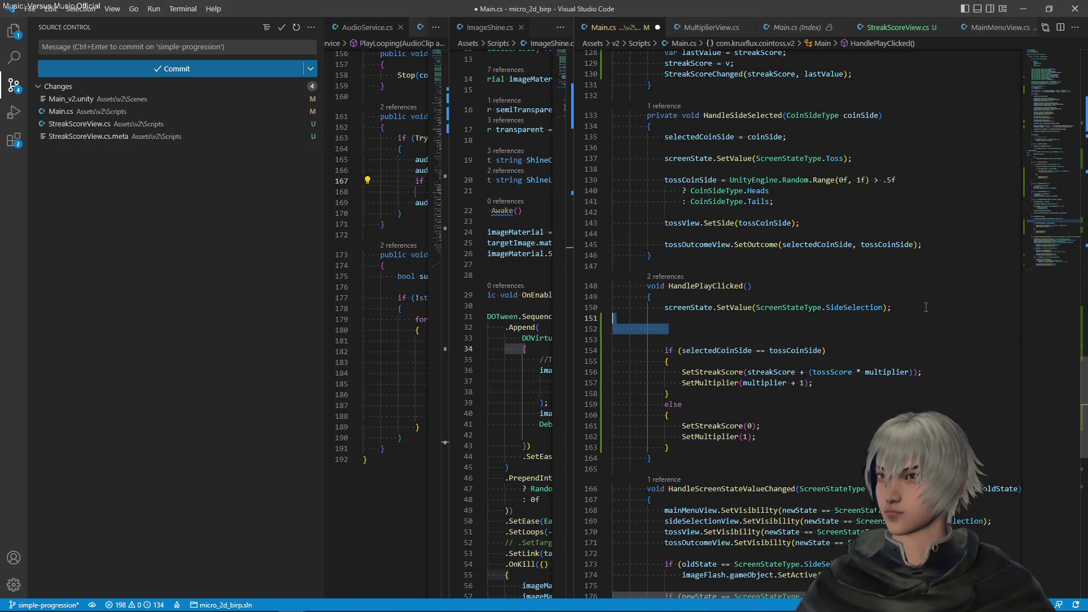
key("ctrl+s")
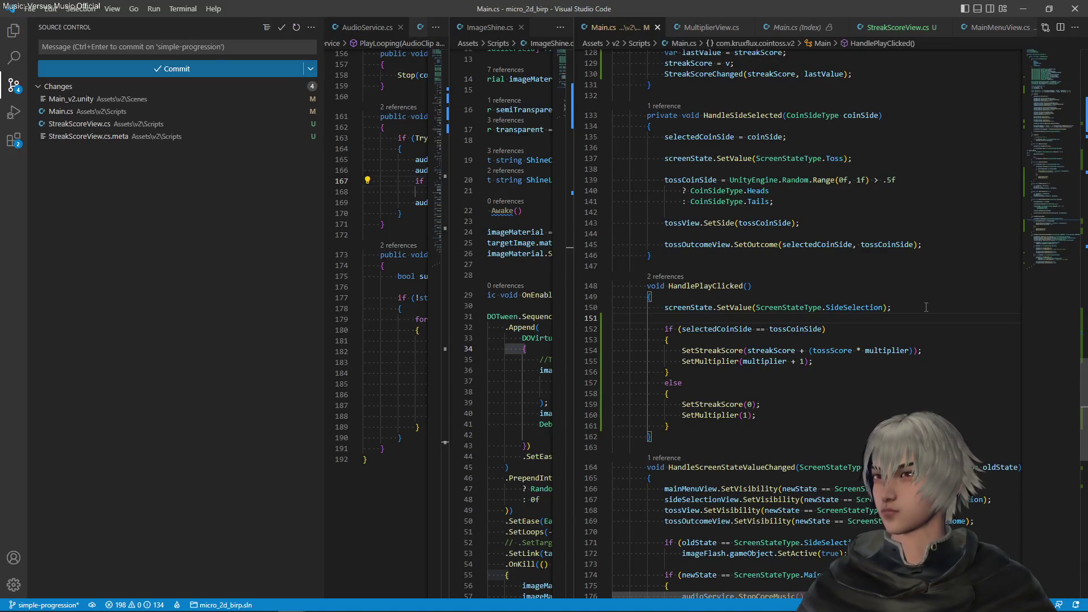
scroll(926, 306, "up", 13)
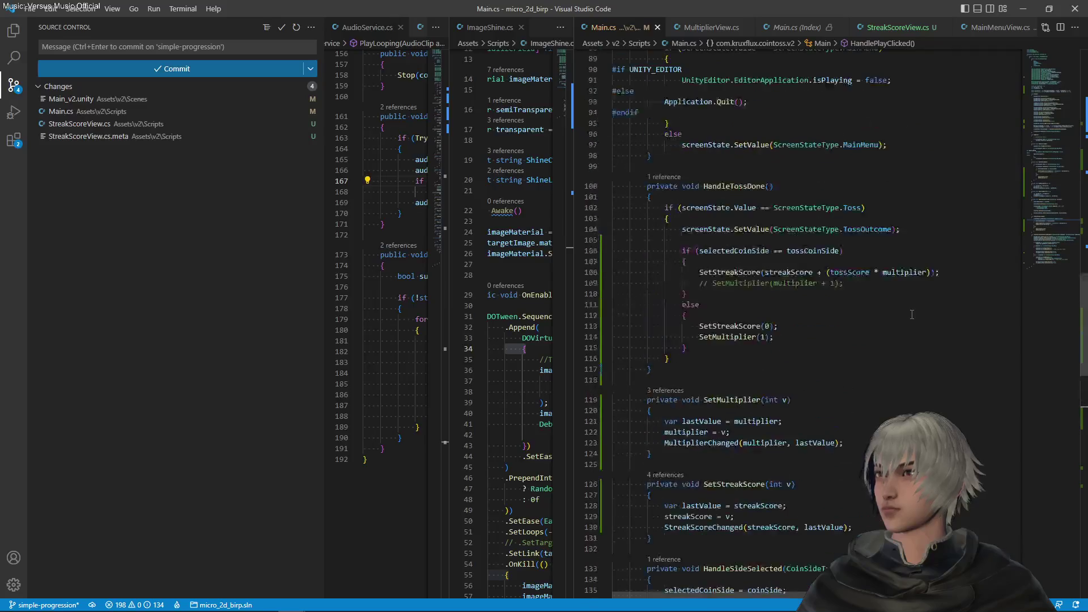
scroll(911, 313, "up", 17)
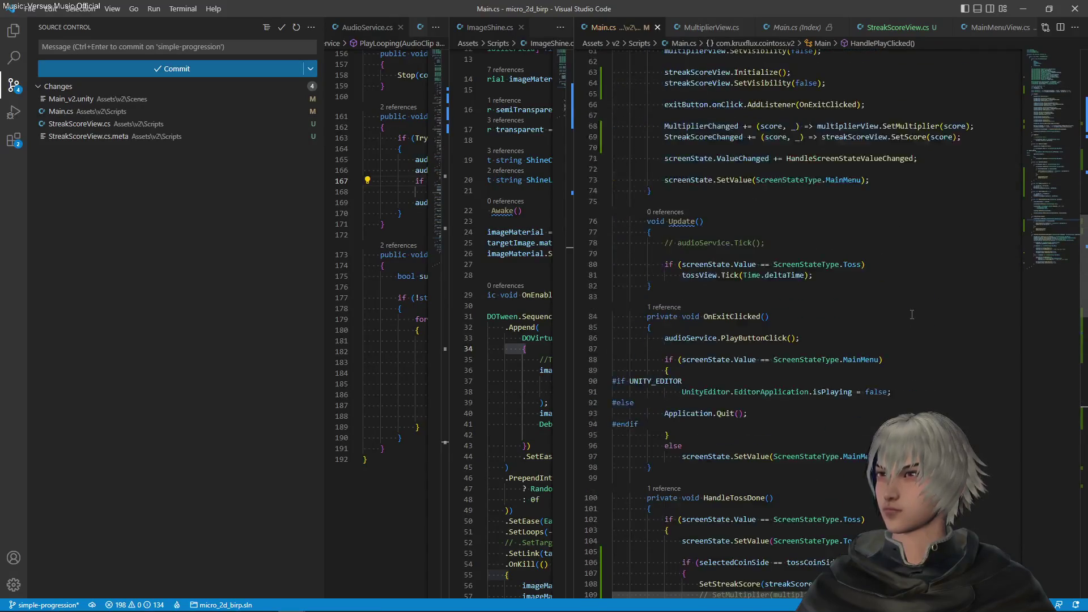
scroll(862, 311, "up", 6)
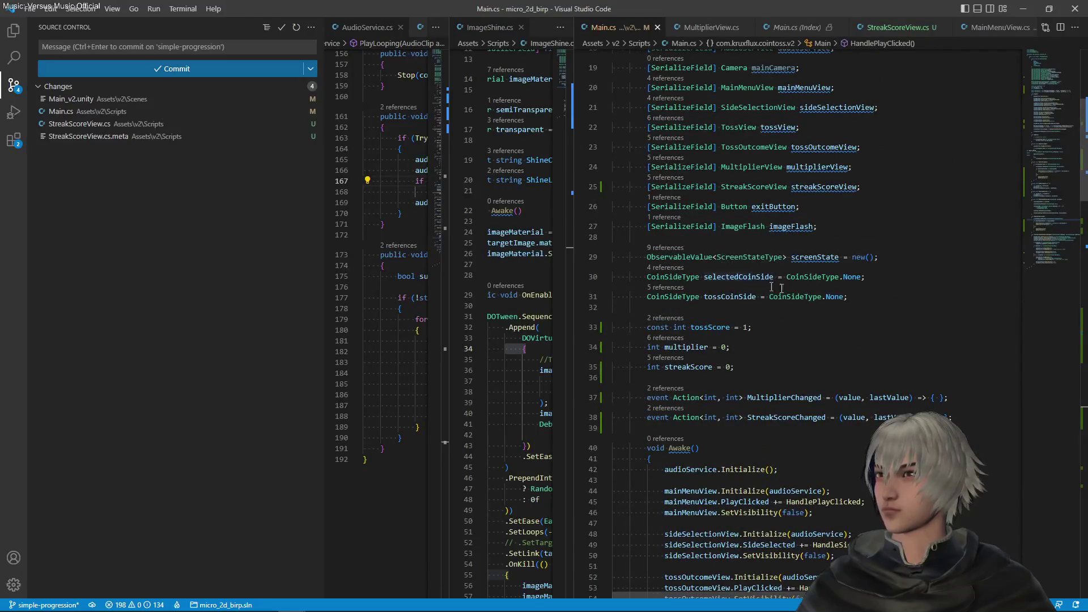
Step: Paste the selectedCoinSide and tossCoinSide declarations into HandleTossDone's else block
left_click_drag(848, 296, 704, 277)
key("ctrl+c")
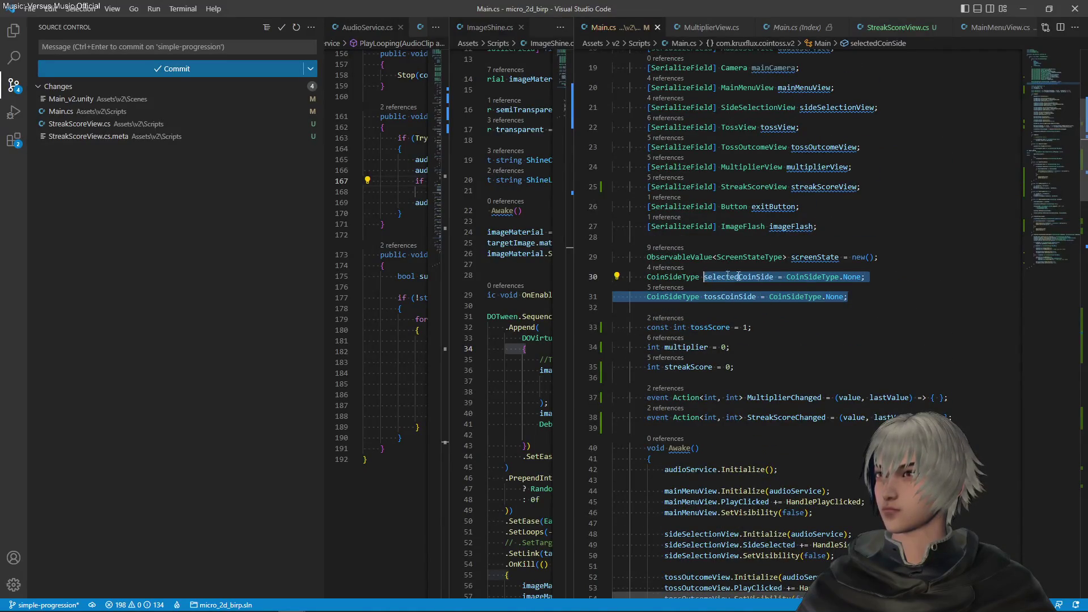
scroll(849, 325, "down", 1)
scroll(848, 325, "down", 20)
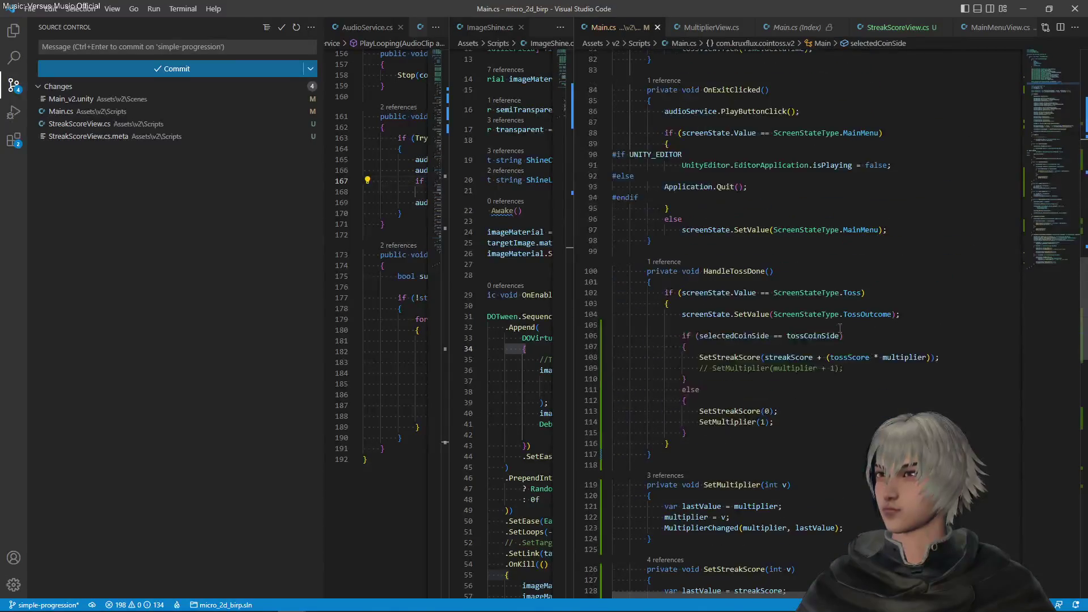
scroll(840, 327, "down", 2)
left_click(785, 335)
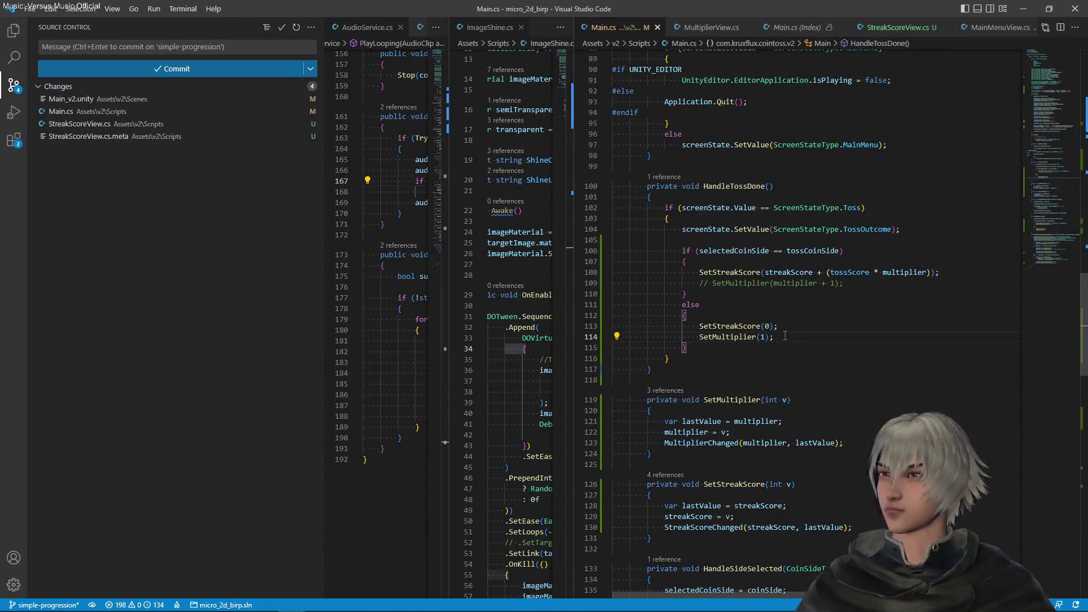
key("Return")
key("ctrl+v")
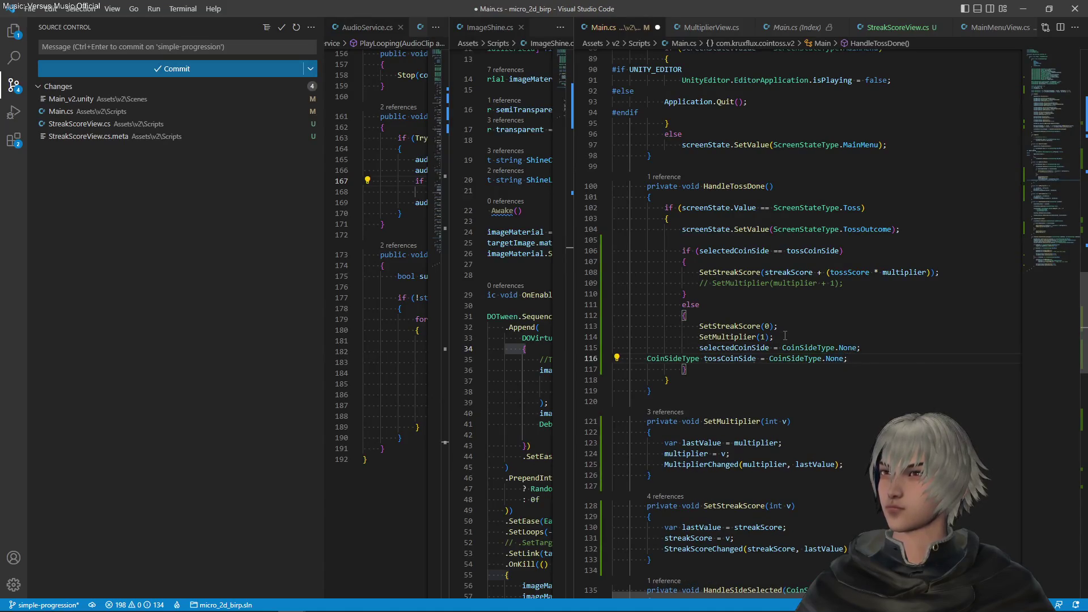
Step: Strip the CoinSideType prefix so both reset to CoinSideType.None, add a blank line, and save
key("ctrl+shift+Right")
key("shift+Right")
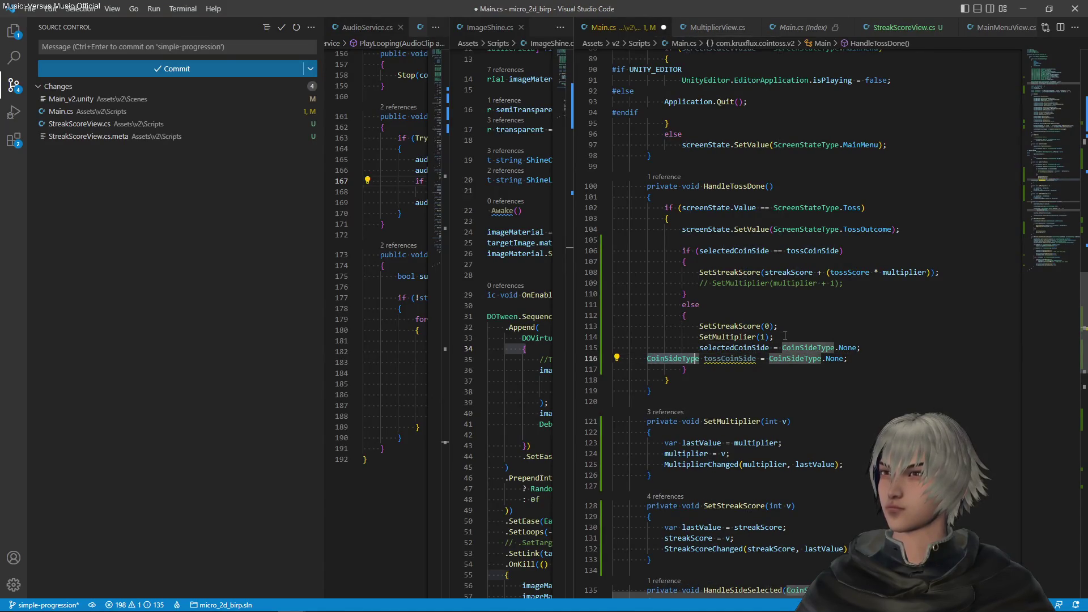
key("BackSpace")
key("Tab")
key("Tab")
key("Tab")
key("Up")
key("End")
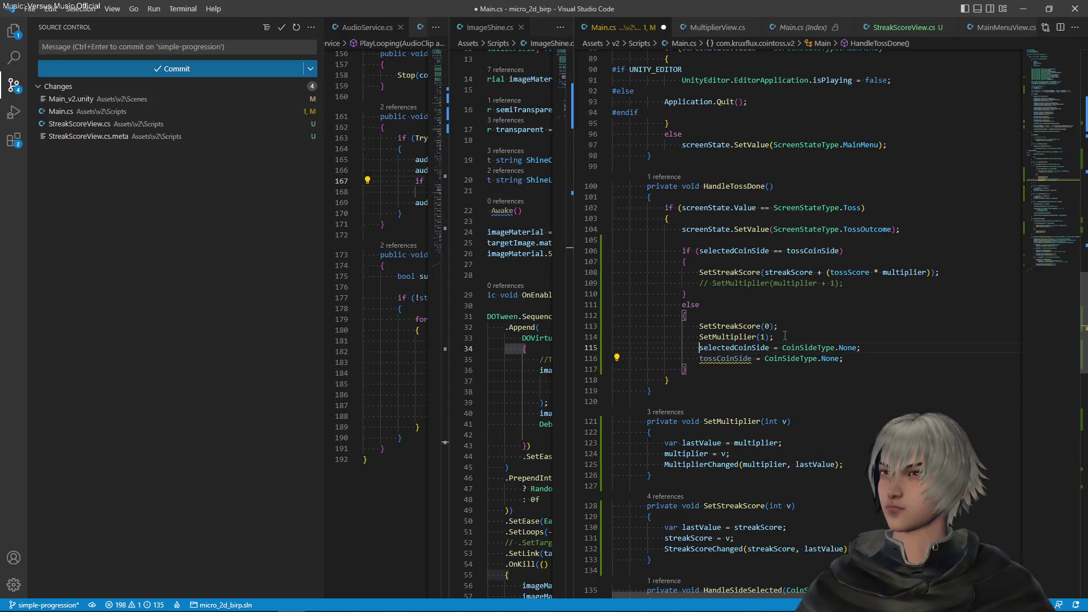
key("ctrl+shift+Return")
key("ctrl+s")
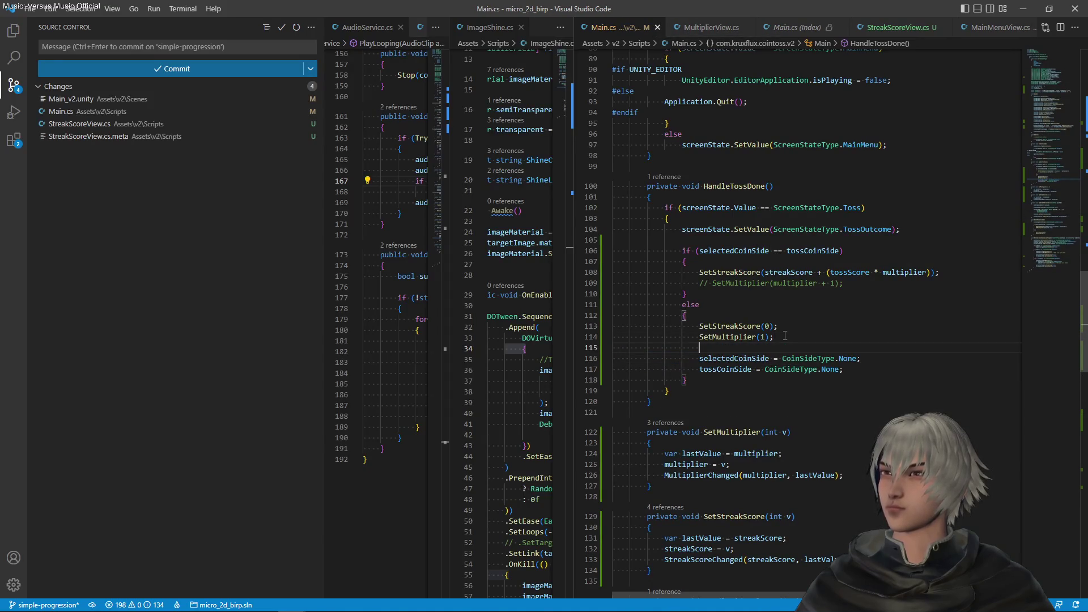
scroll(784, 335, "down", 9)
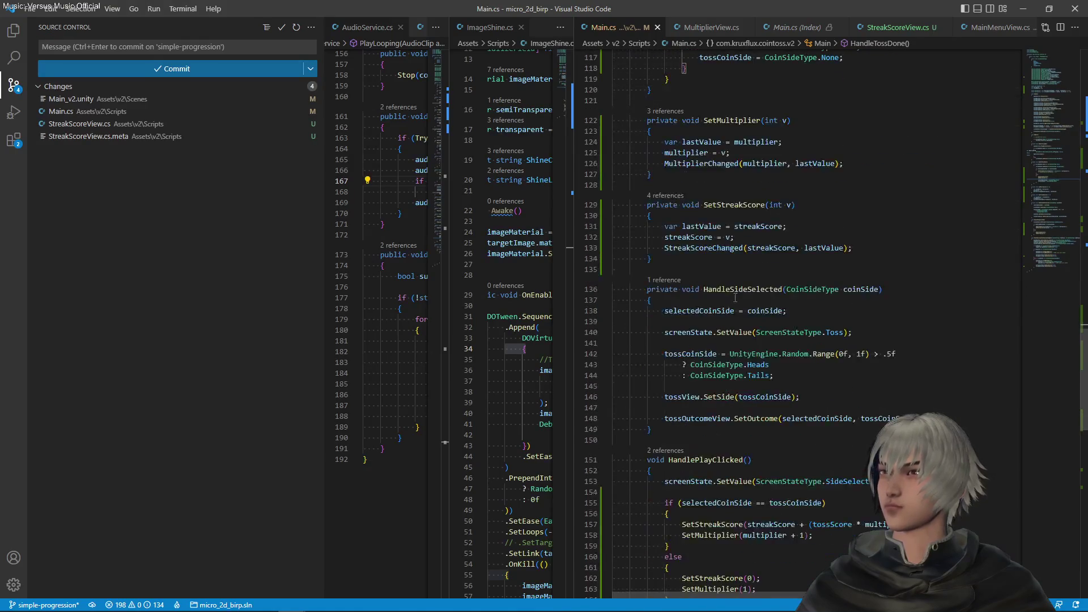
scroll(734, 297, "down", 1)
scroll(729, 258, "up", 3)
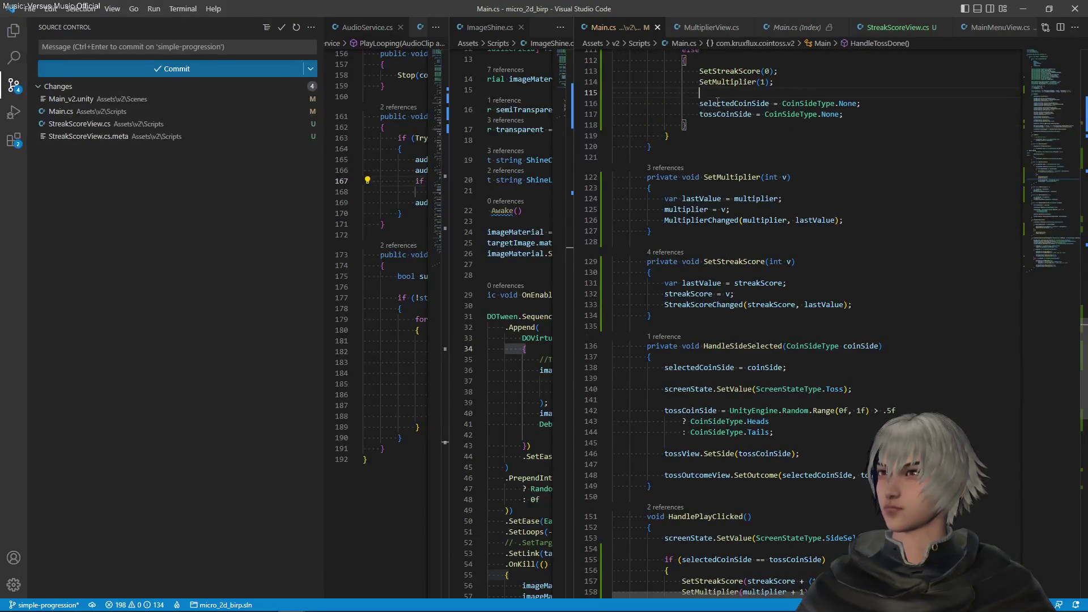
Step: Prefix the HandlePlayClicked condition with tossCoinSide != CoinSideType.None &&
left_click(717, 103)
scroll(674, 450, "down", 4)
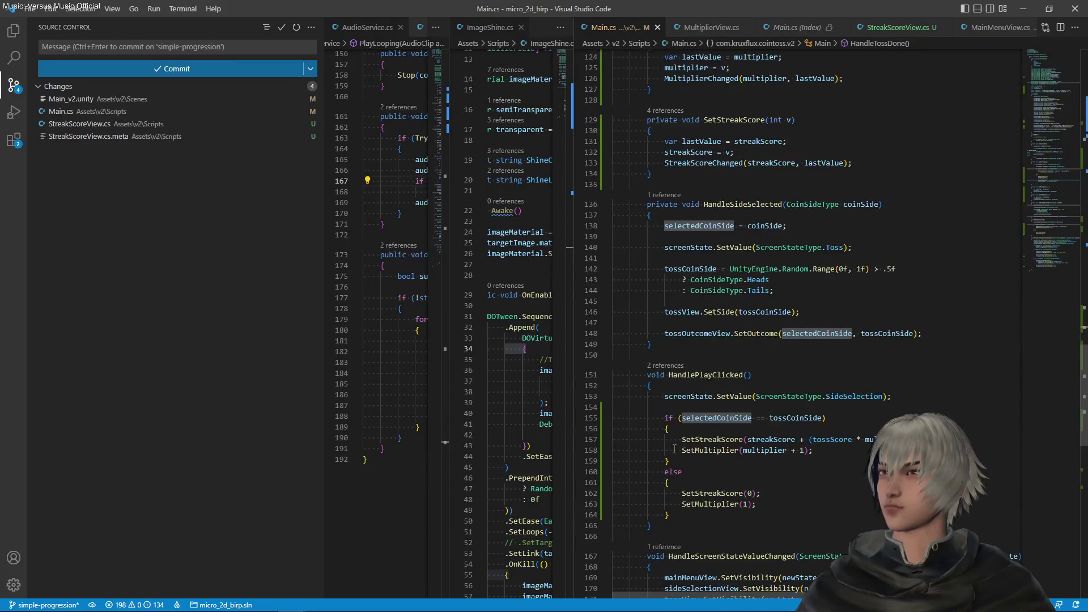
left_click(681, 418)
double_click(809, 419)
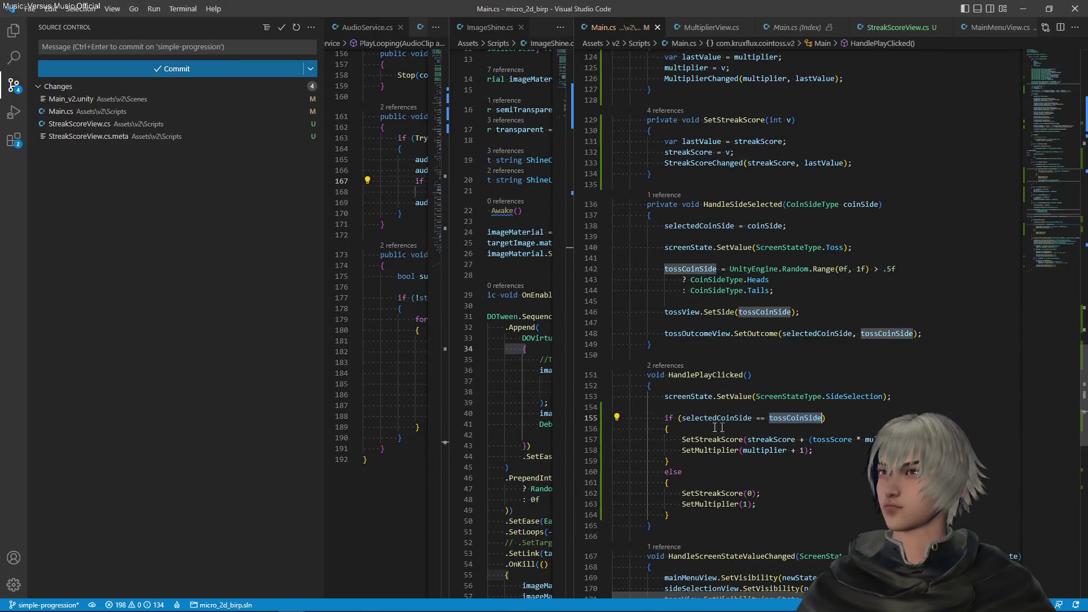
left_click(682, 417)
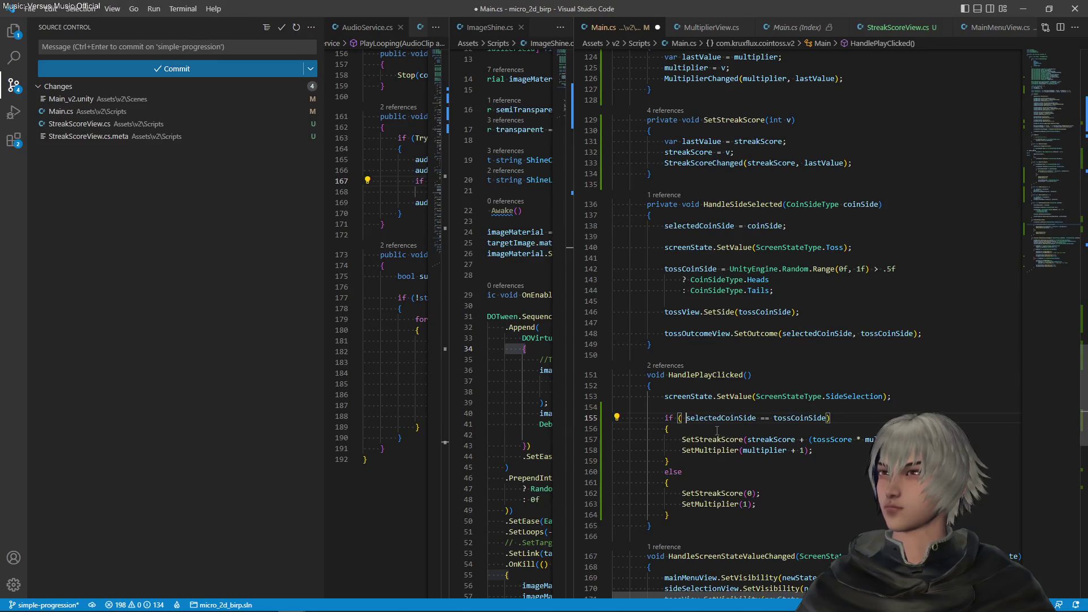
key("Left")
type("tossCoinSide")
type("!=")
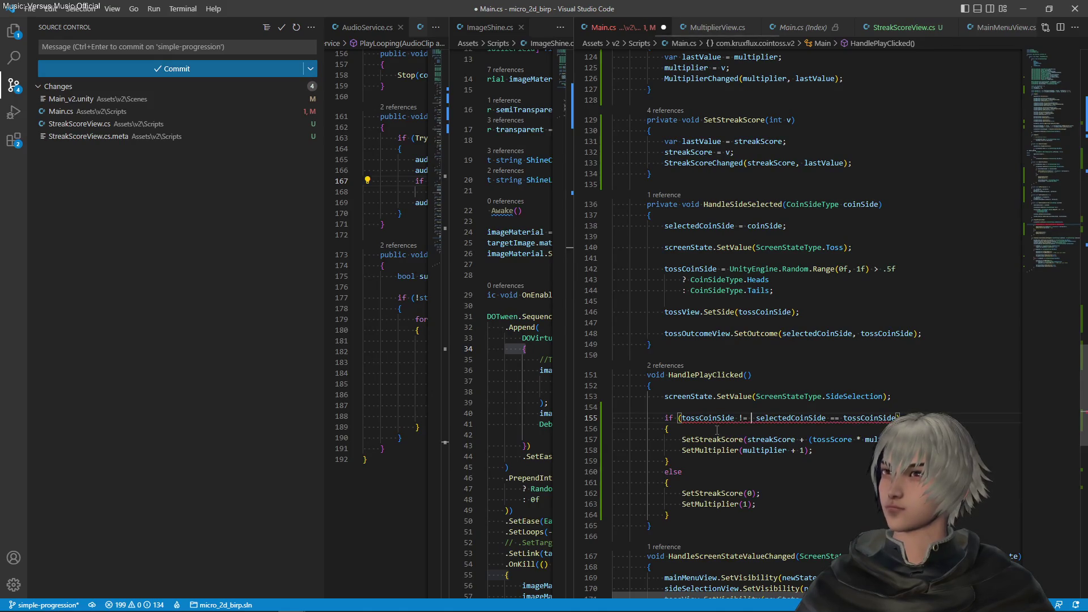
type(" Co")
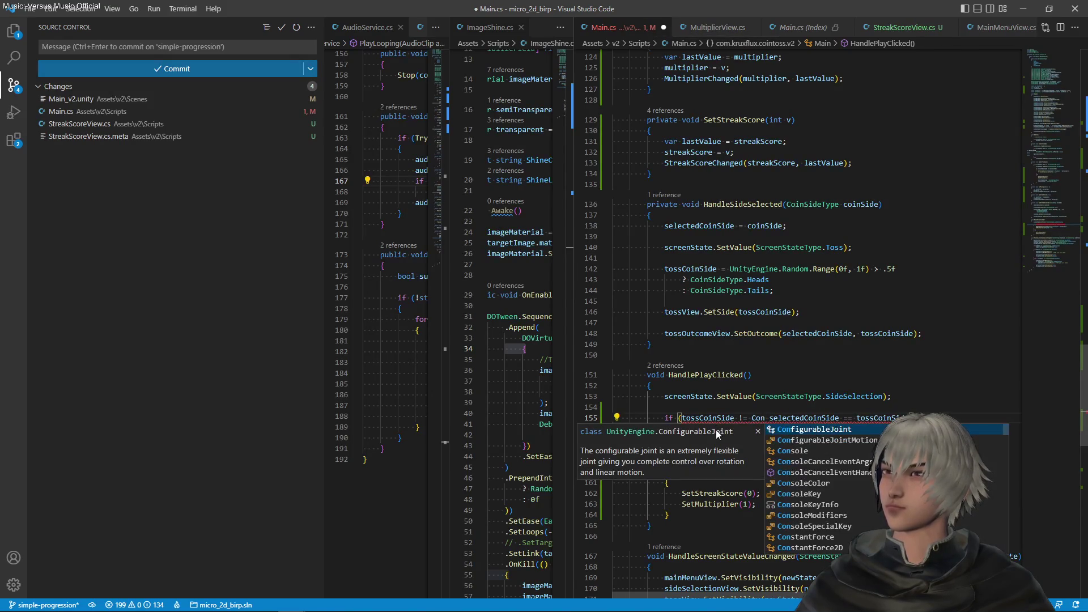
key("Down")
key("Tab")
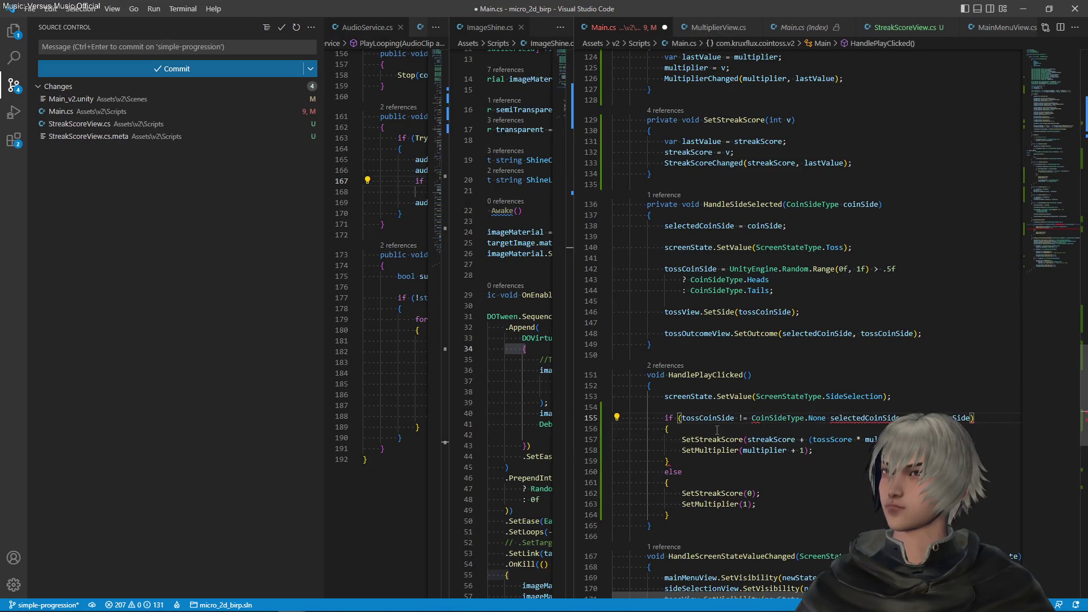
type("&&")
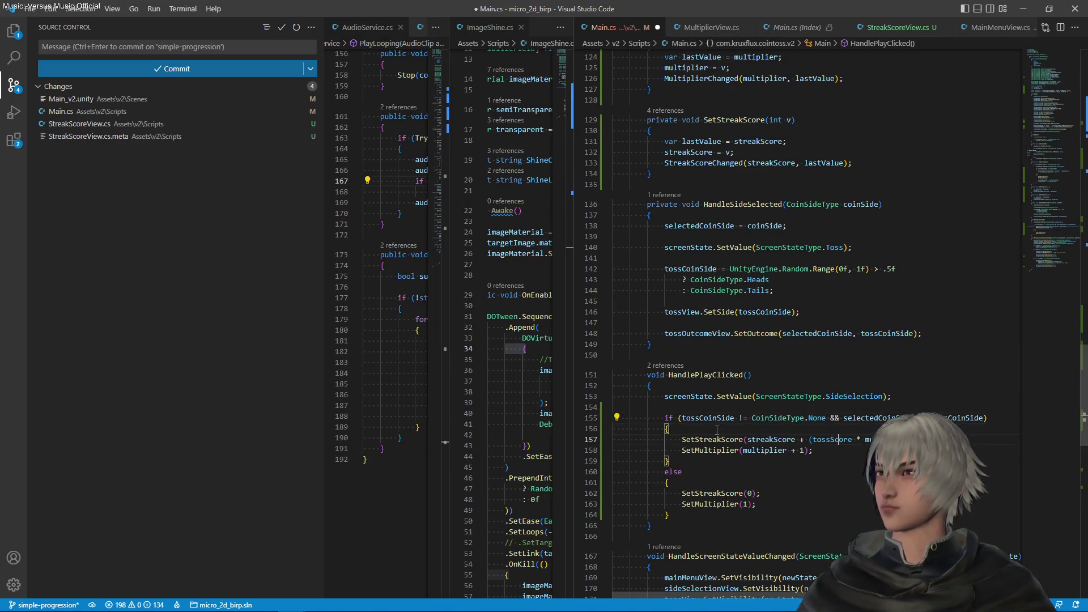
key("Down")
key("Down")
key("Down")
Step: Remove the SetStreakScore line and the else branch from HandlePlayClicked and save
key("Up")
key("ctrl+shift+k")
key("Down")
key("Down")
key("Down")
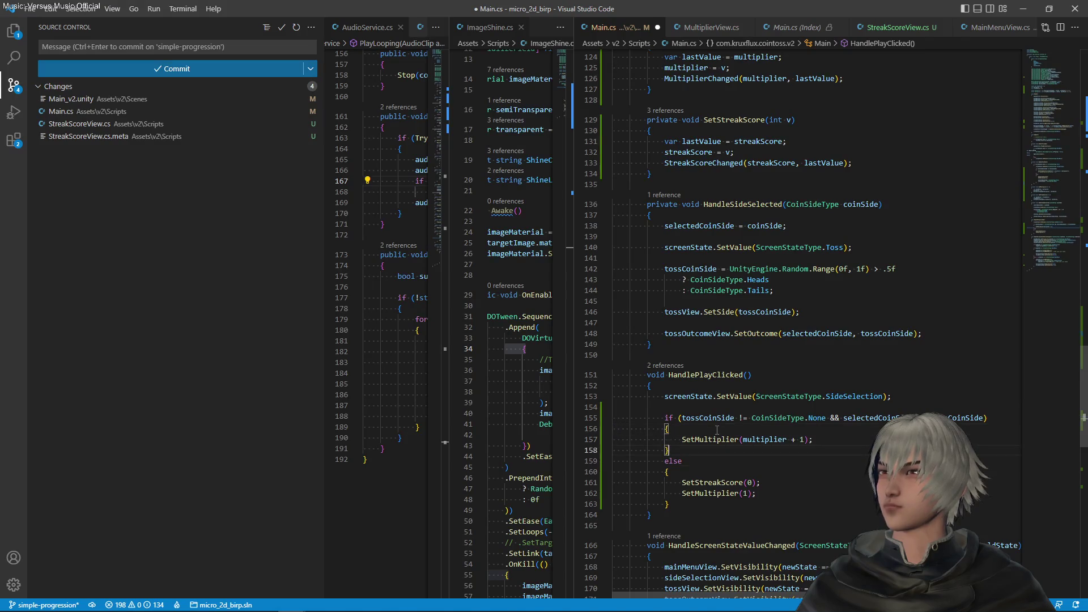
key("shift+Up")
key("shift+Up")
key("shift+Up")
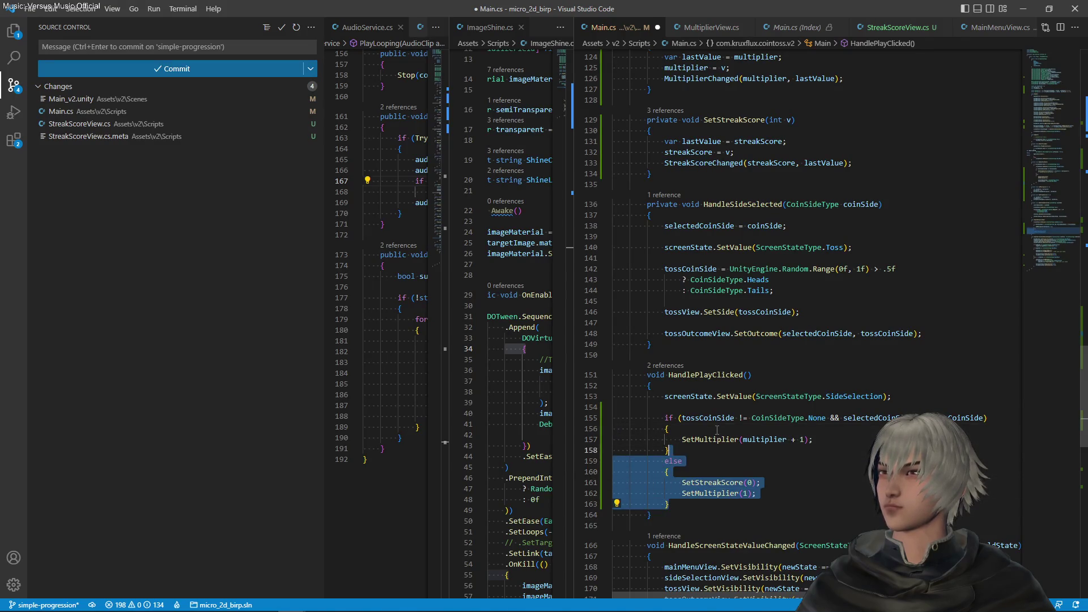
key("BackSpace")
key("ctrl+s")
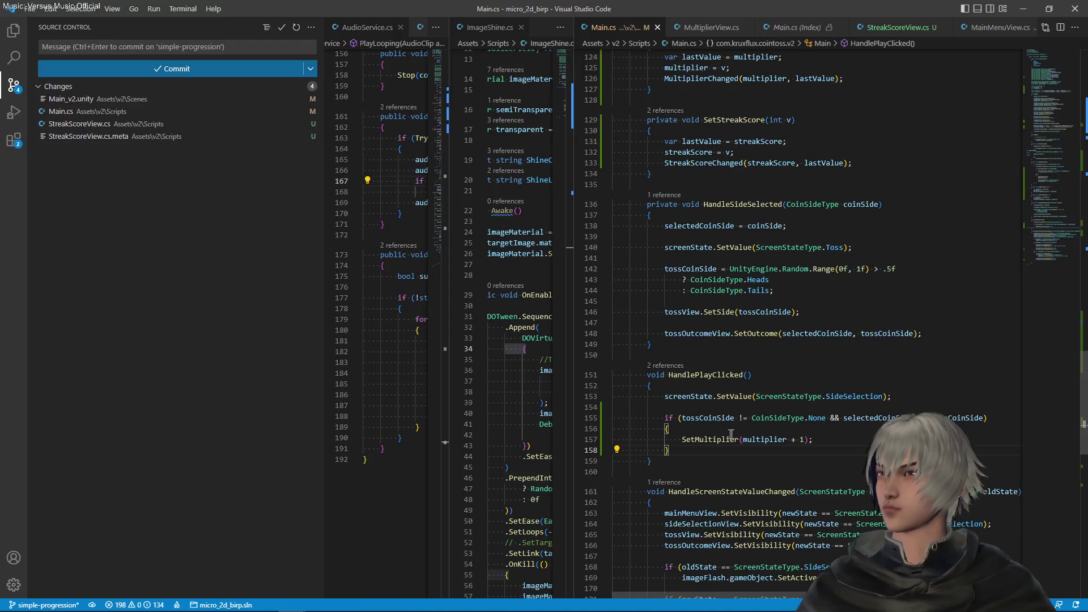
left_click(743, 419)
key("alt+Tab")
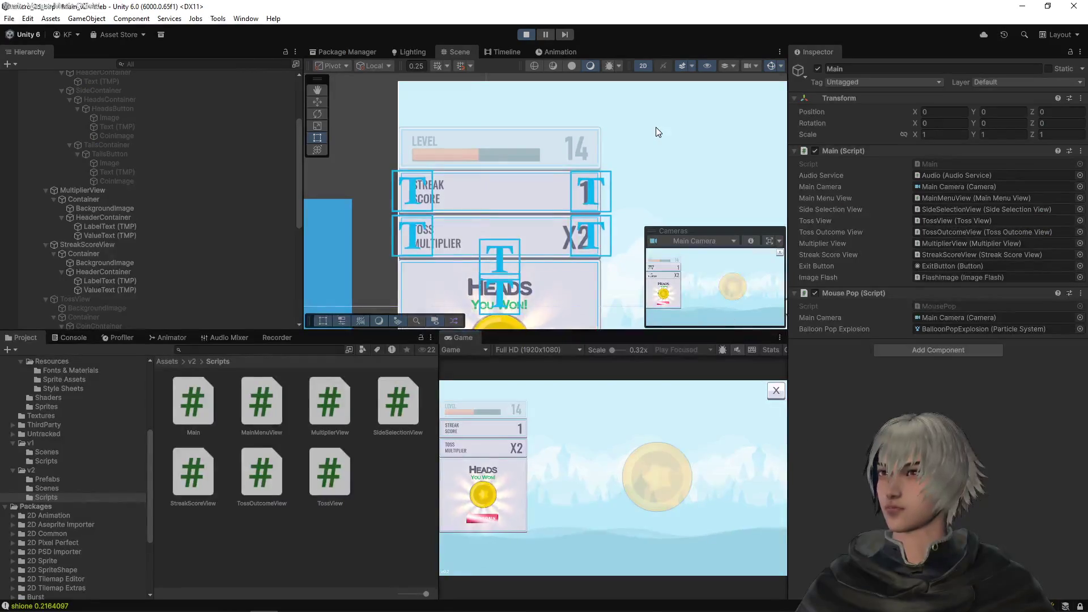
Step: Restart play mode with the updated script, play a Heads toss then a Tails toss, and stop playing
left_click(528, 38)
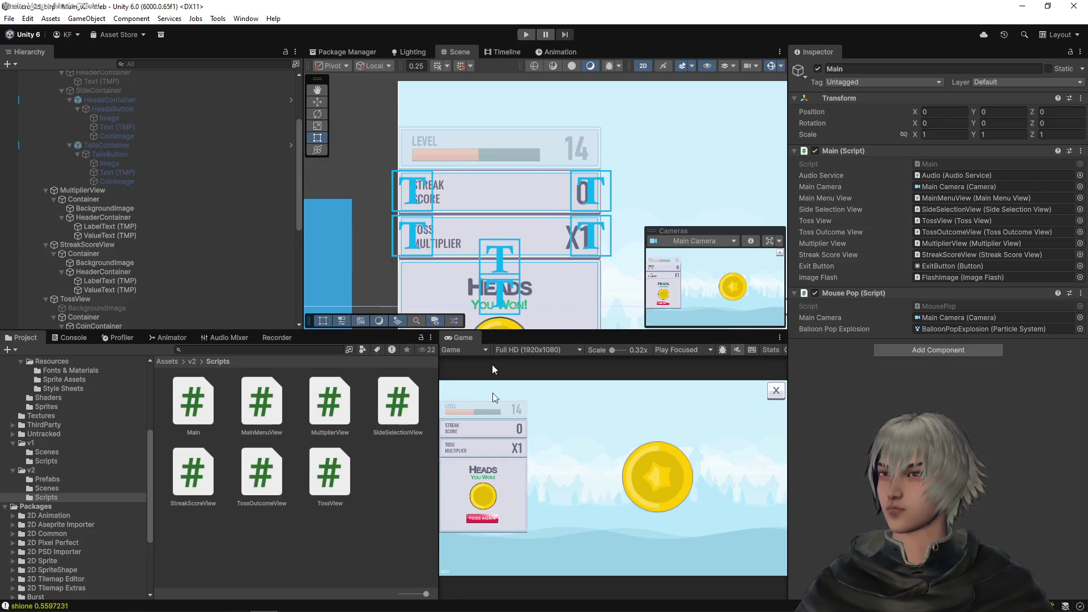
left_click(525, 34)
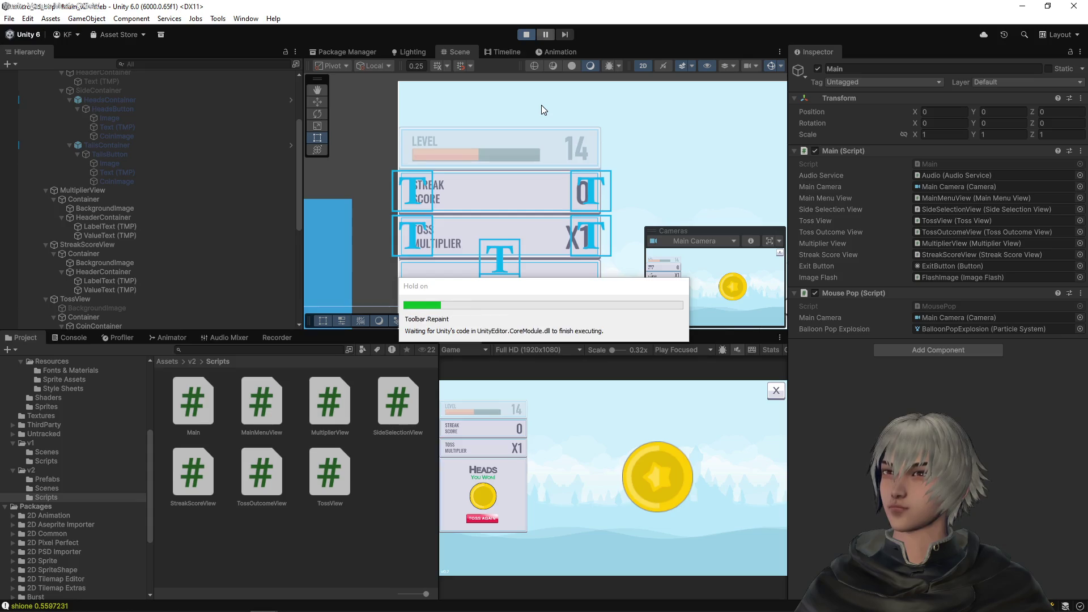
left_click(599, 504)
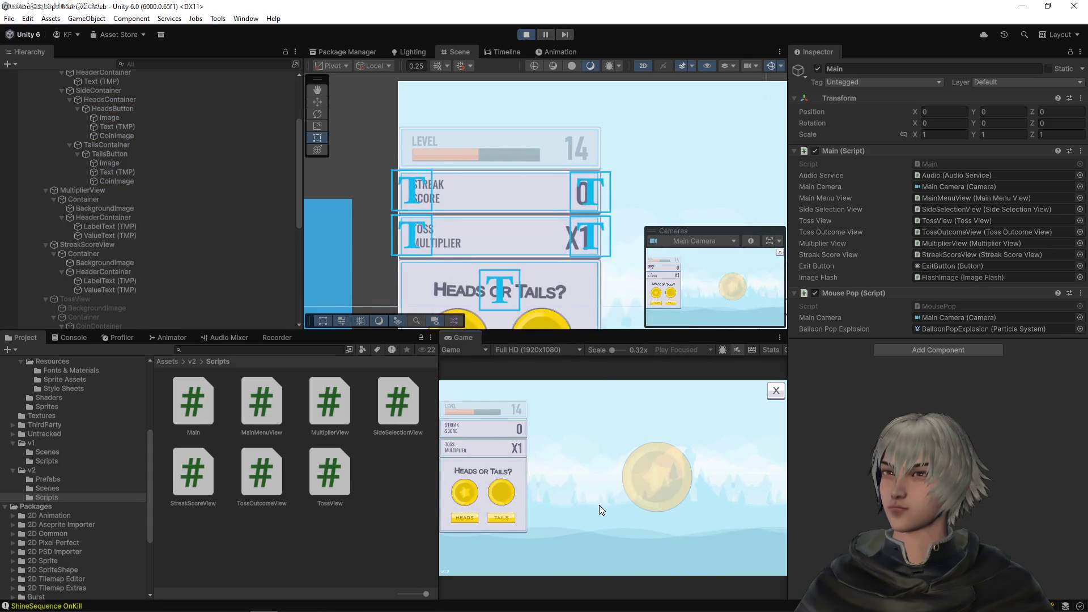
left_click(468, 516)
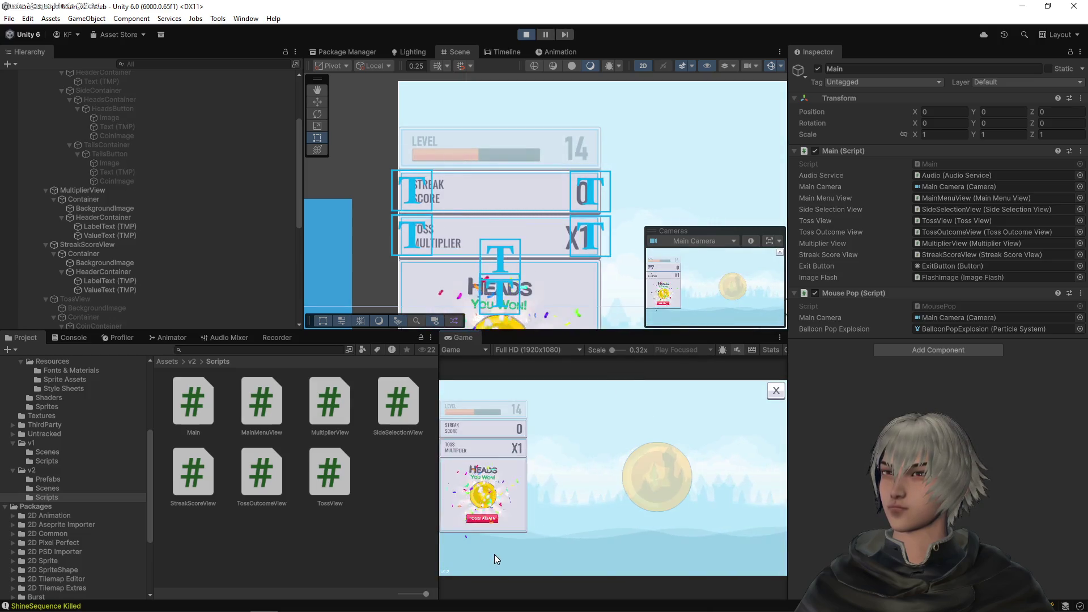
left_click(479, 519)
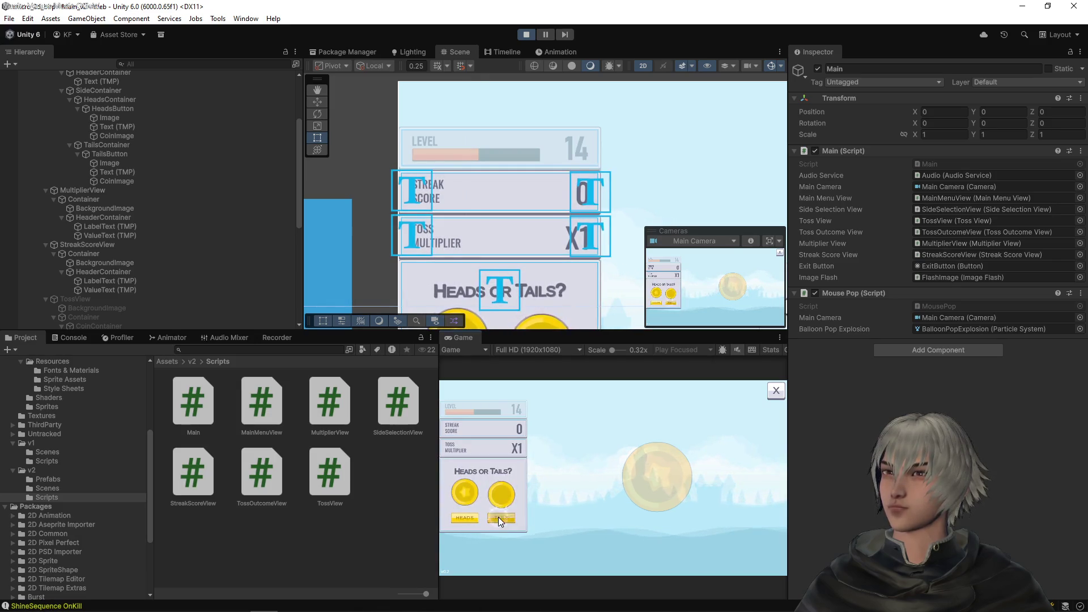
left_click(498, 518)
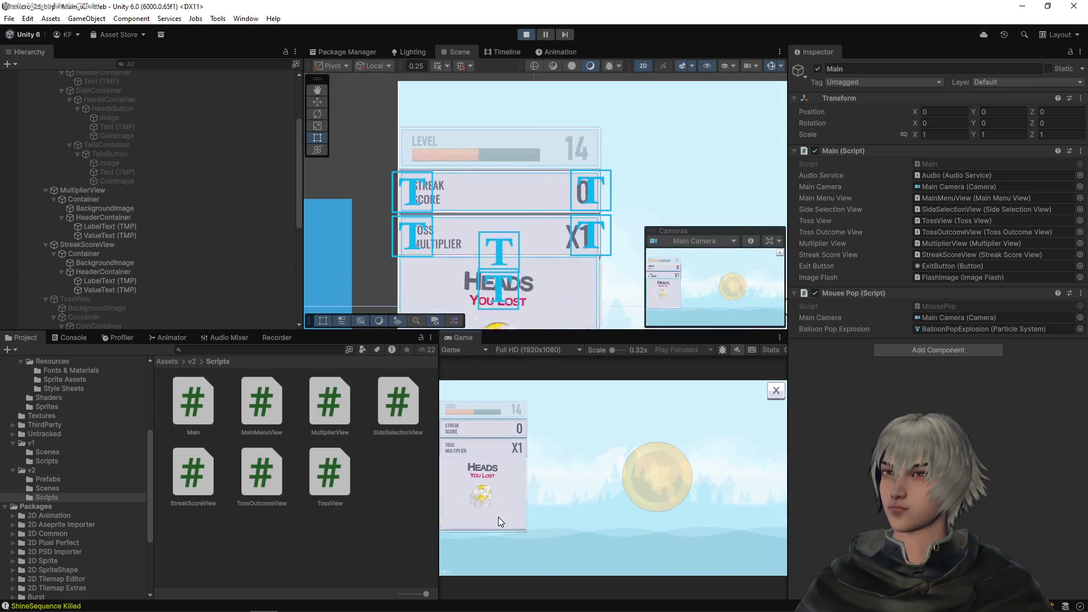
left_click(525, 34)
key("alt+Tab")
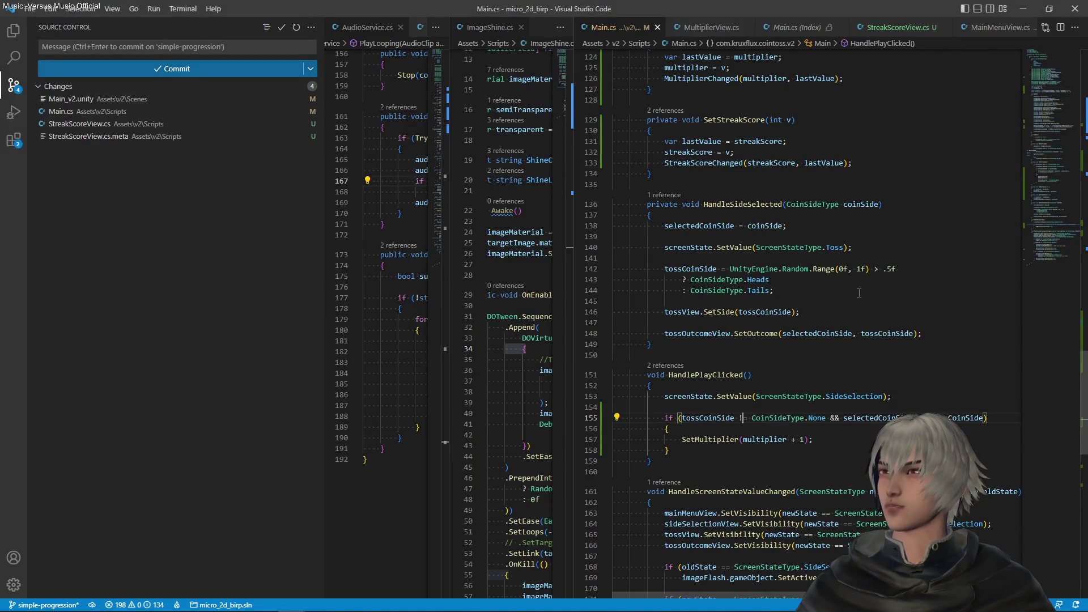
Step: Comment out the selectedCoinSide/tossCoinSide = None lines 116–117 in HandleTossDone and save Main.cs
scroll(859, 293, "up", 8)
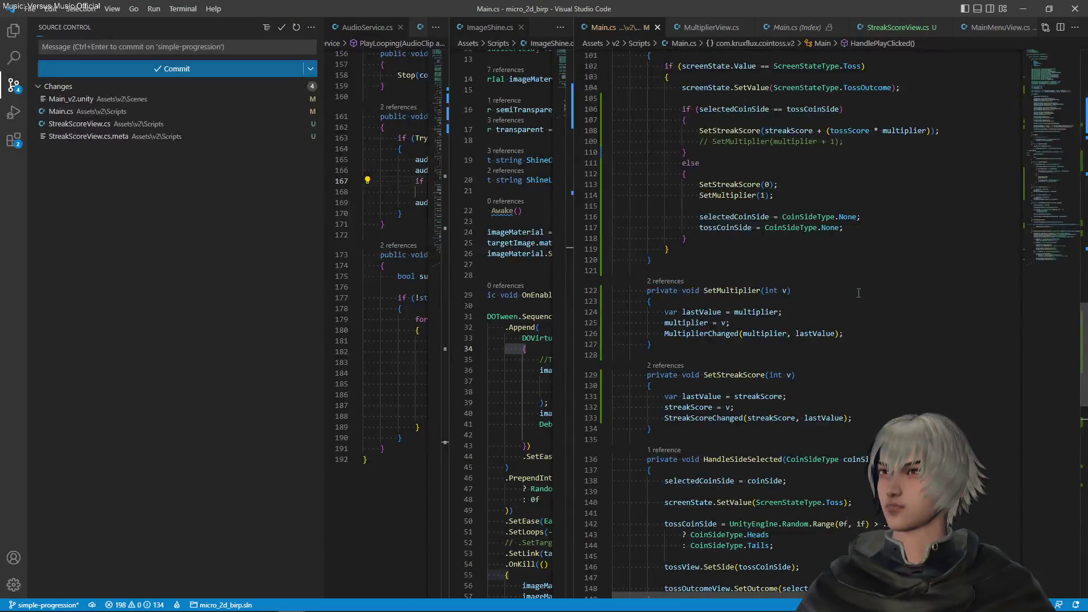
scroll(859, 293, "up", 3)
left_click(805, 194)
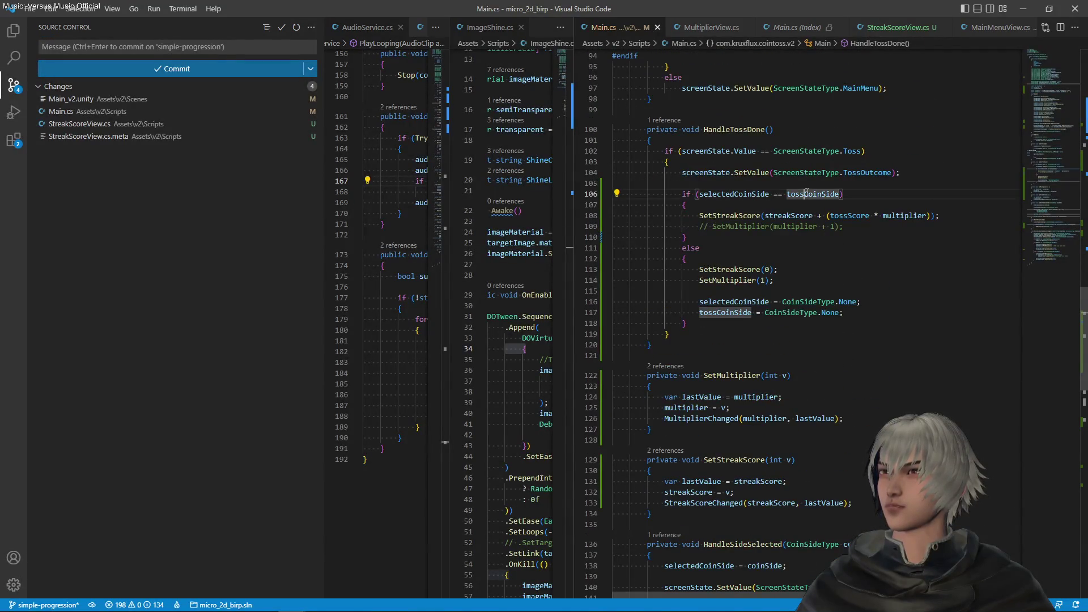
left_click(865, 216)
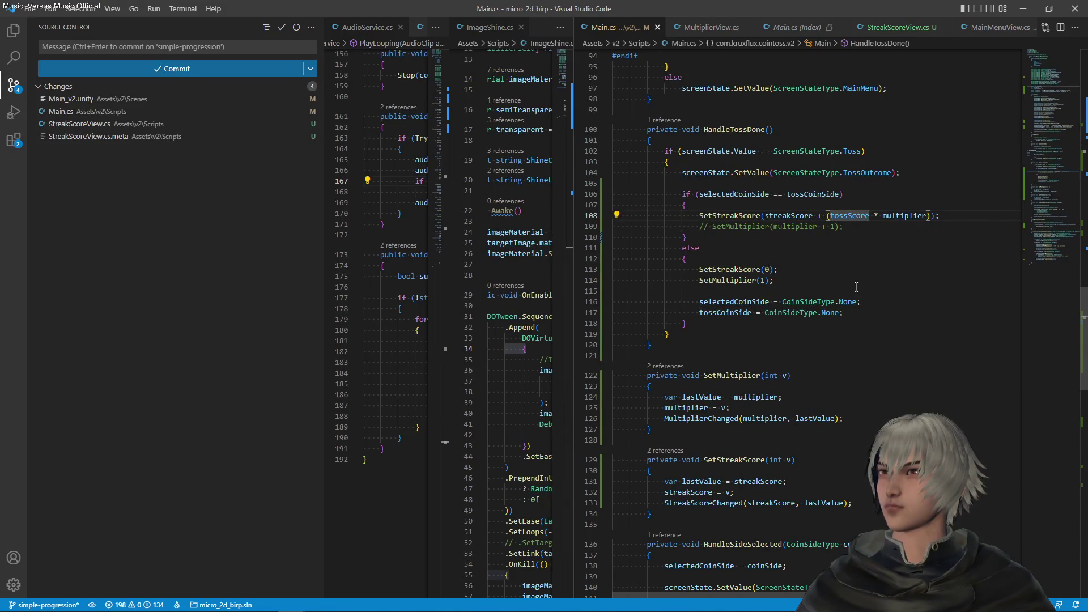
left_click(857, 311)
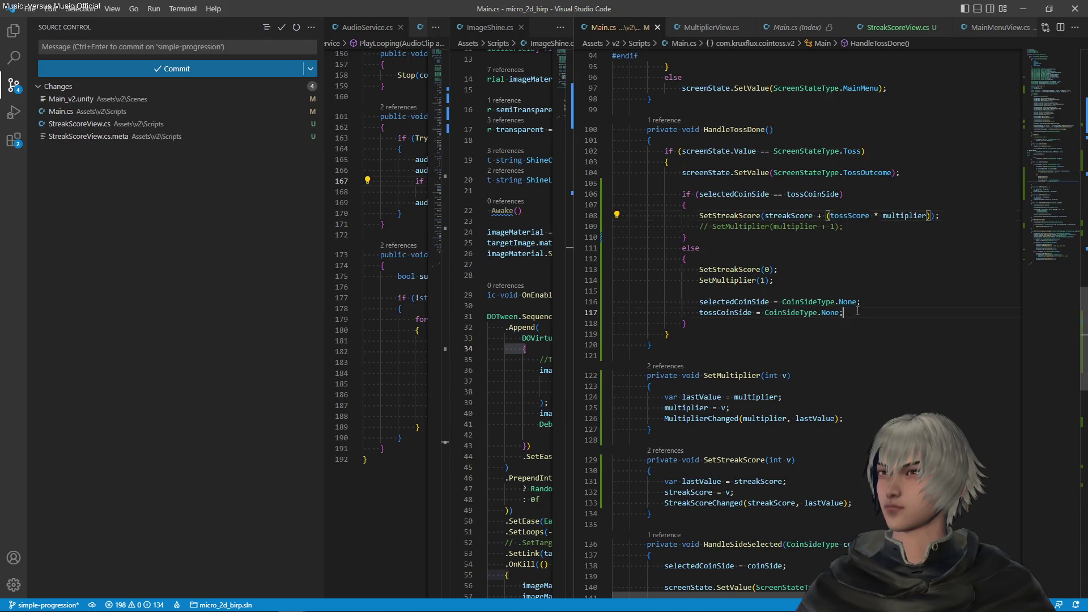
left_click_drag(858, 311, 860, 300)
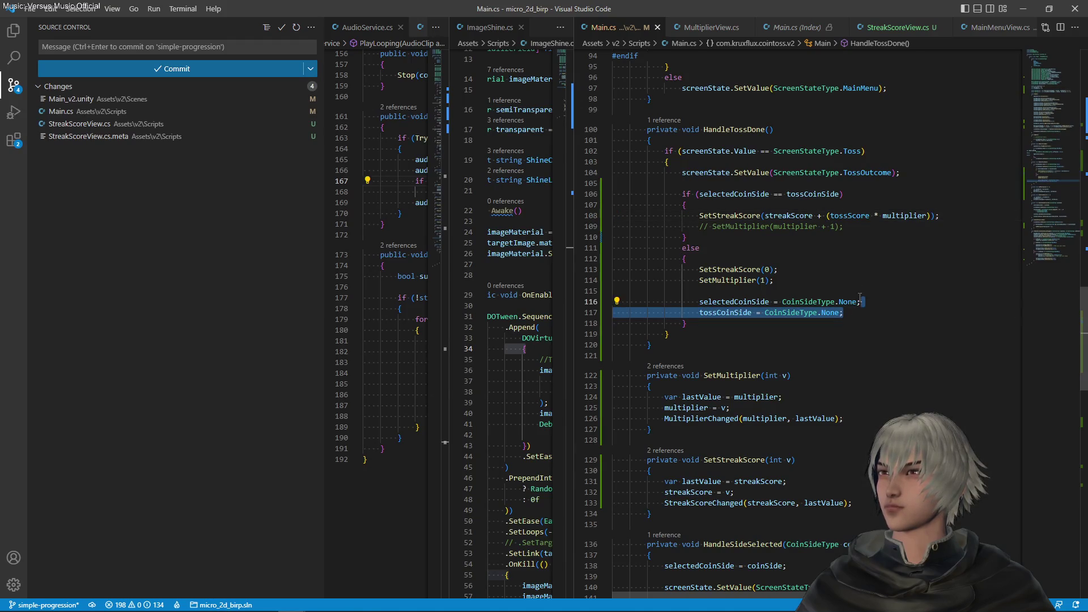
scroll(857, 294, "down", 6)
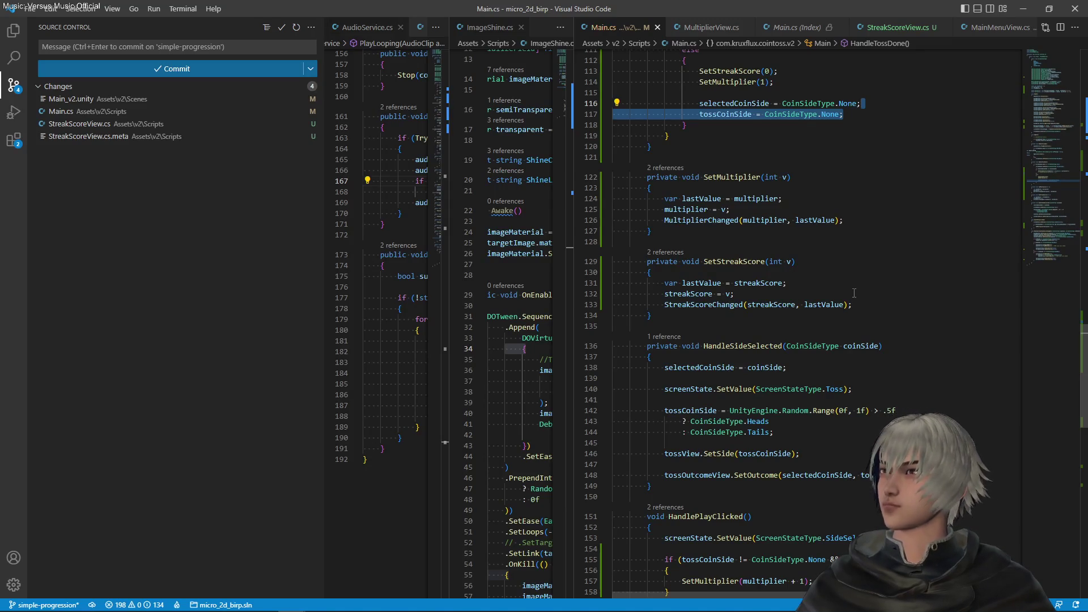
key("alt+Up")
scroll(830, 307, "down", 3)
key("ctrl+s")
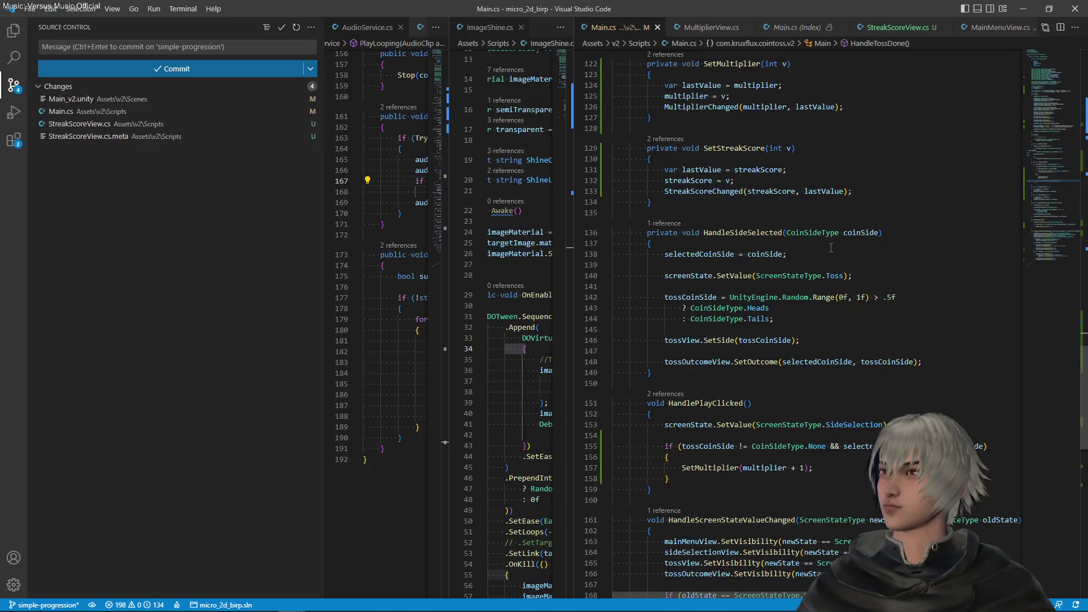
scroll(830, 248, "up", 1)
scroll(831, 239, "up", 1)
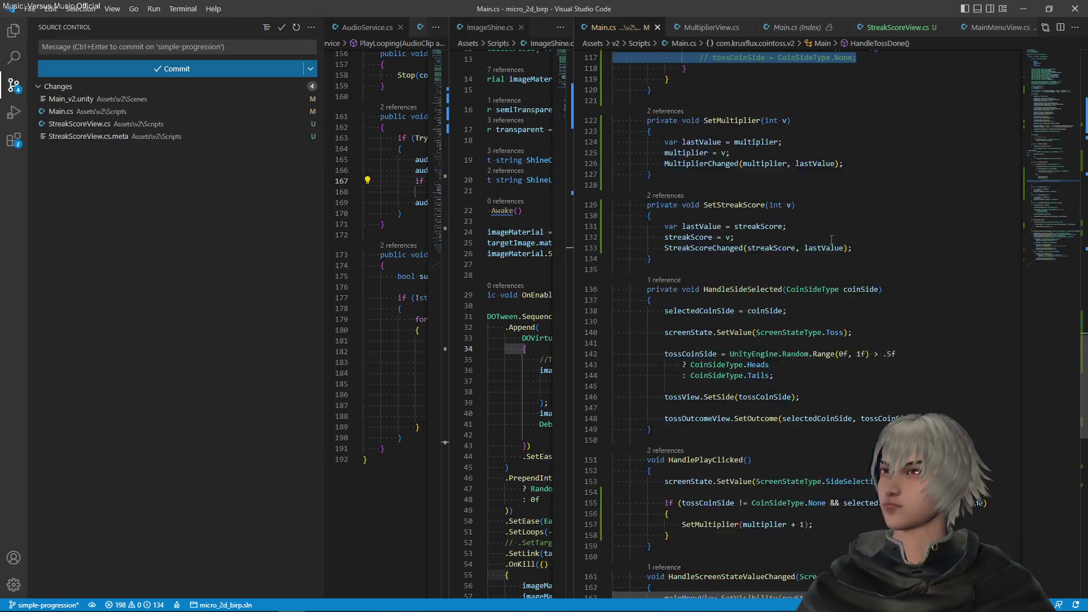
left_click_drag(693, 534, 877, 483)
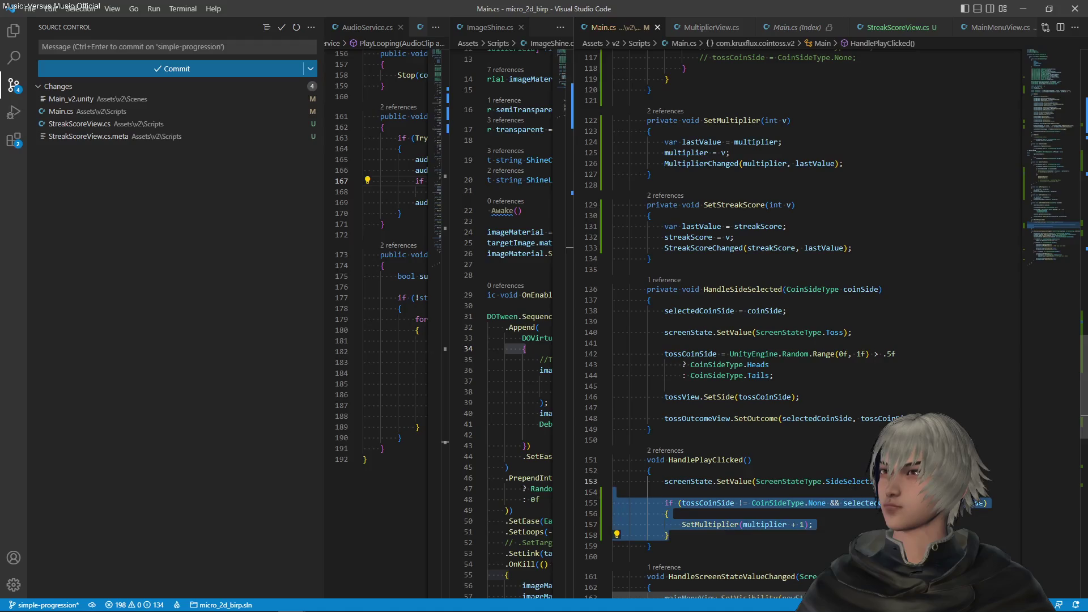
left_click(613, 440)
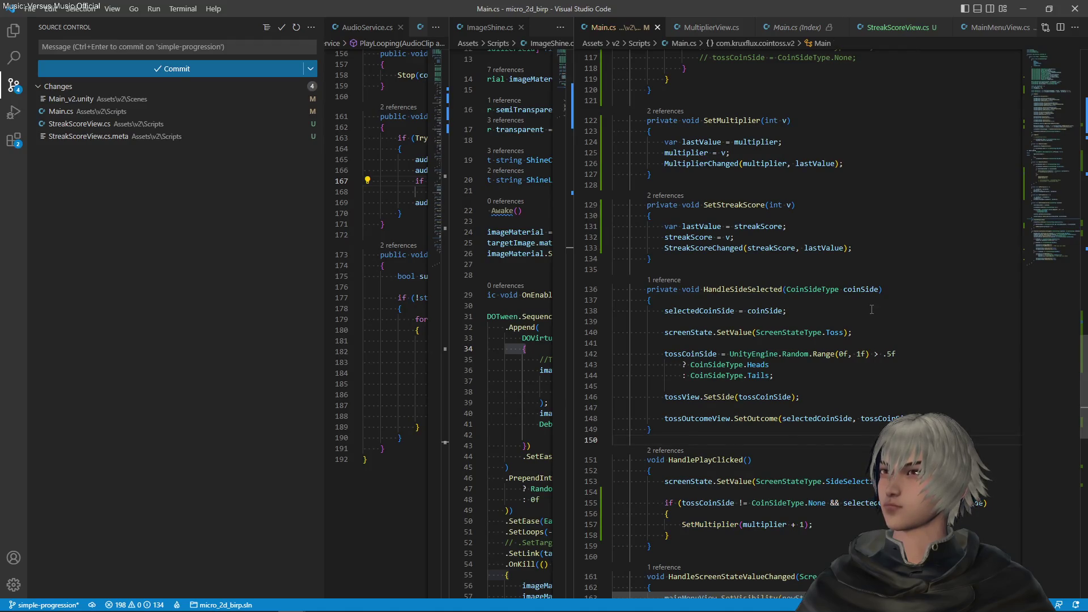
scroll(871, 309, "down", 3)
double_click(715, 375)
scroll(875, 348, "down", 5)
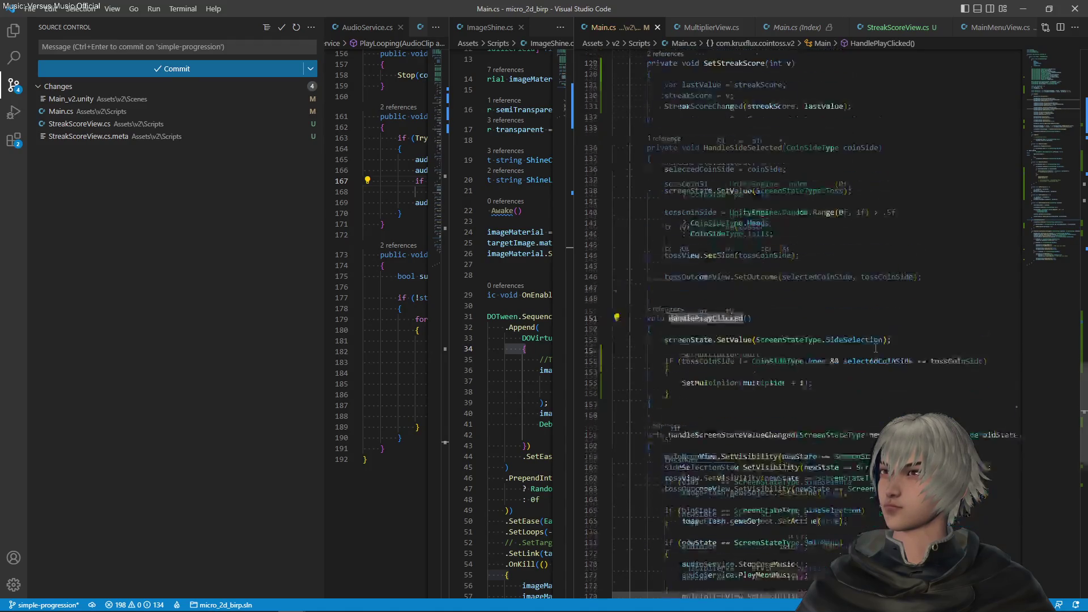
scroll(740, 234, "up", 20)
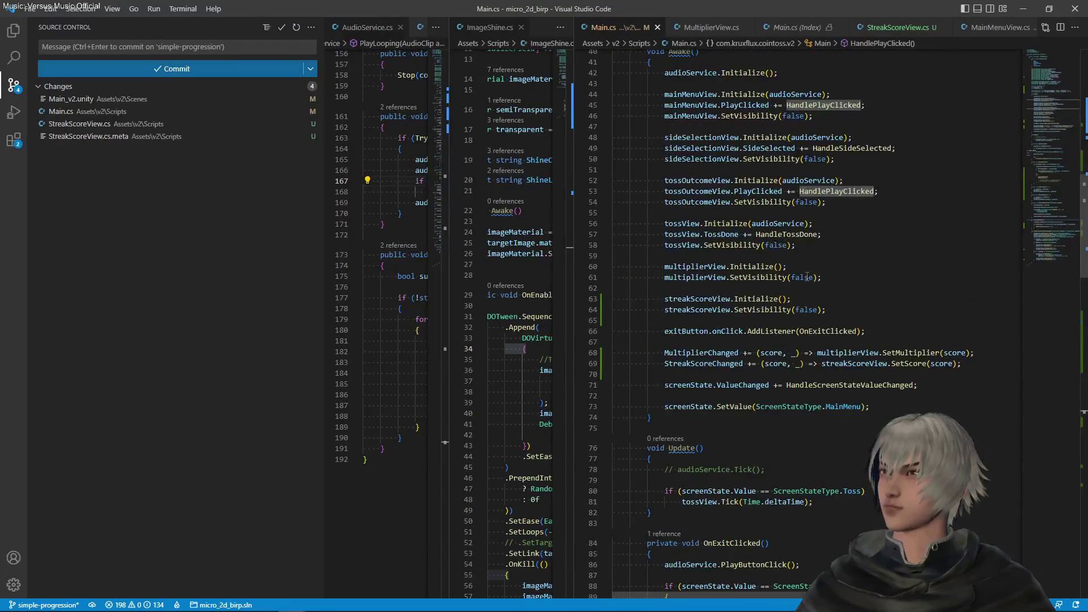
scroll(724, 185, "up", 2)
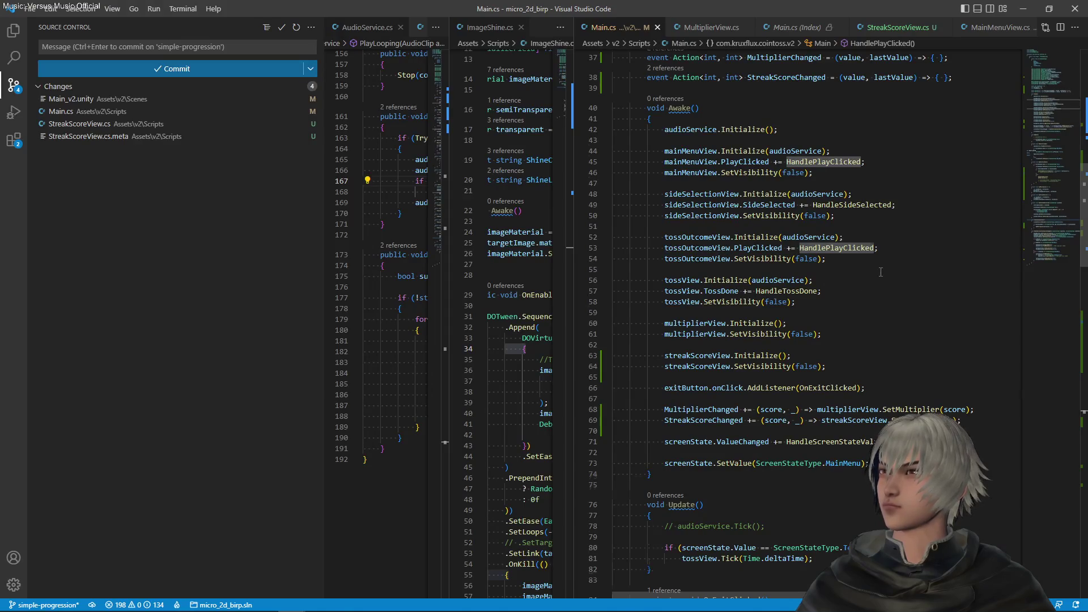
key("F12")
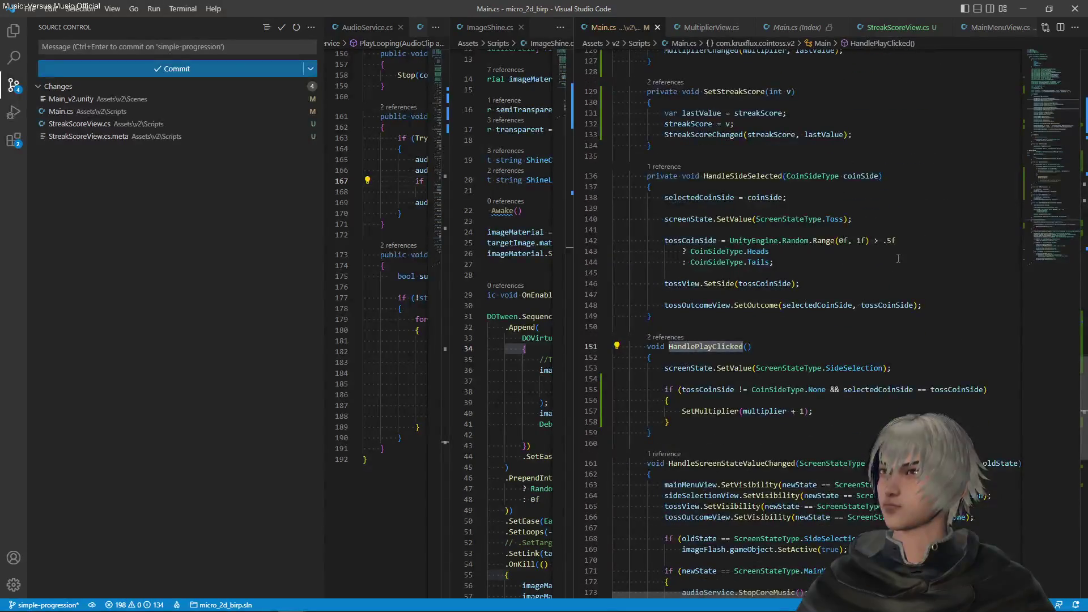
scroll(898, 258, "down", 1)
left_click(839, 386)
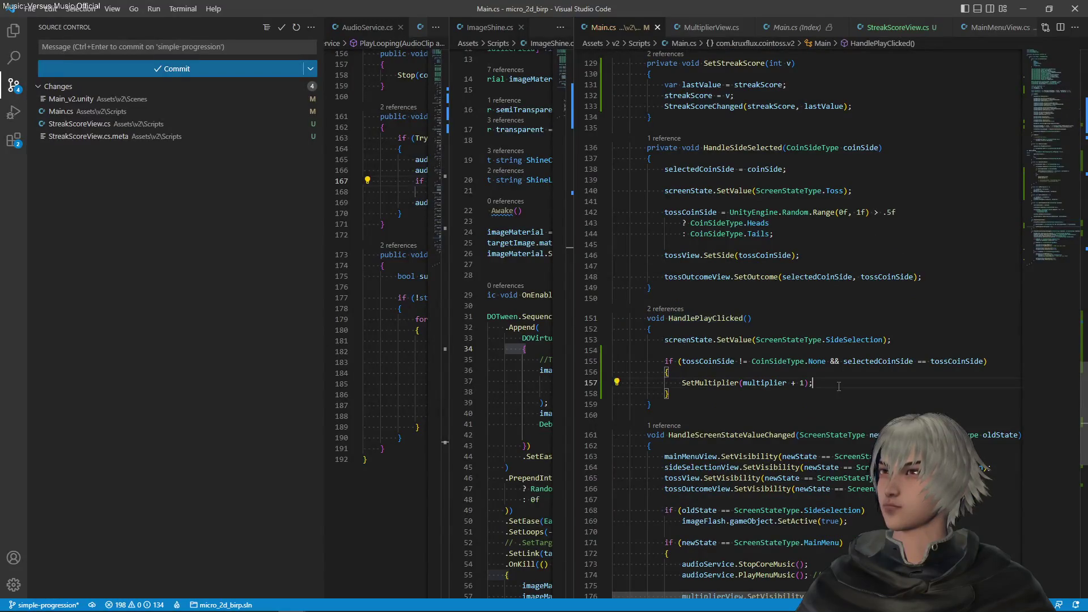
key("alt+Tab")
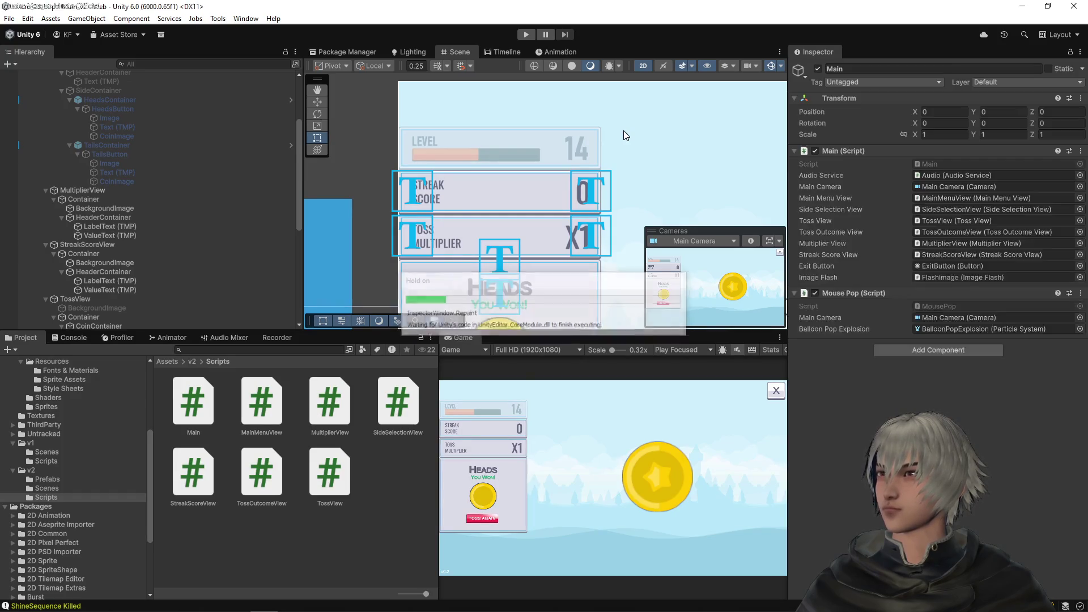
key("alt+Tab")
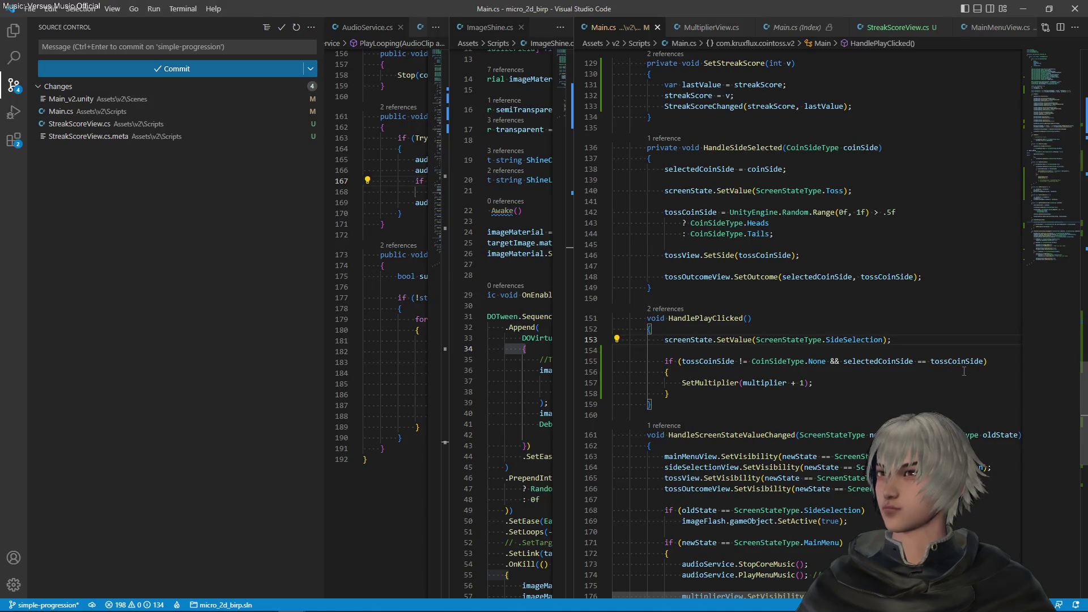
Step: Add an if block in HandlePlayClicked that runs when the selected side != the tossed side
key("Return")
key("Return")
type("if ()")
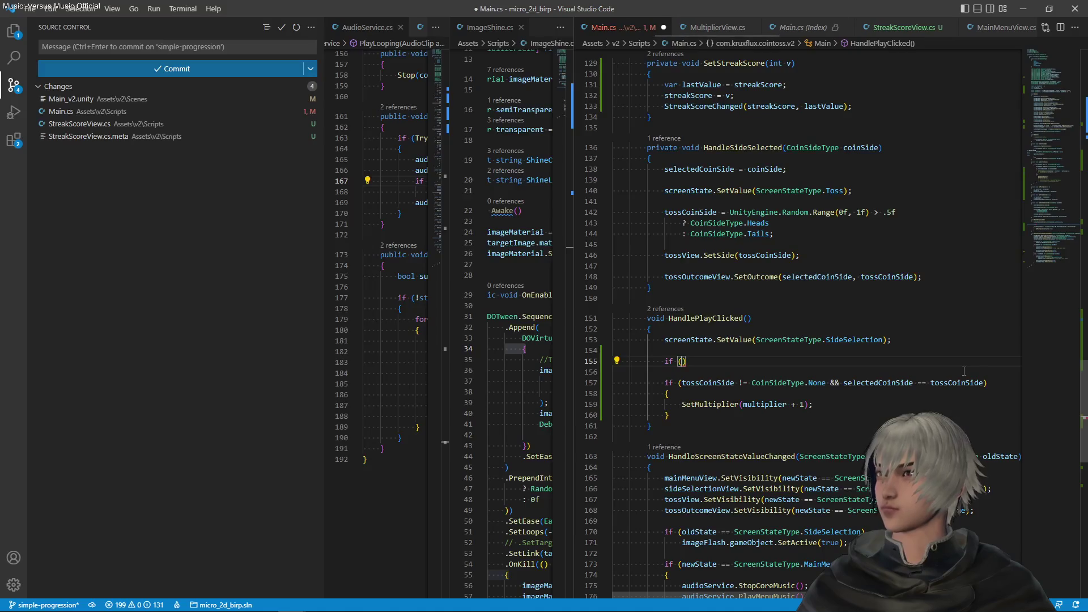
left_click_drag(984, 380, 851, 385)
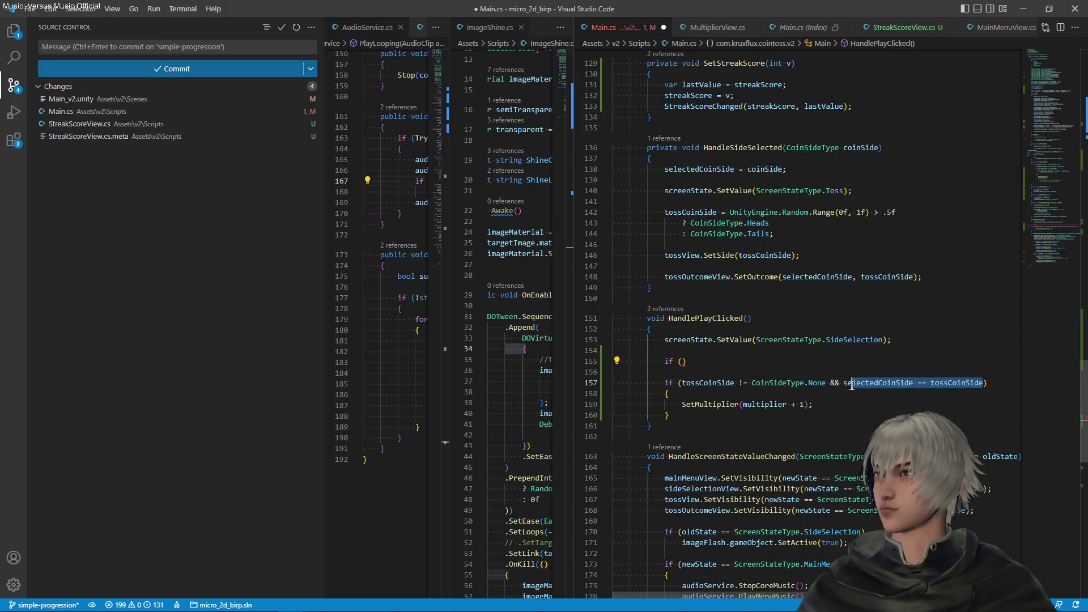
left_click(683, 362)
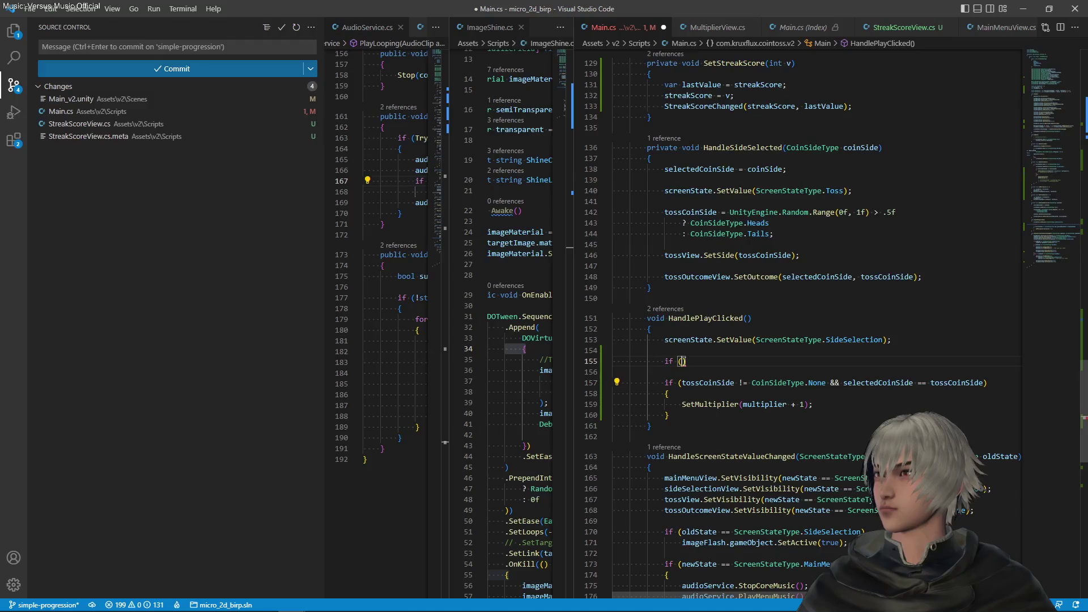
type("selectedCoinSide == tossCoinSide")
double_click(760, 361)
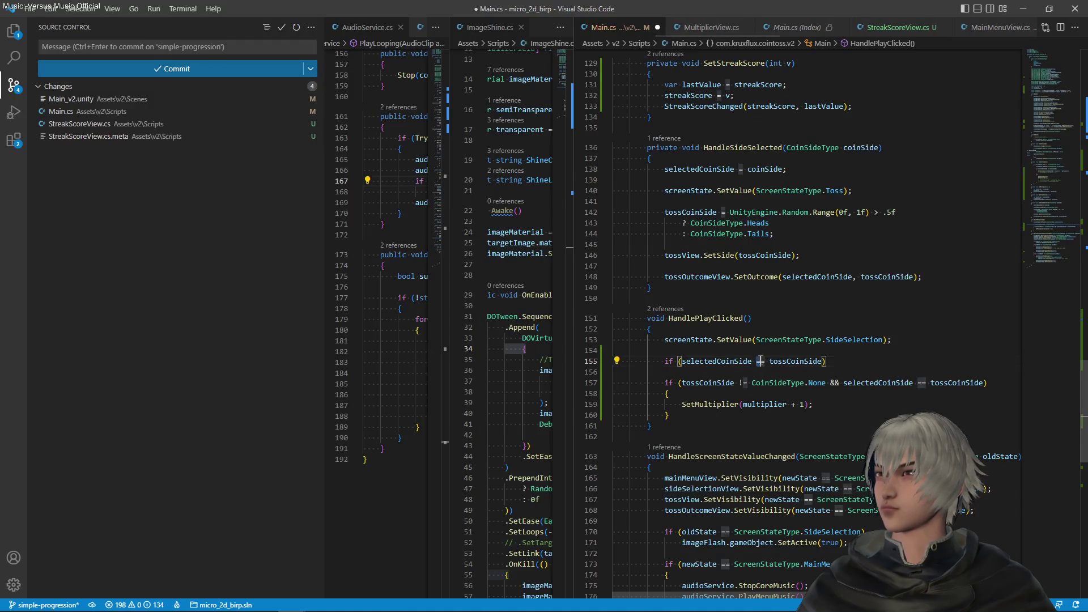
type("!=")
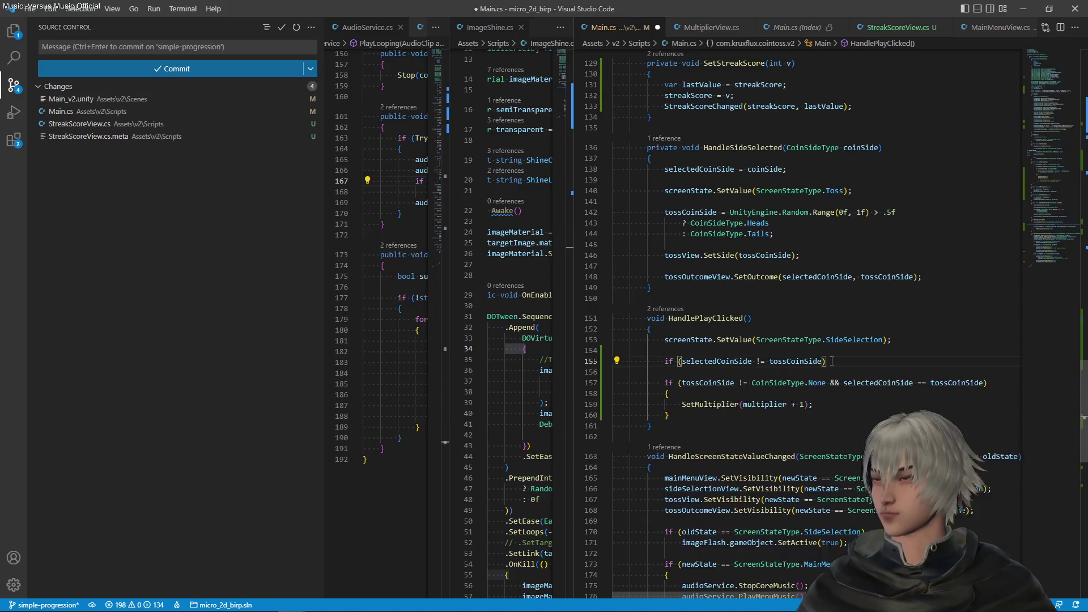
key("Return")
type("{")
key("Return")
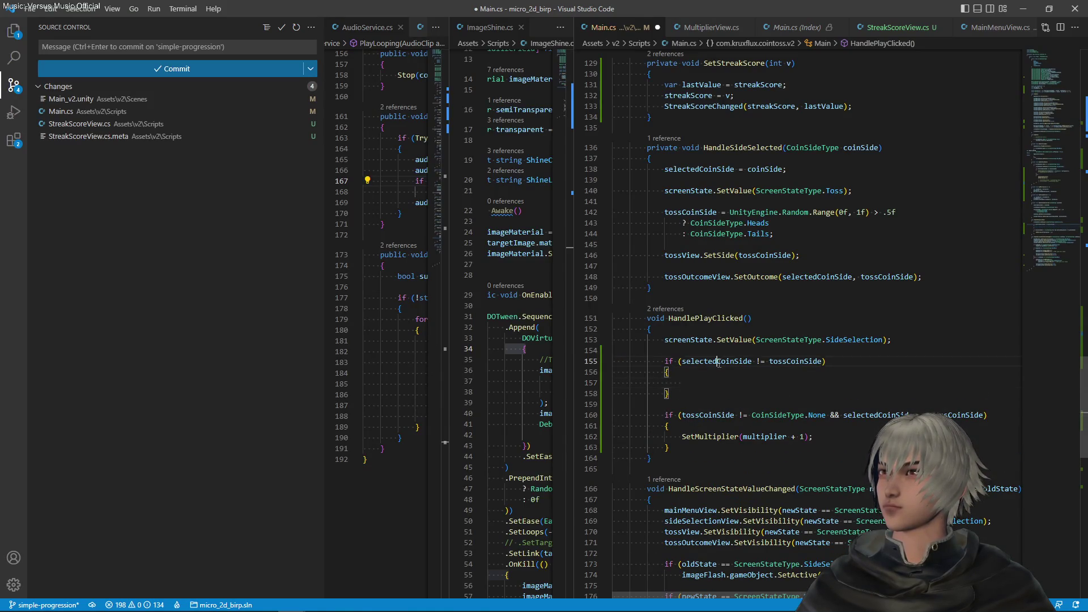
Step: Fill the new block with the coin-side reset lines copied from HandleTossDone
left_click(685, 384)
type("selectedCoinSide =")
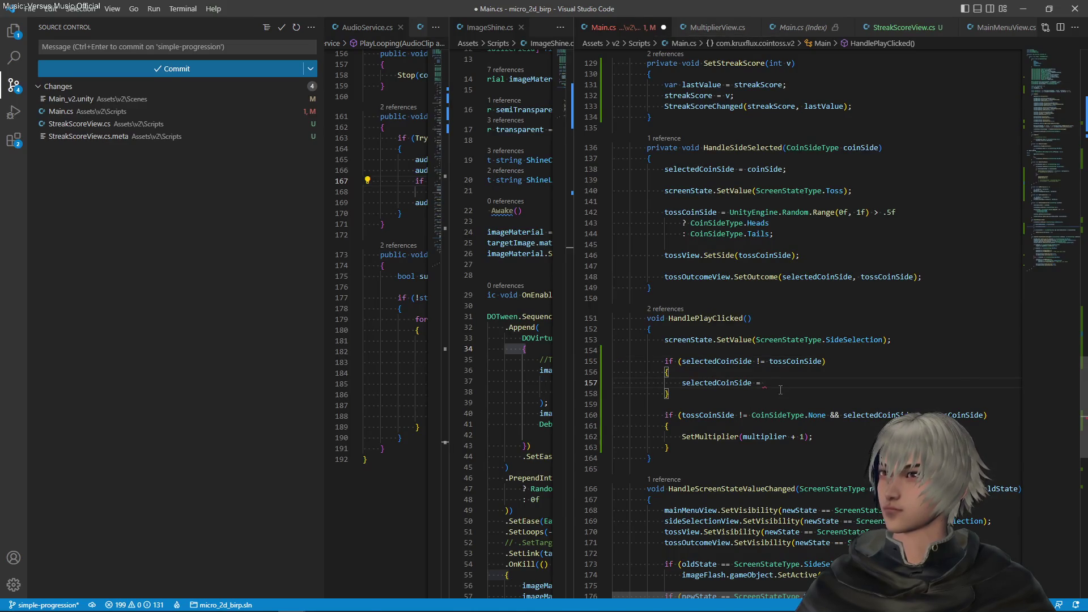
scroll(782, 374, "up", 9)
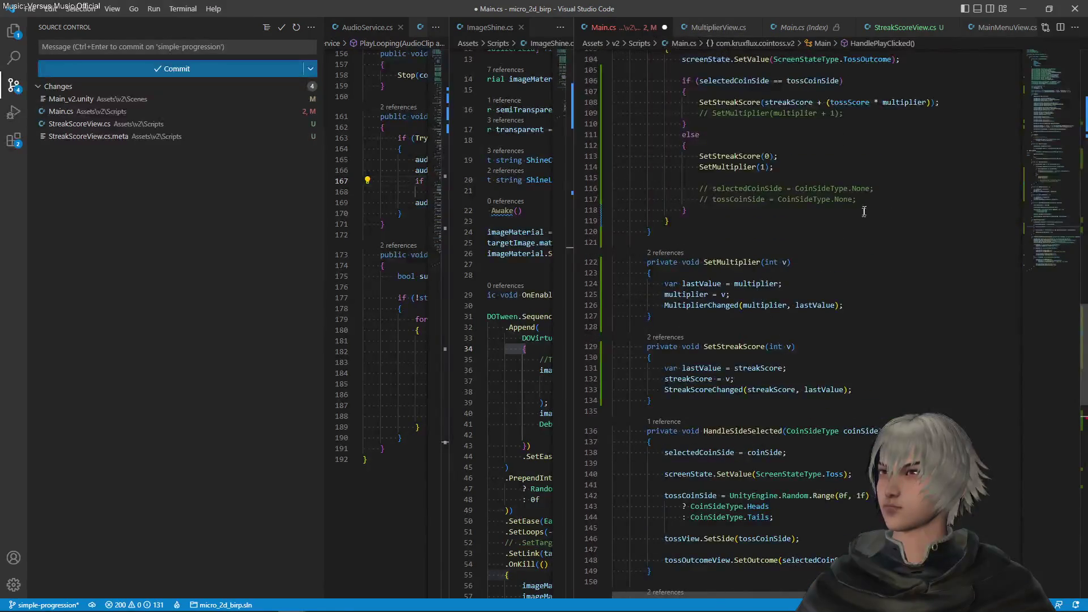
left_click_drag(868, 200, 862, 181)
scroll(822, 258, "down", 8)
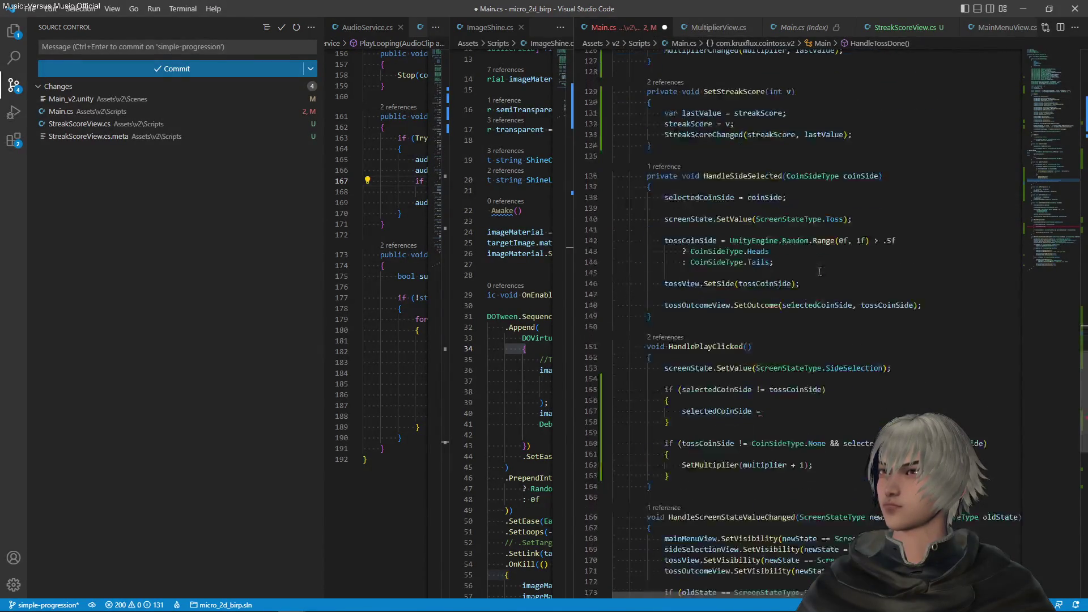
triple_click(769, 411)
type("// selectedCoinSide = CoinSideType.None;                 // tossCoinSide = CoinSideType.None;")
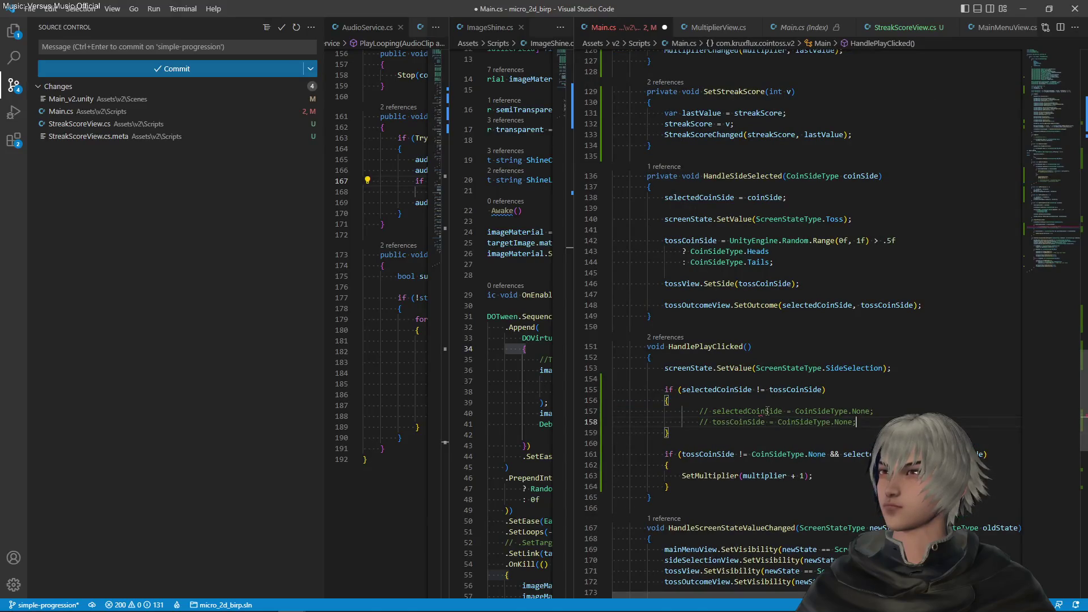
Step: Uncomment the pasted reset lines, fix their indentation, and save Main.cs
left_click_drag(773, 421, 773, 411)
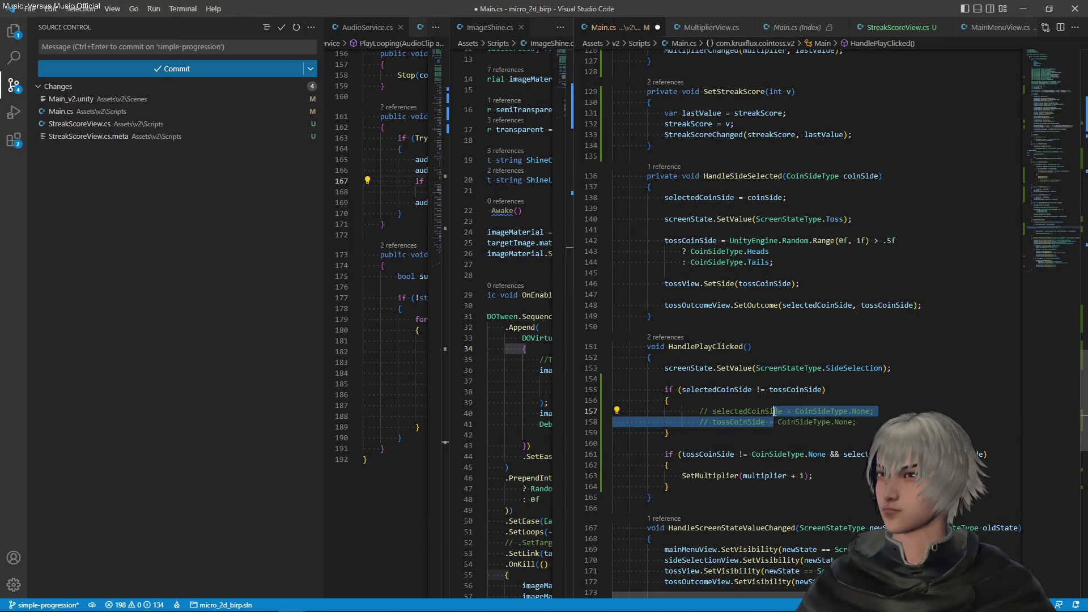
key("ctrl+slash")
key("ctrl+k")
key("ctrl+f")
key("Up")
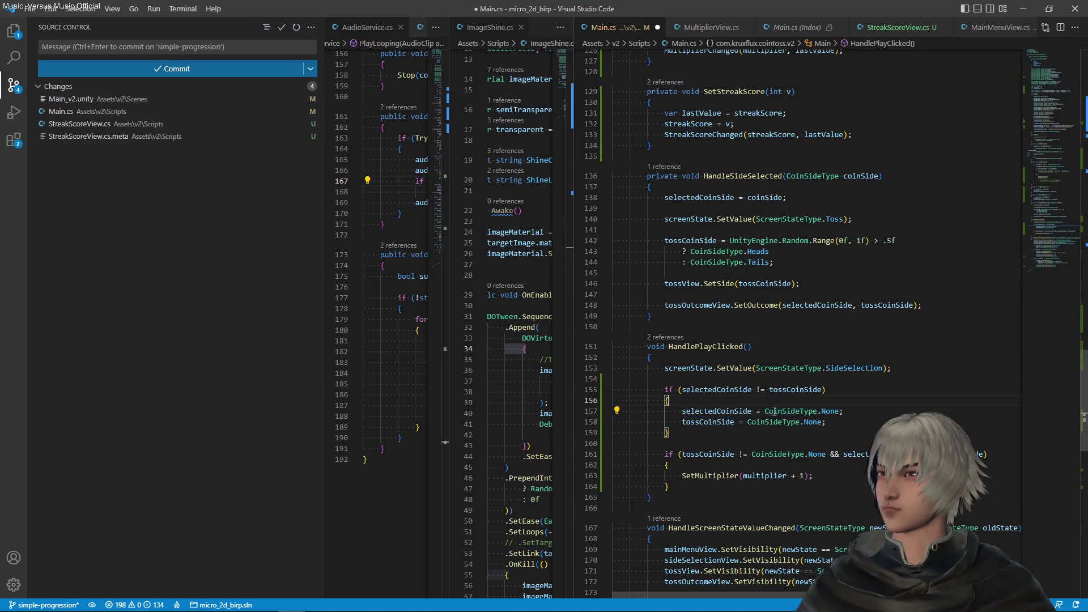
key("ctrl+s")
Step: Move both if-blocks above the SideSelection screen change, delete the empty line 153, and save
left_click(849, 413)
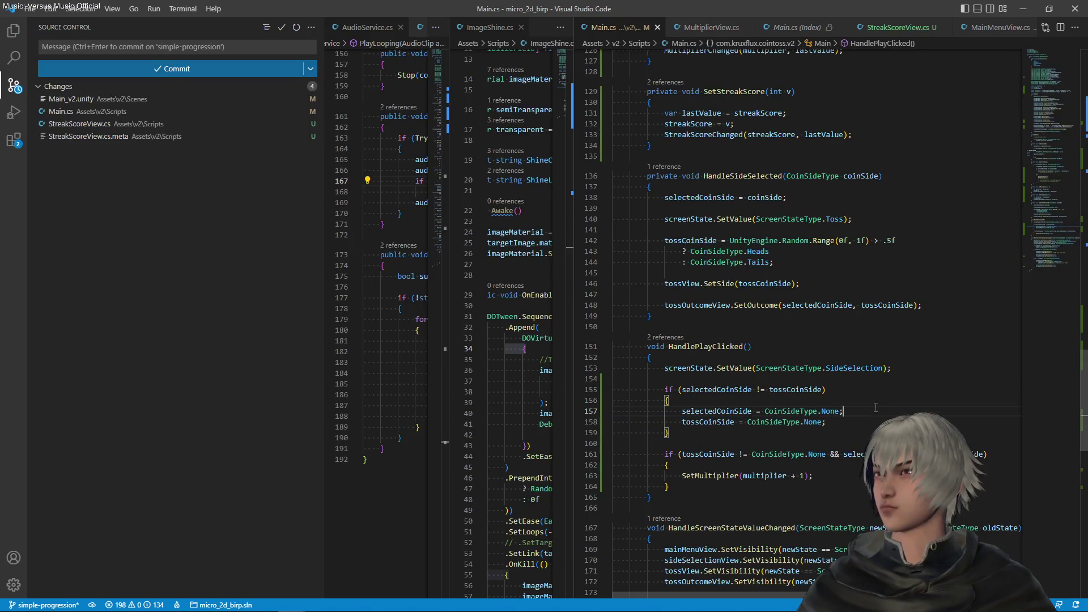
scroll(839, 388, "down", 3)
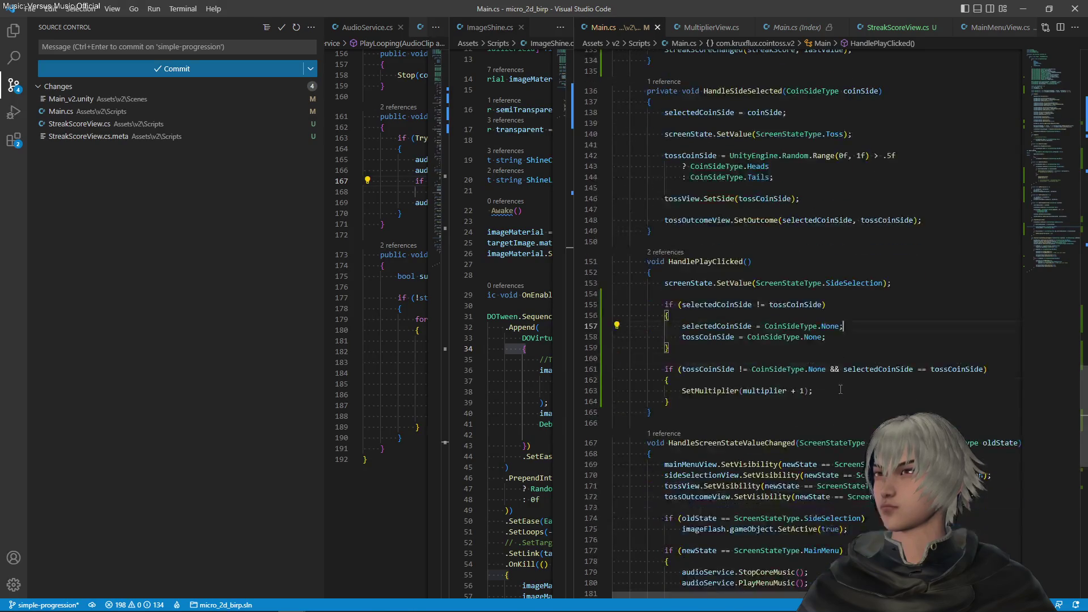
key("alt+Tab")
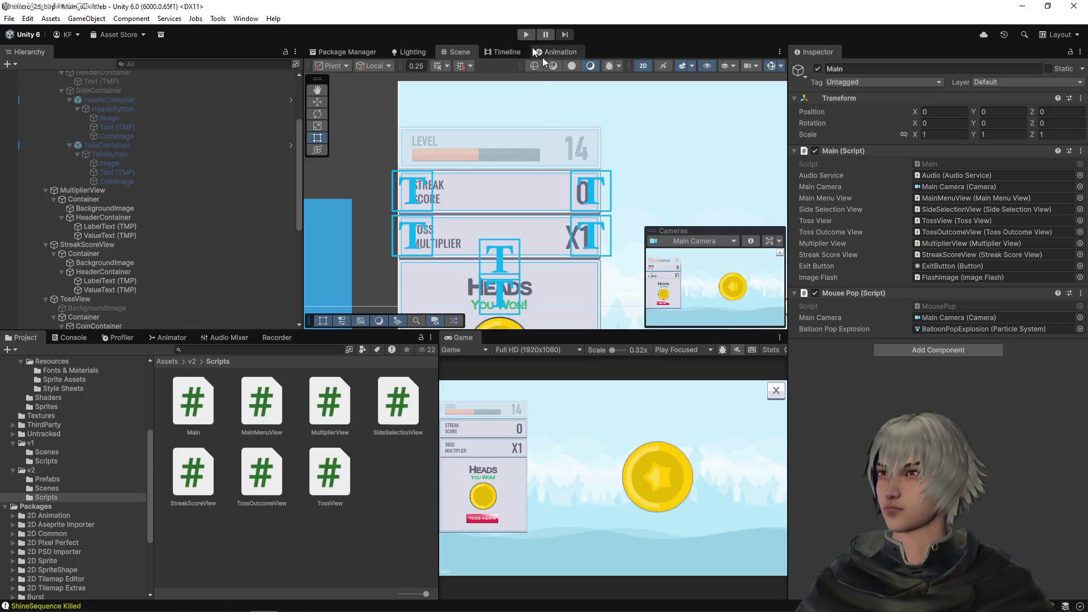
key("alt+Tab")
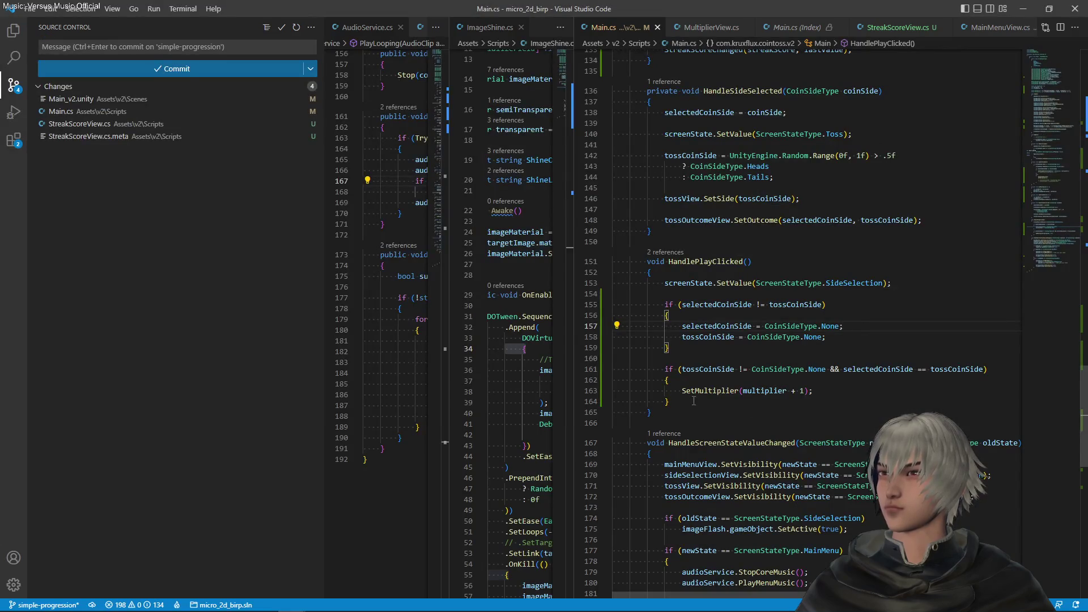
mouse_move(694, 400)
left_mouse_down()
mouse_move(906, 323)
mouse_move(923, 286)
left_mouse_up()
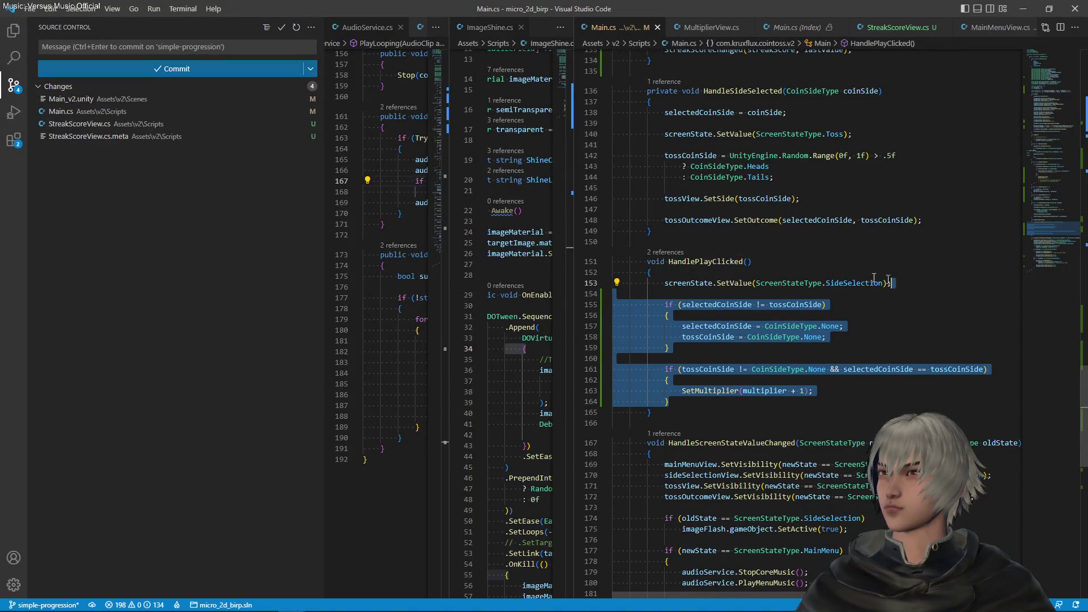
key("ctrl+x")
left_click(739, 274)
key("ctrl+v")
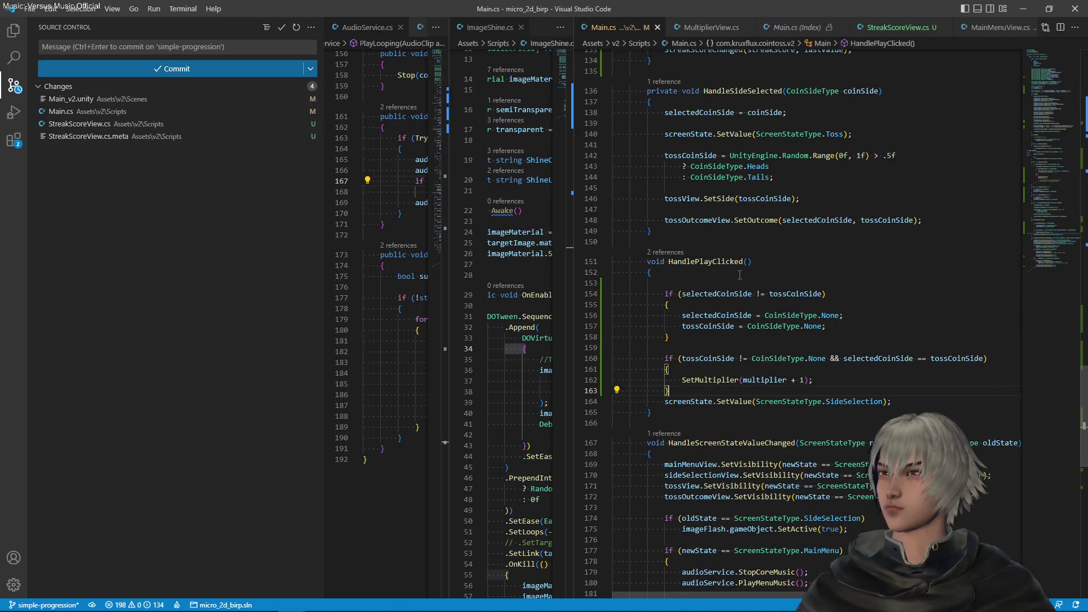
left_click(671, 279)
key("BackSpace")
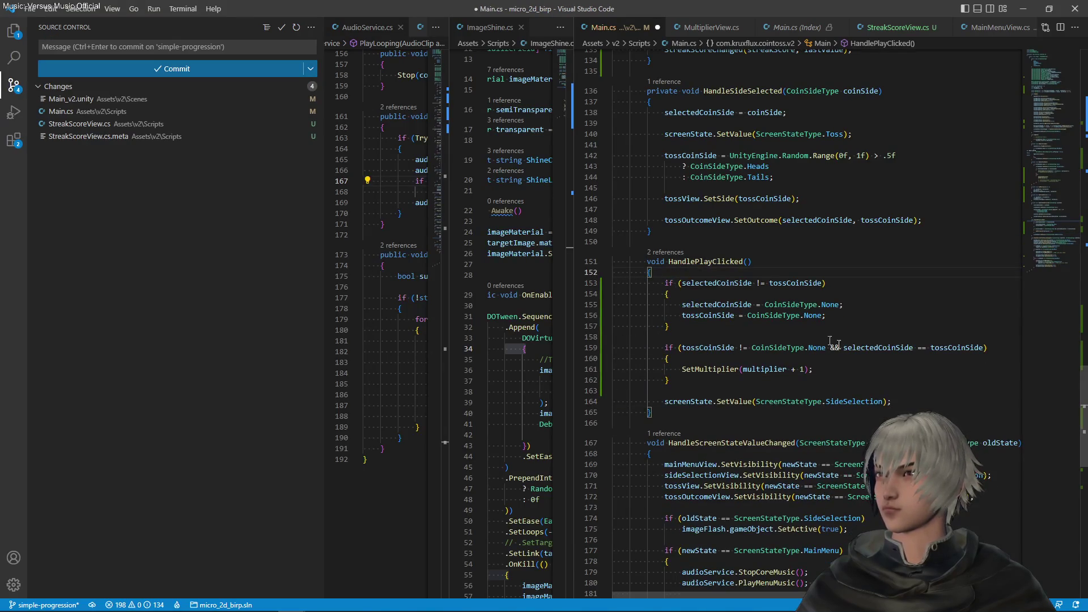
key("ctrl+s")
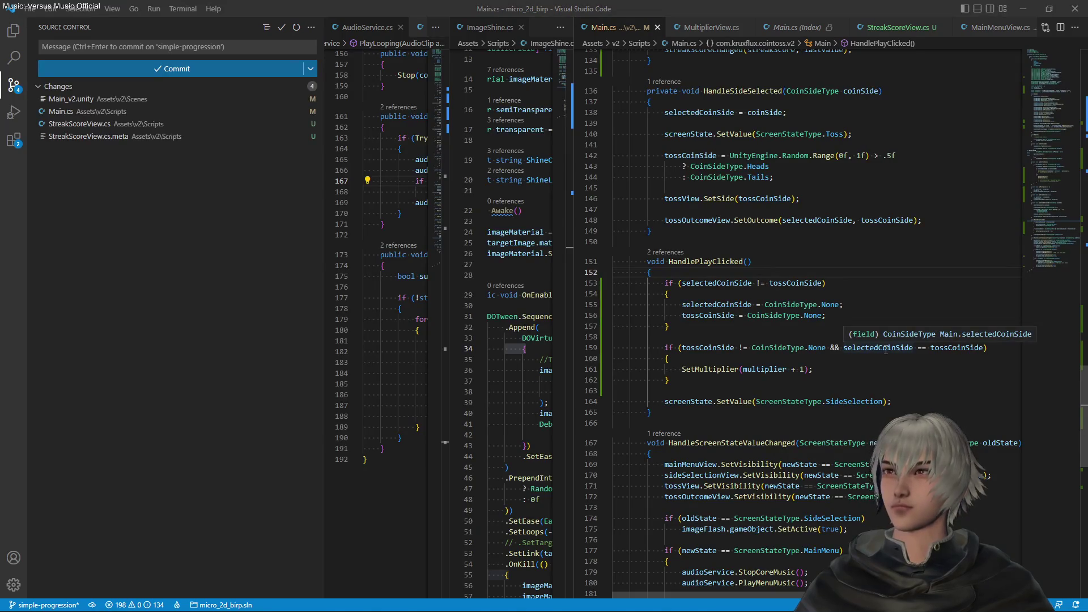
key("alt+Tab")
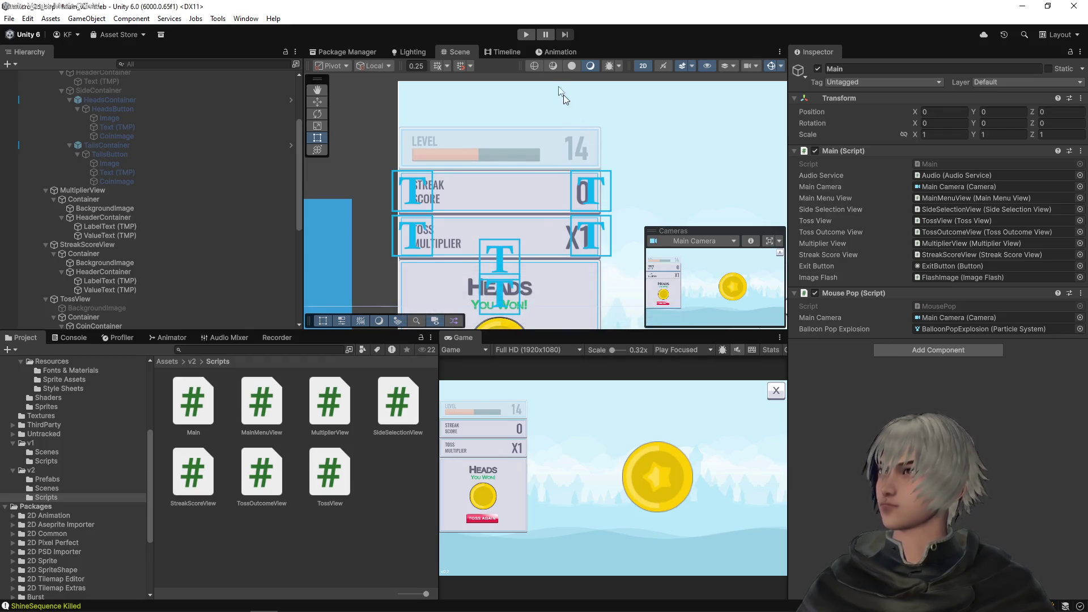
Step: Enter play mode, start the coin toss game, and play the first few tosses
left_click(526, 35)
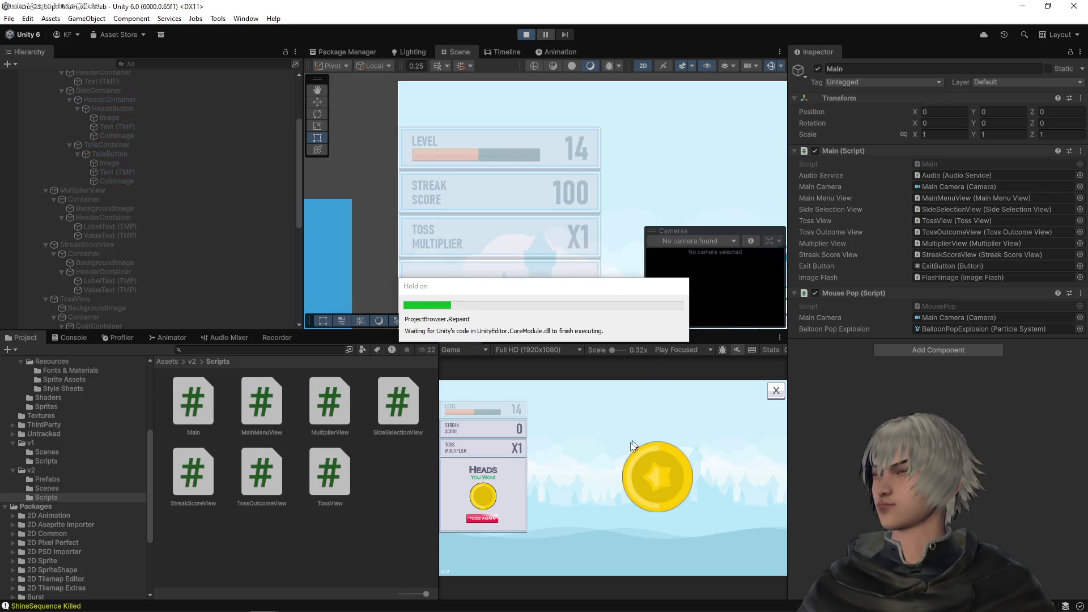
left_click(604, 510)
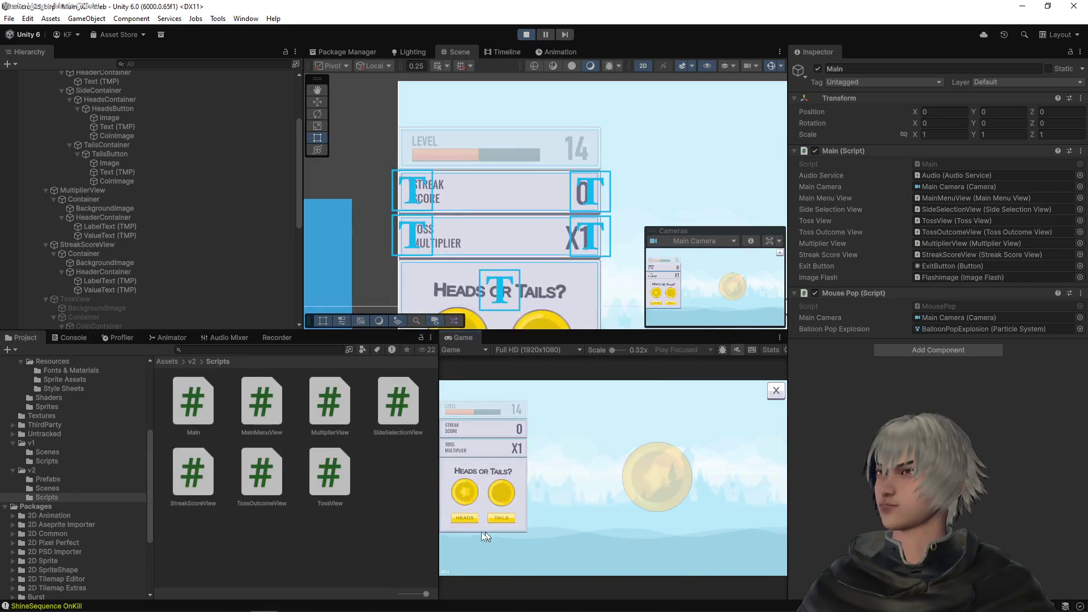
left_click(464, 516)
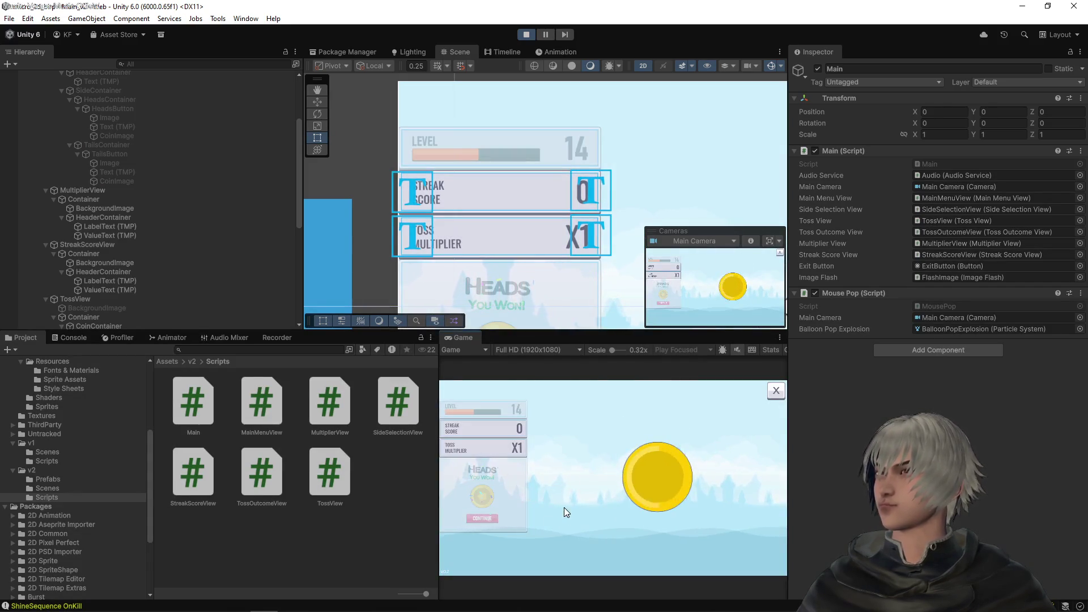
left_click(469, 517)
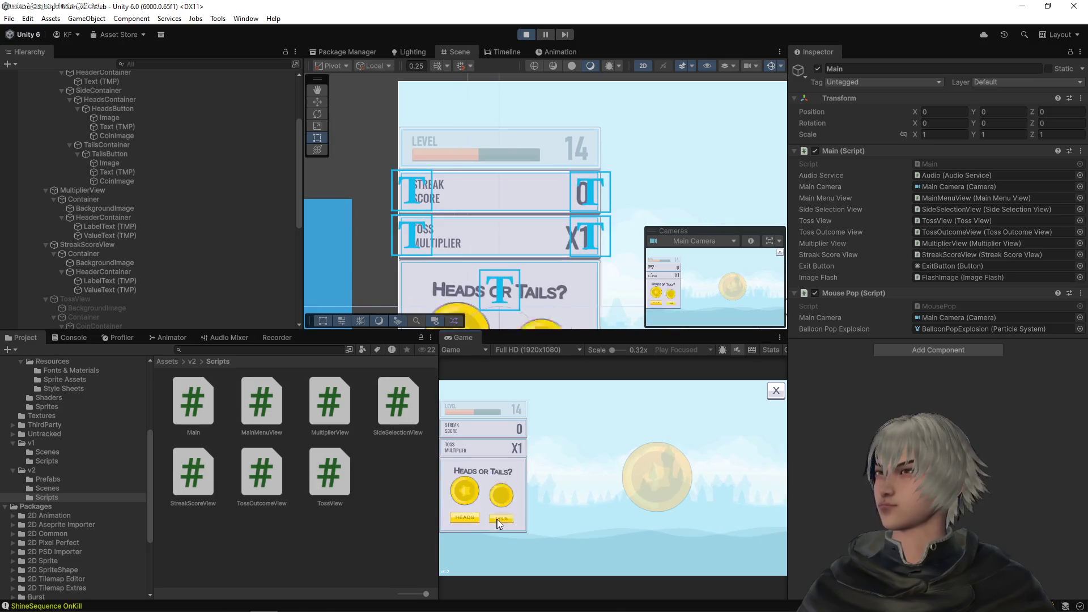
left_click(499, 518)
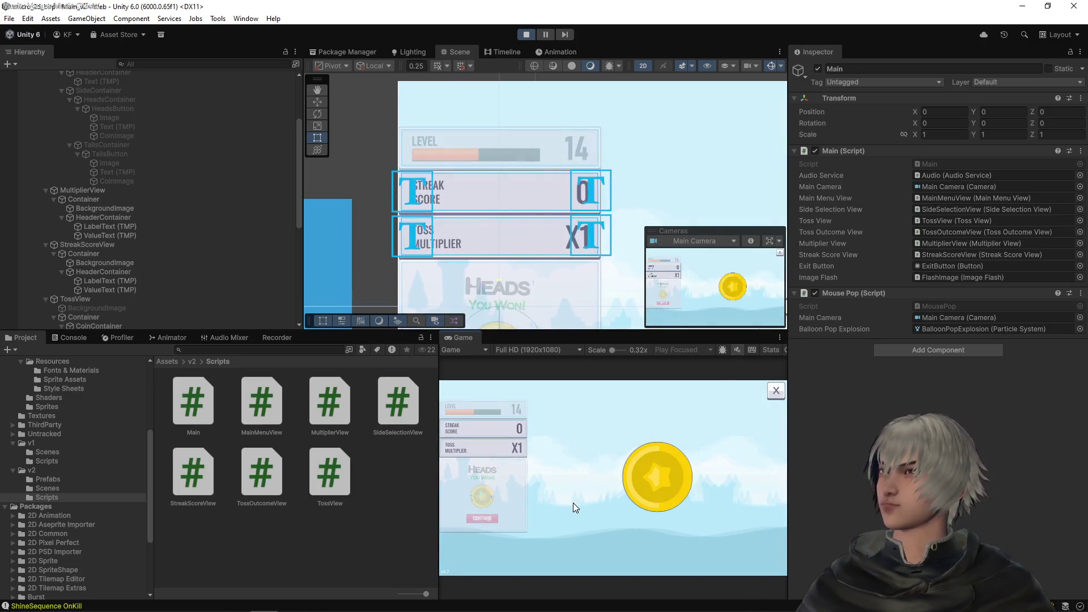
left_click(479, 520)
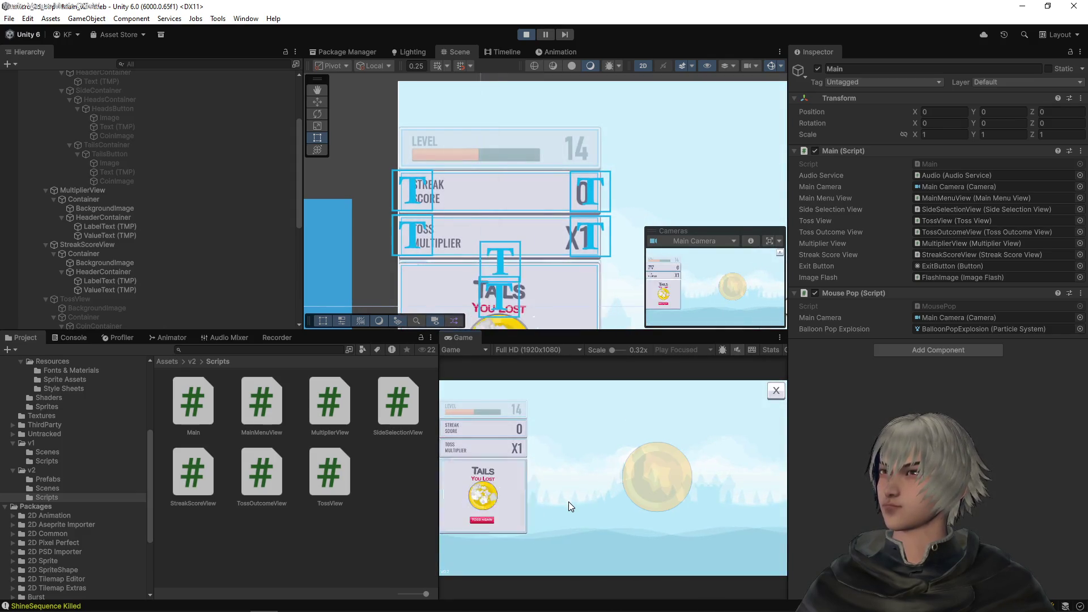
left_click(496, 519)
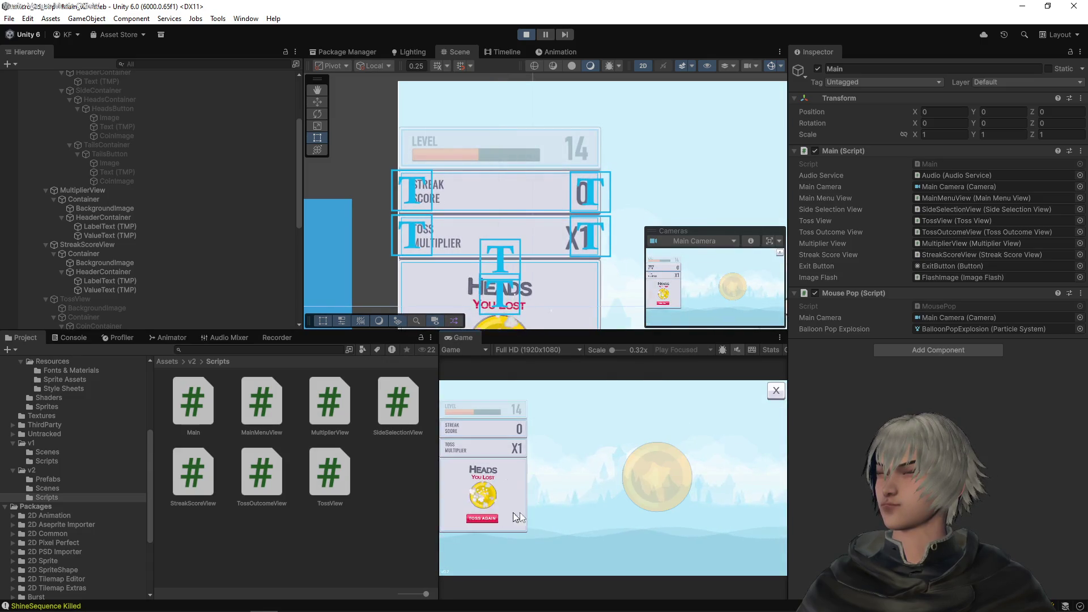
left_click(466, 517)
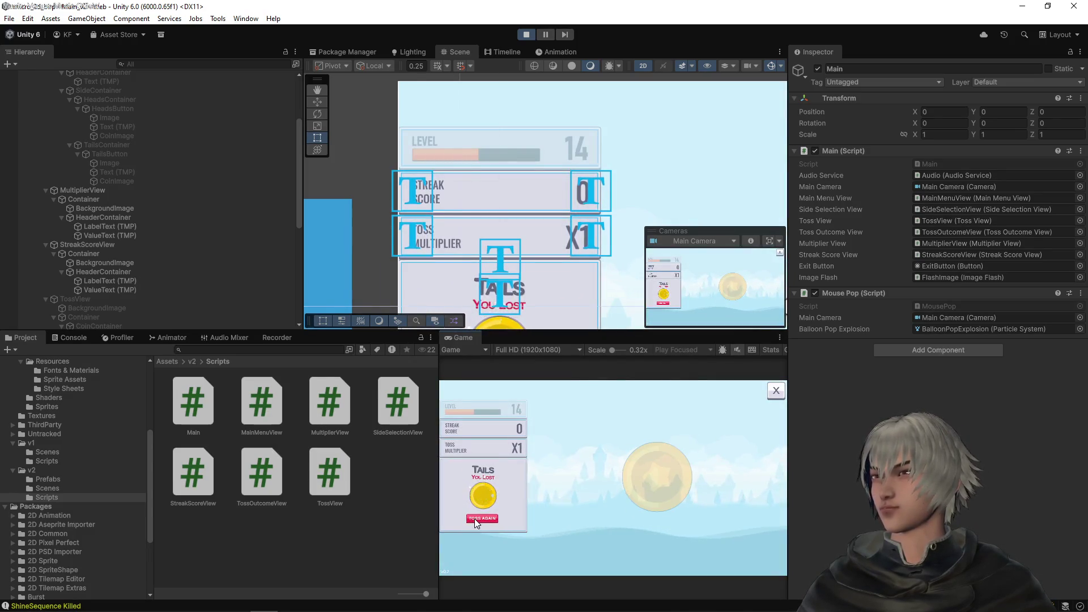
left_click(474, 518)
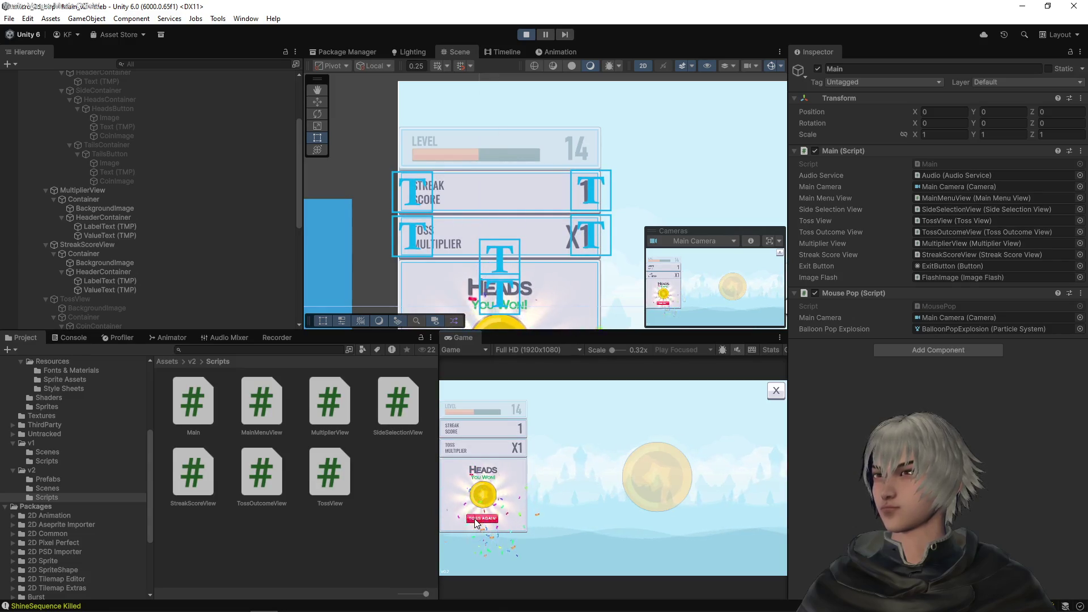
Step: Keep calling Heads over repeated rounds, building the streak up to 3 with multiplier X3
left_click(476, 519)
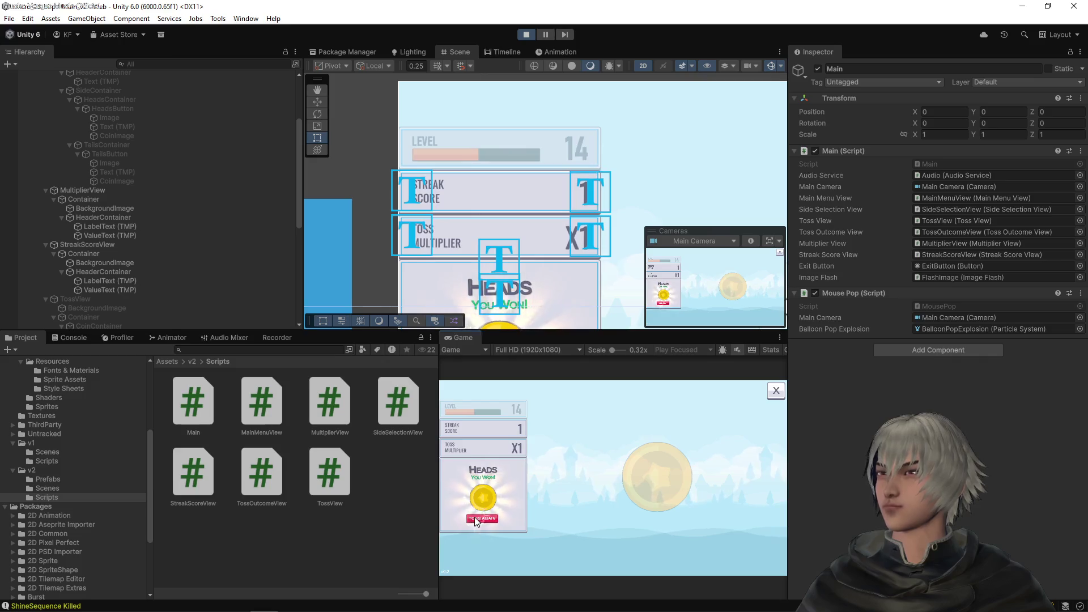
left_click(474, 517)
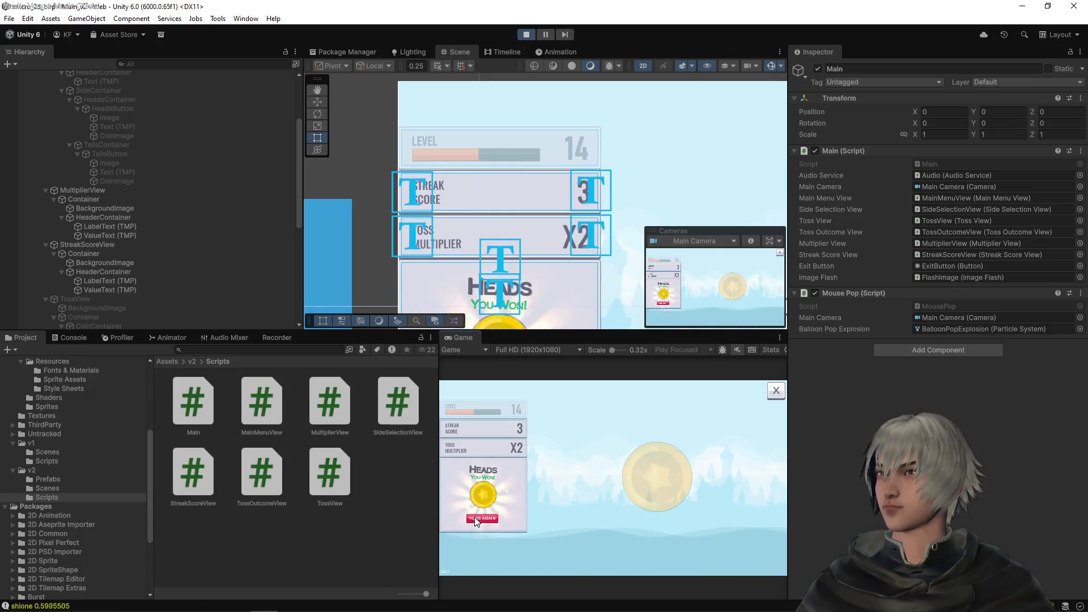
left_click(474, 518)
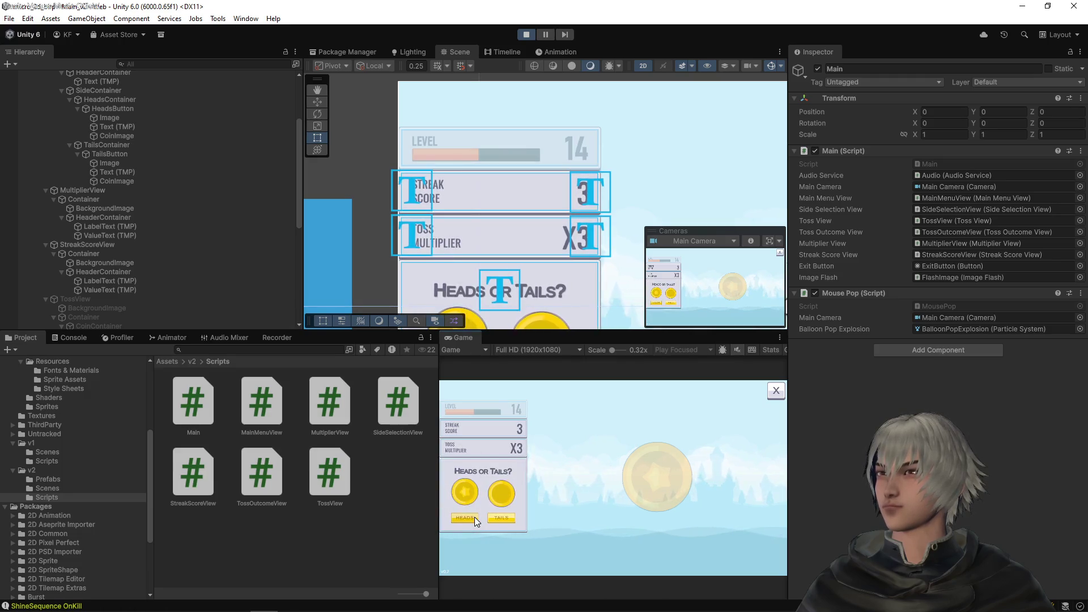
left_click(474, 516)
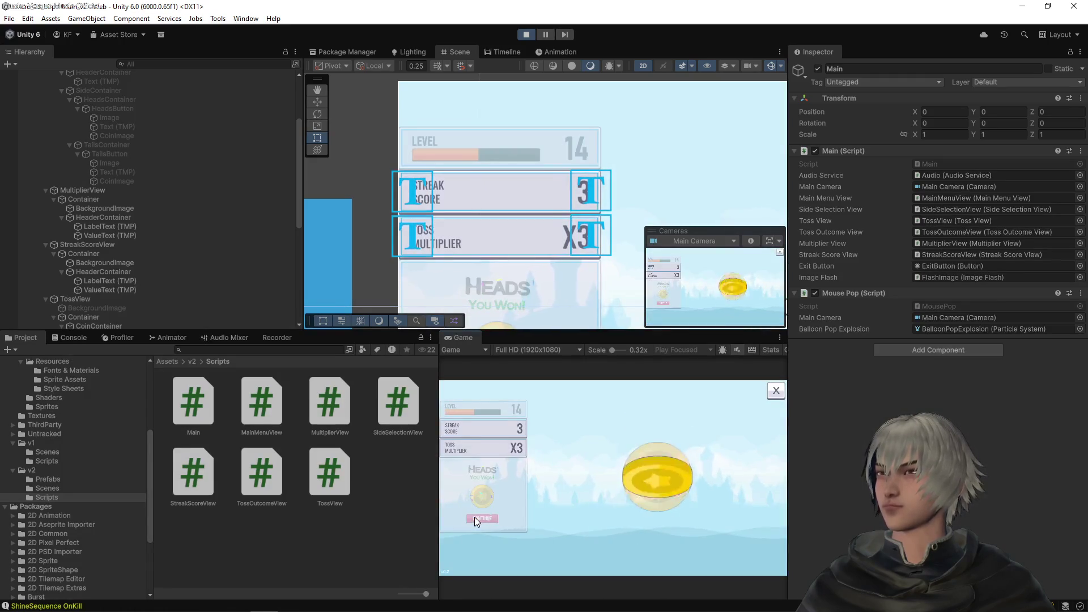
left_click(474, 517)
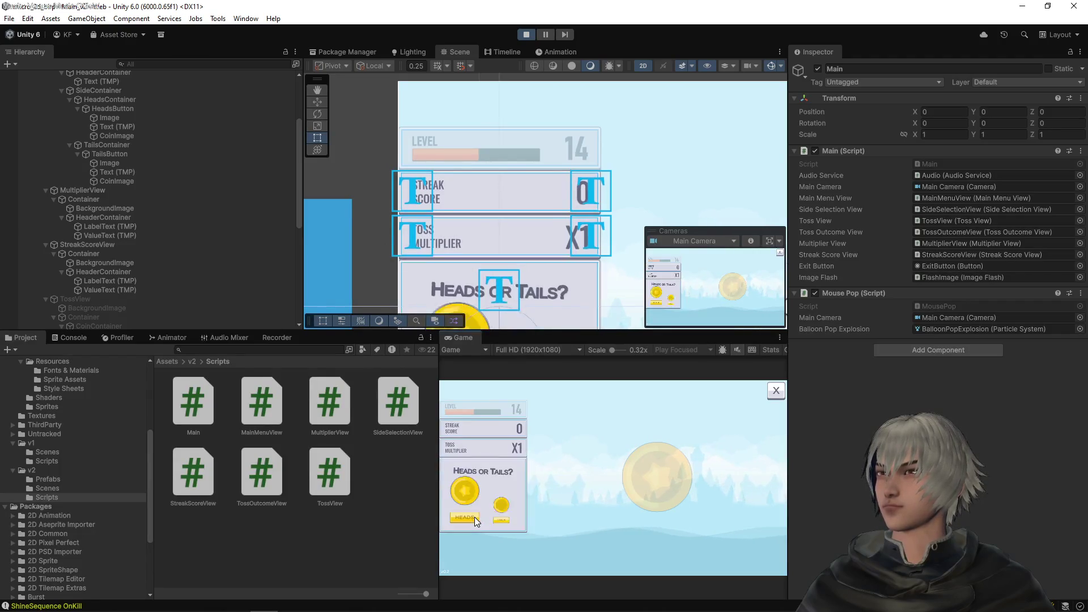
left_click(475, 517)
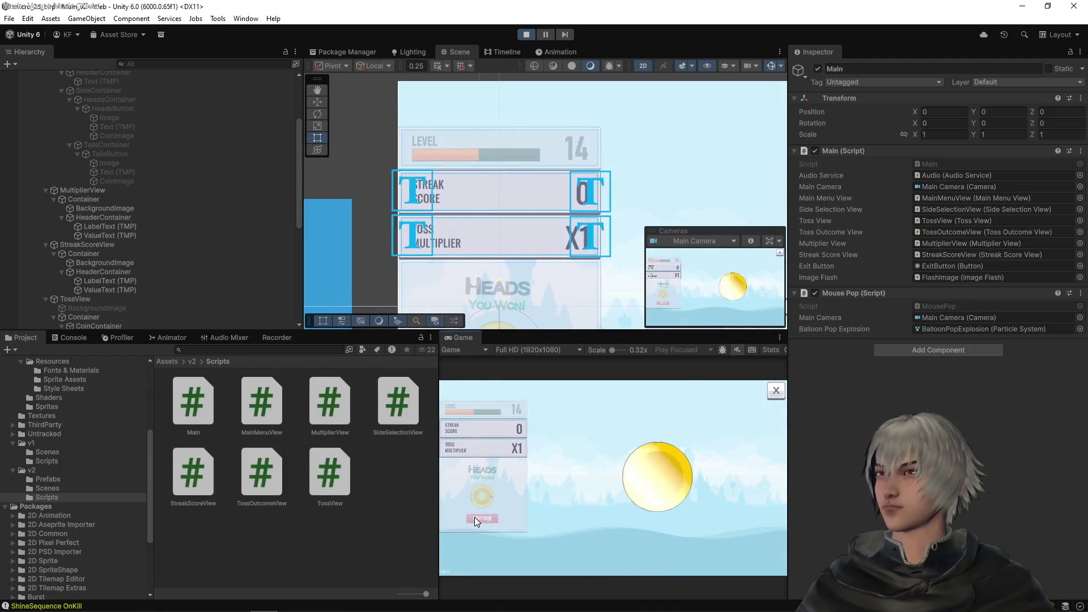
left_click(474, 517)
left_click(474, 517)
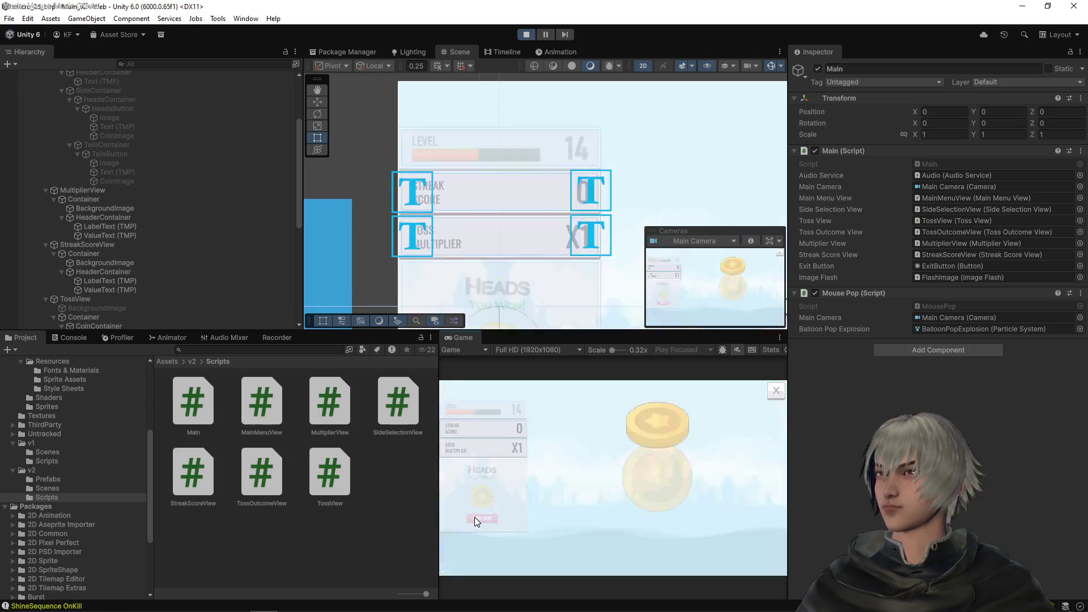
left_click(474, 517)
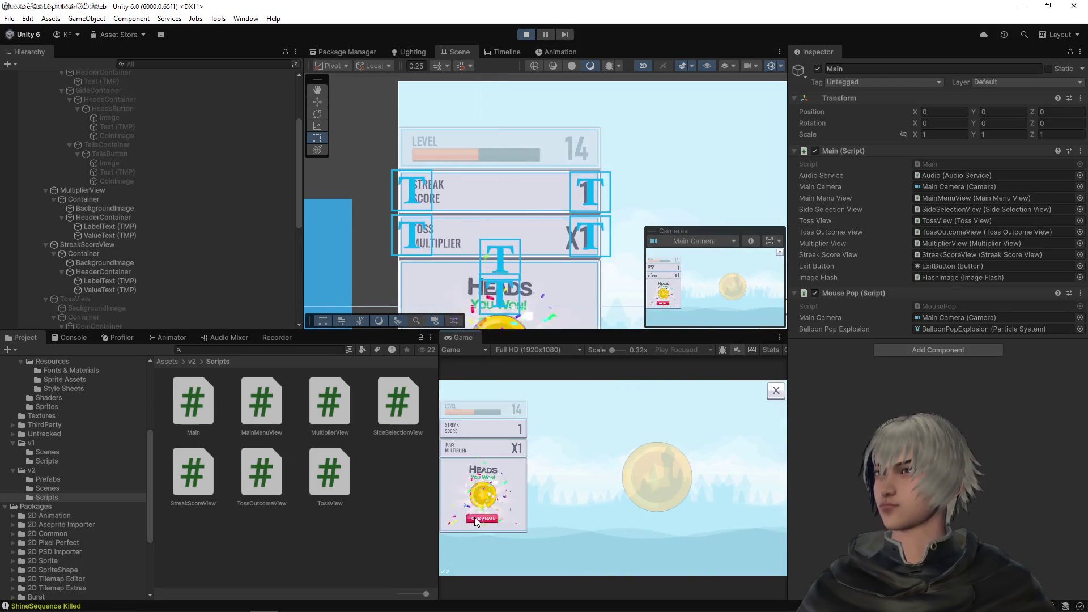
left_click(474, 517)
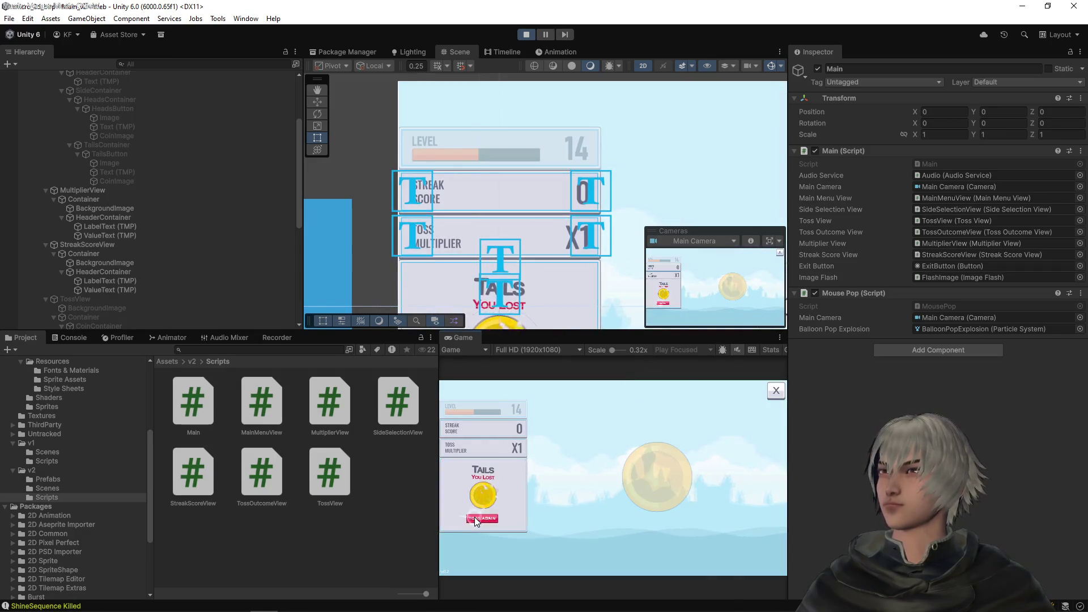
left_click(475, 517)
left_click(474, 517)
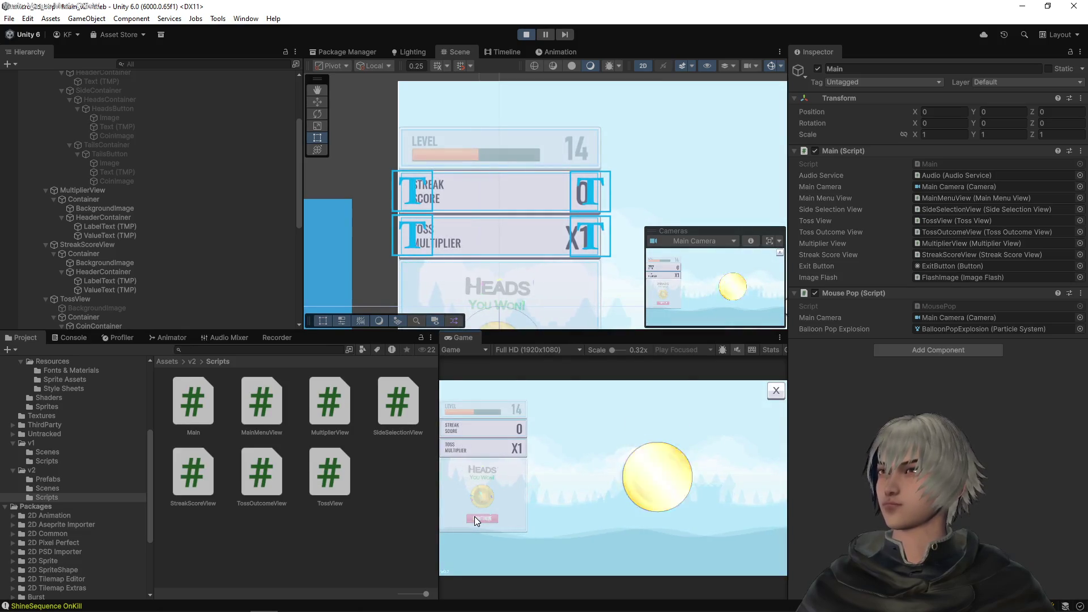
left_click(474, 518)
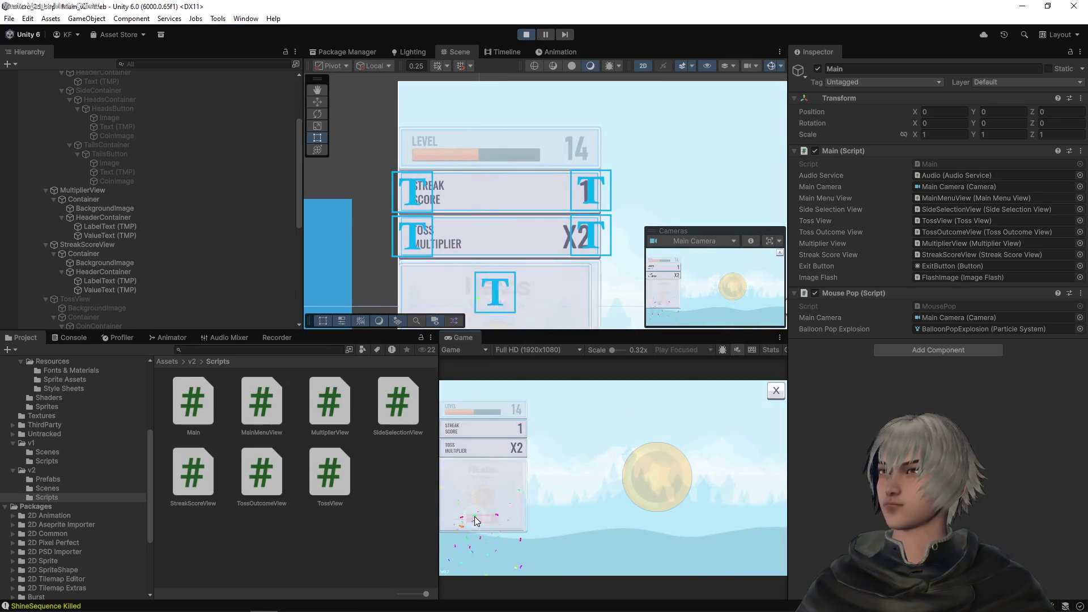
left_click(475, 518)
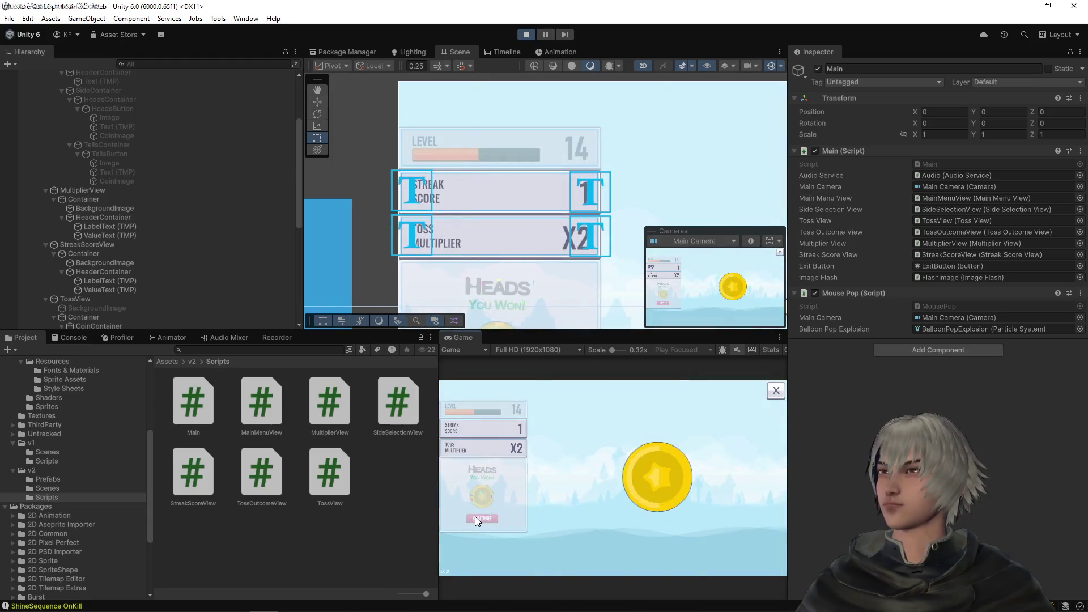
left_click(476, 518)
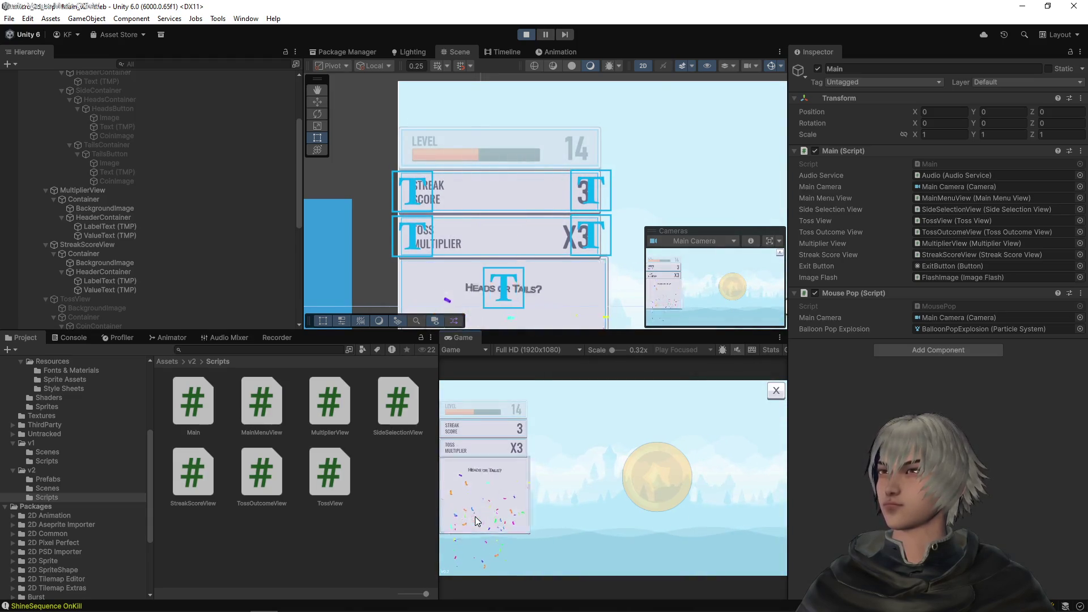
left_click(474, 517)
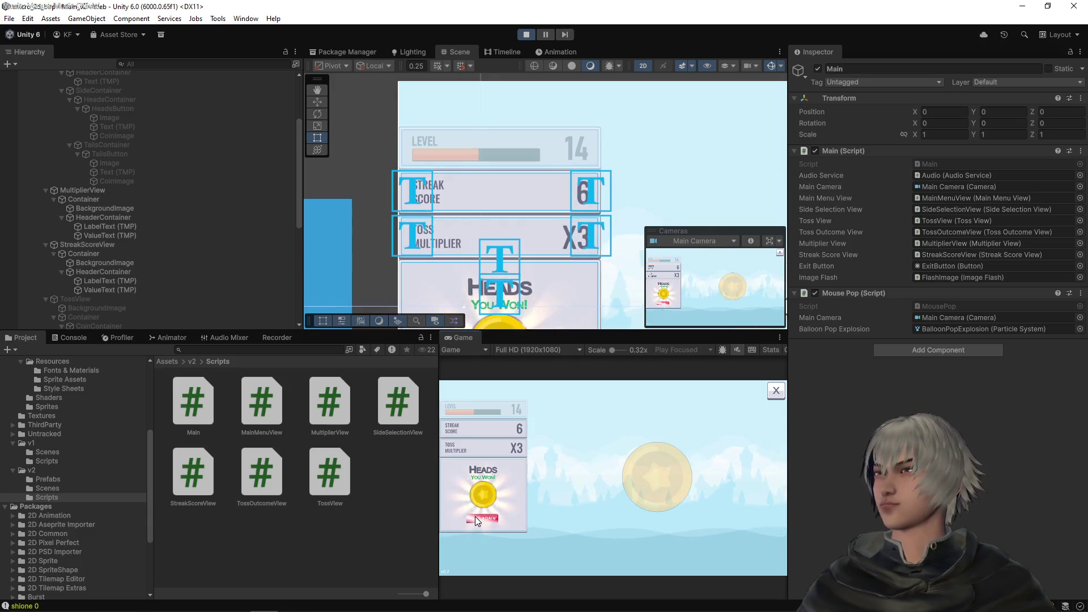
left_click(476, 519)
left_click(474, 515)
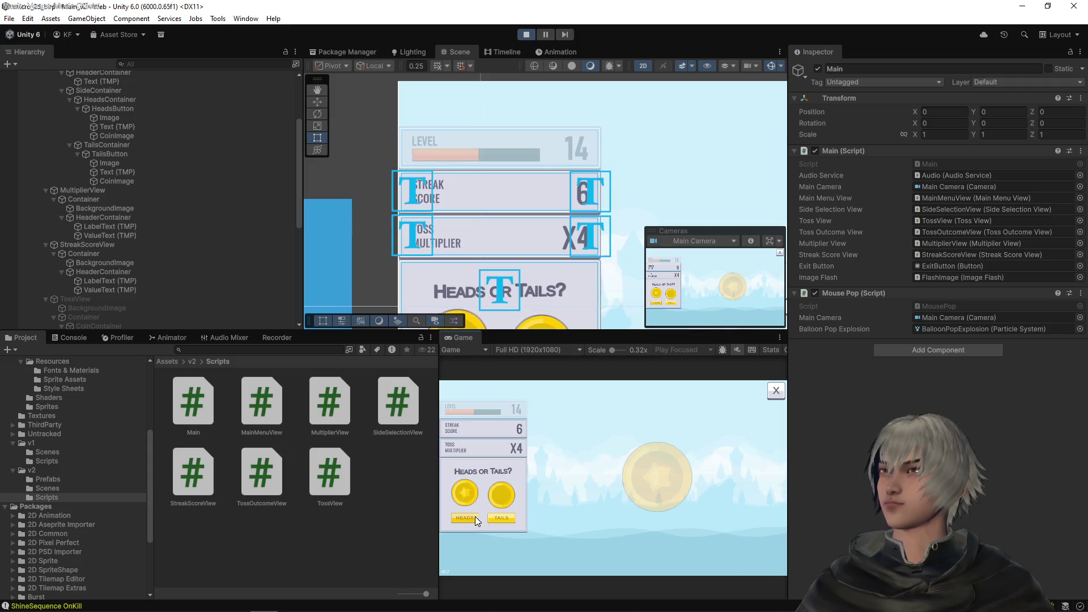
left_click(491, 520)
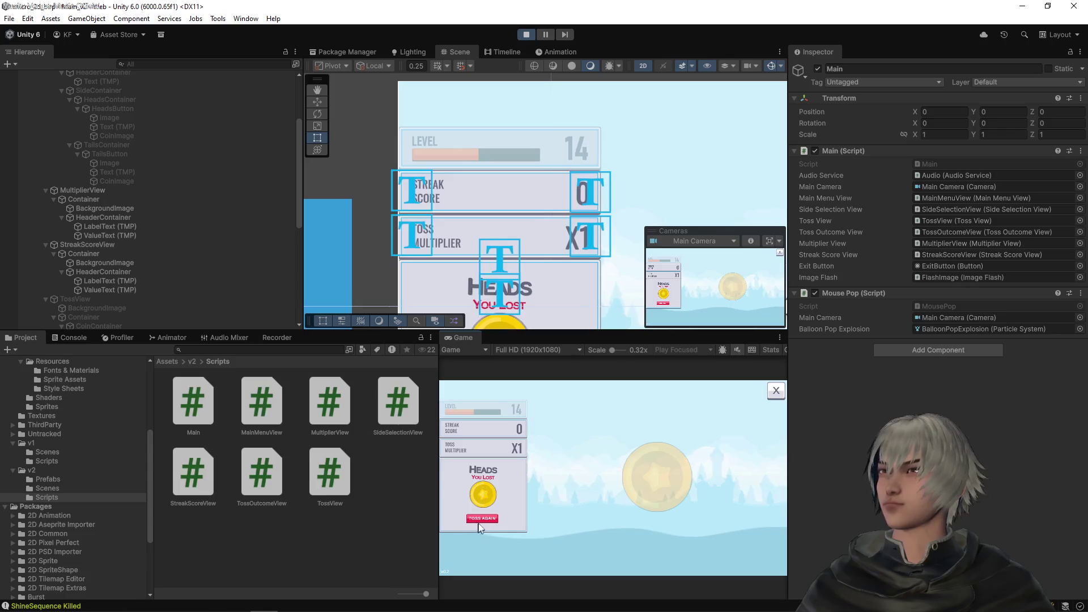
left_click(481, 519)
left_click(476, 520)
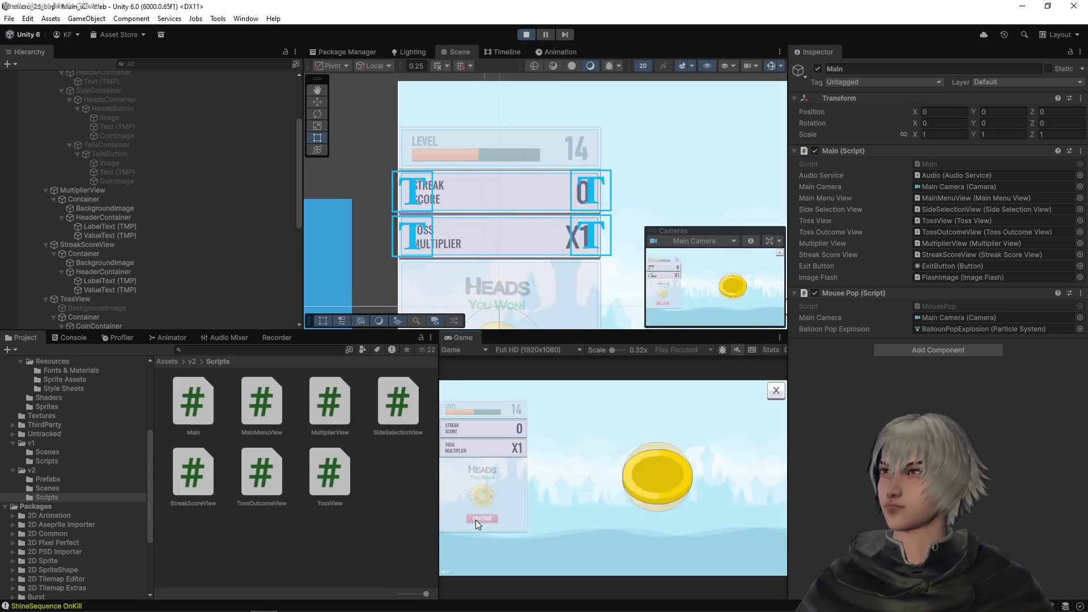
left_click(476, 519)
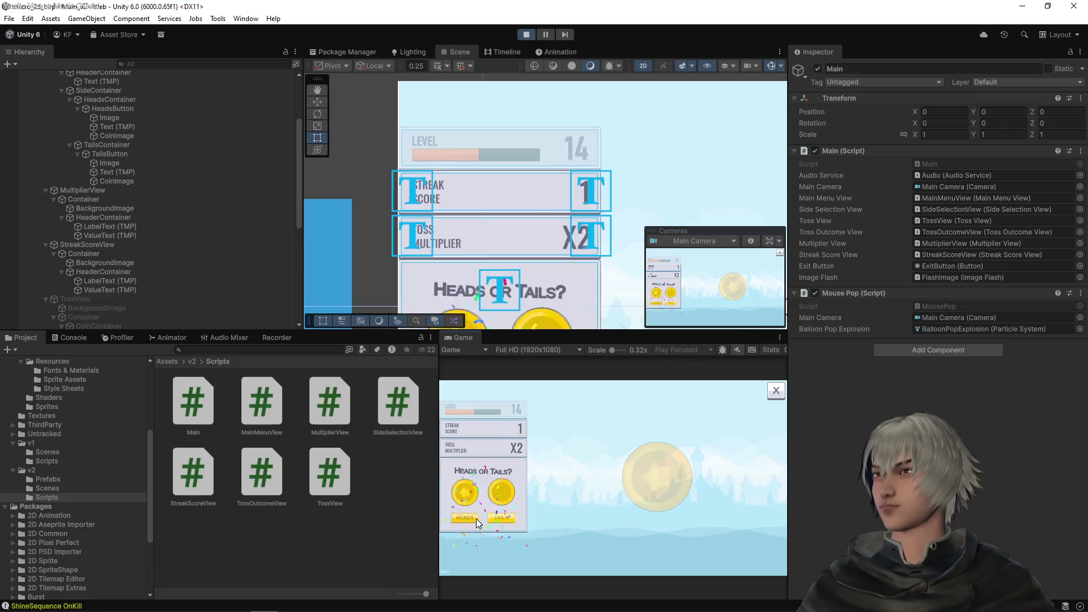
left_click(476, 519)
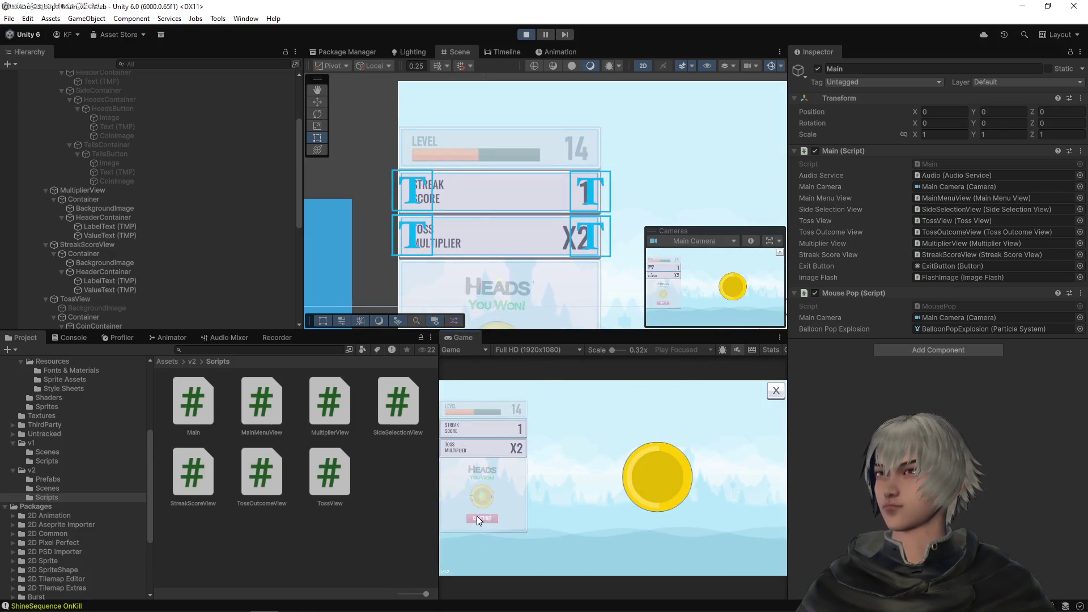
left_click(477, 518)
left_click(479, 518)
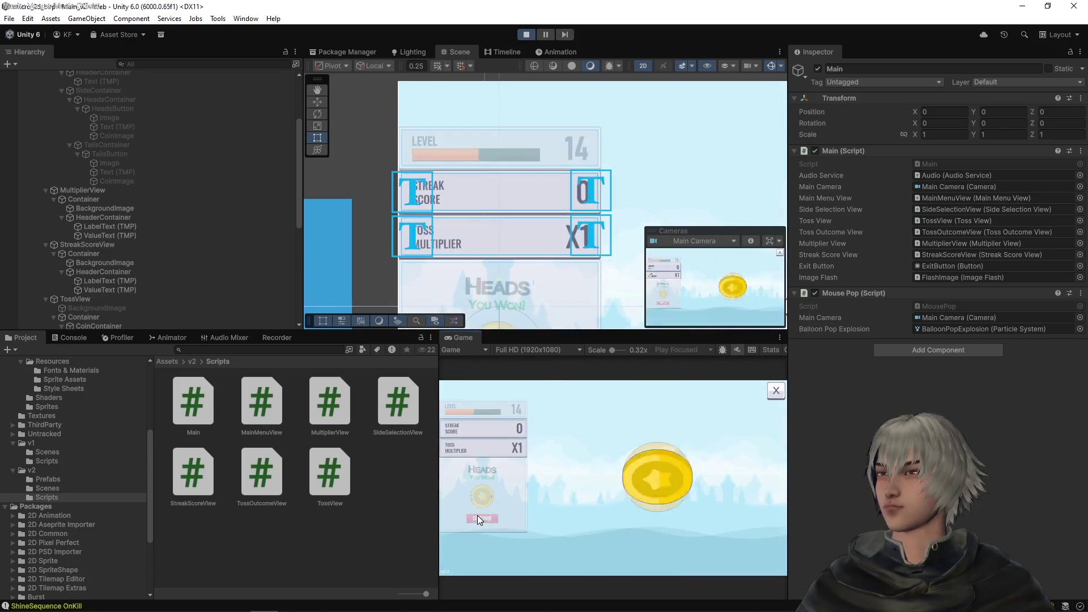
Step: Play further Heads rounds until a lost toss resets Streak to 0 and Multiplier to X1
left_click(477, 515)
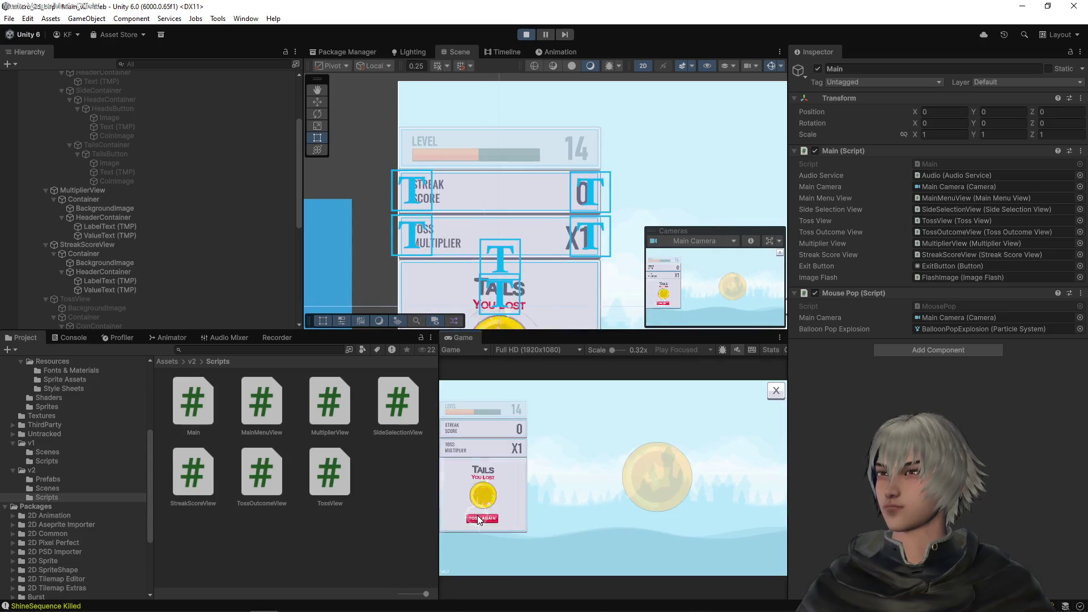
left_click(477, 515)
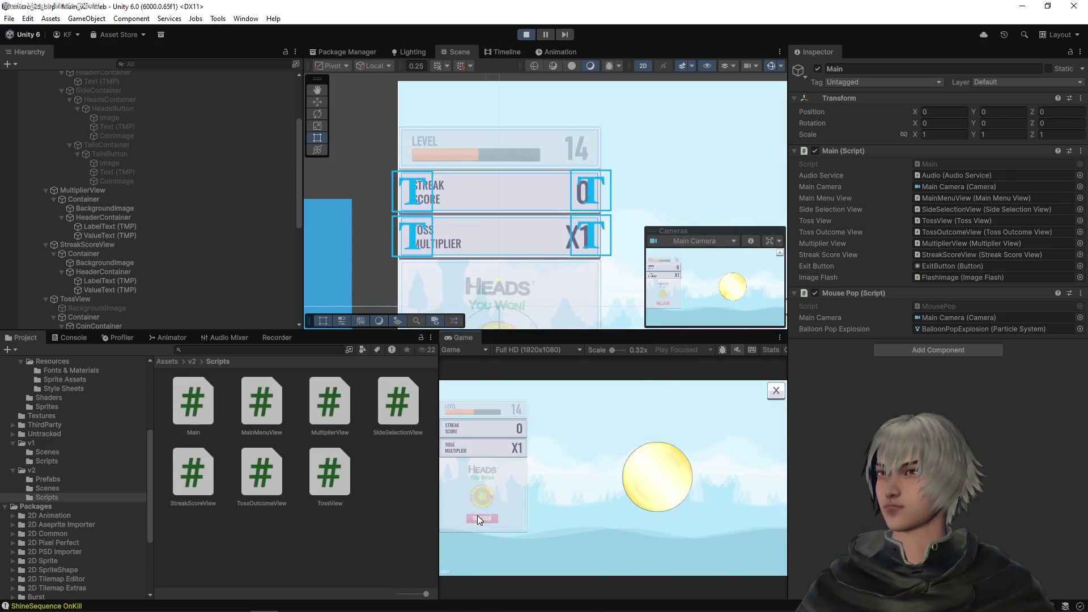
left_click(477, 515)
left_click(477, 515)
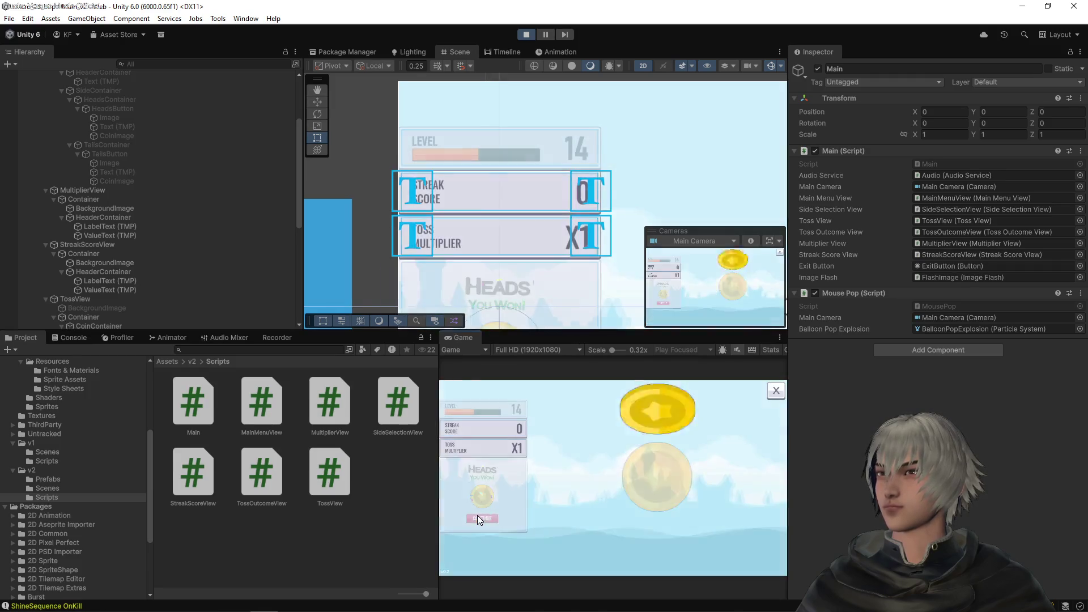
left_click(477, 515)
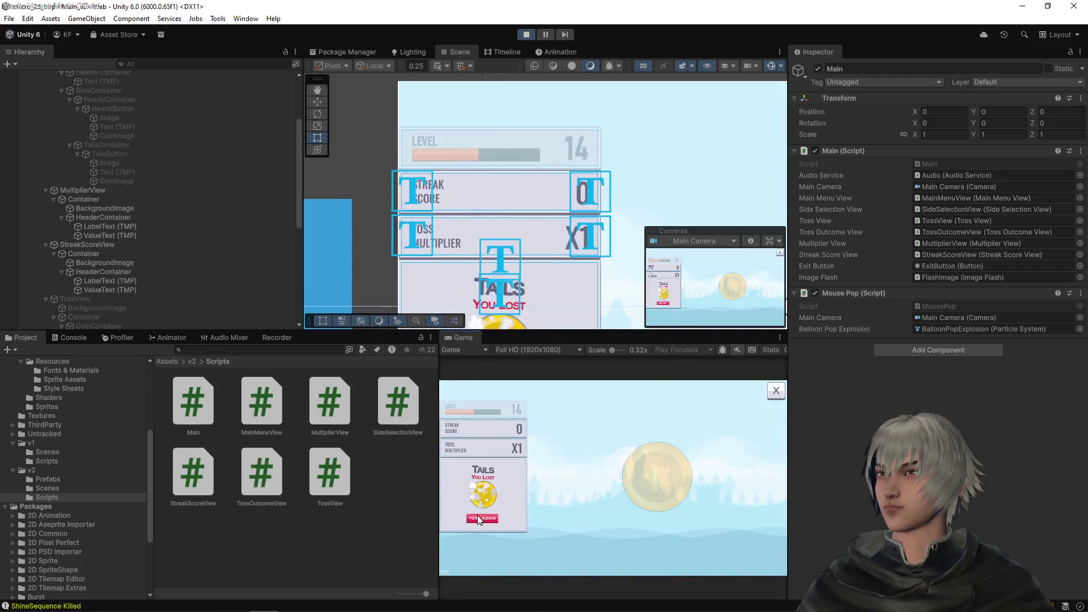
left_click(477, 515)
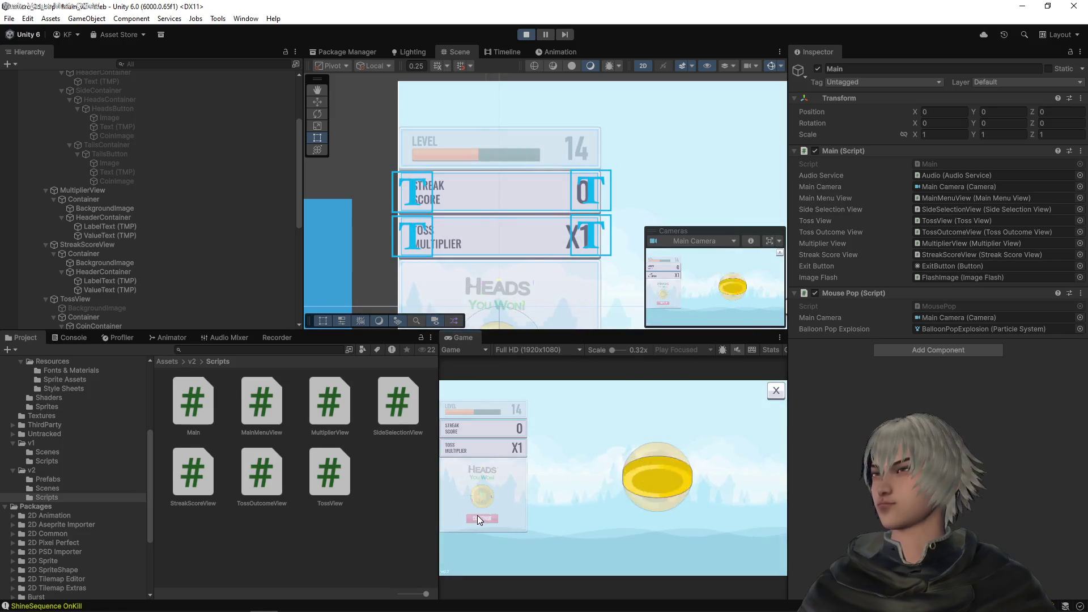
left_click(477, 515)
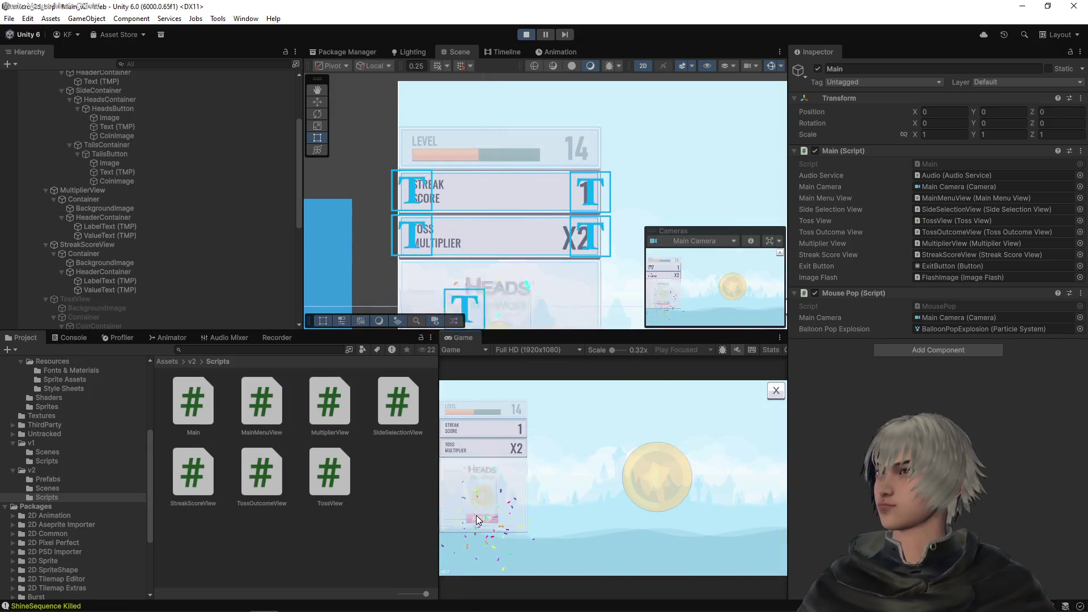
left_click(471, 519)
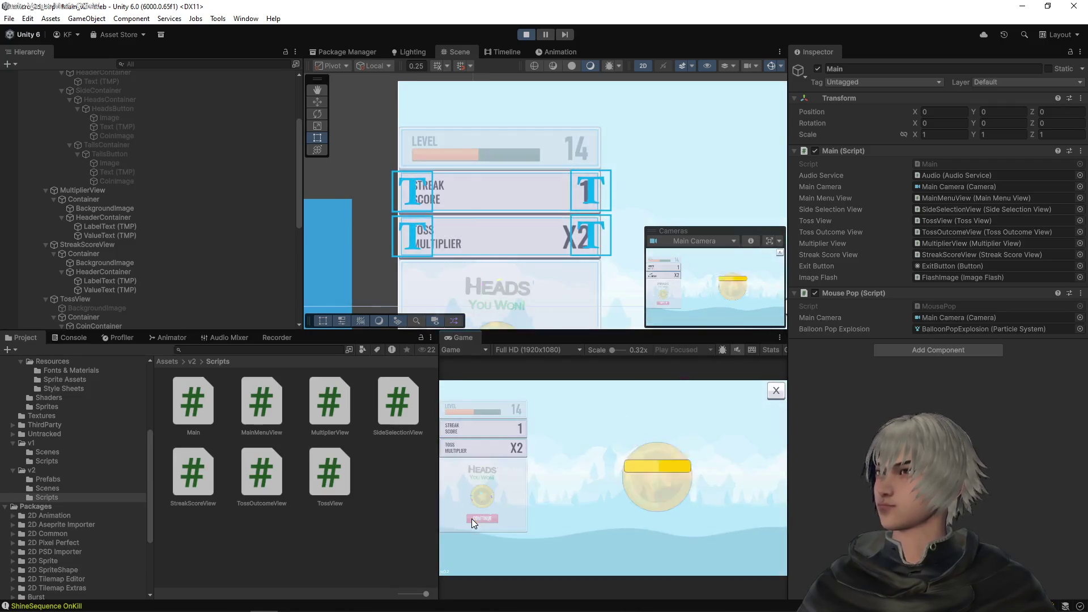
left_click(471, 518)
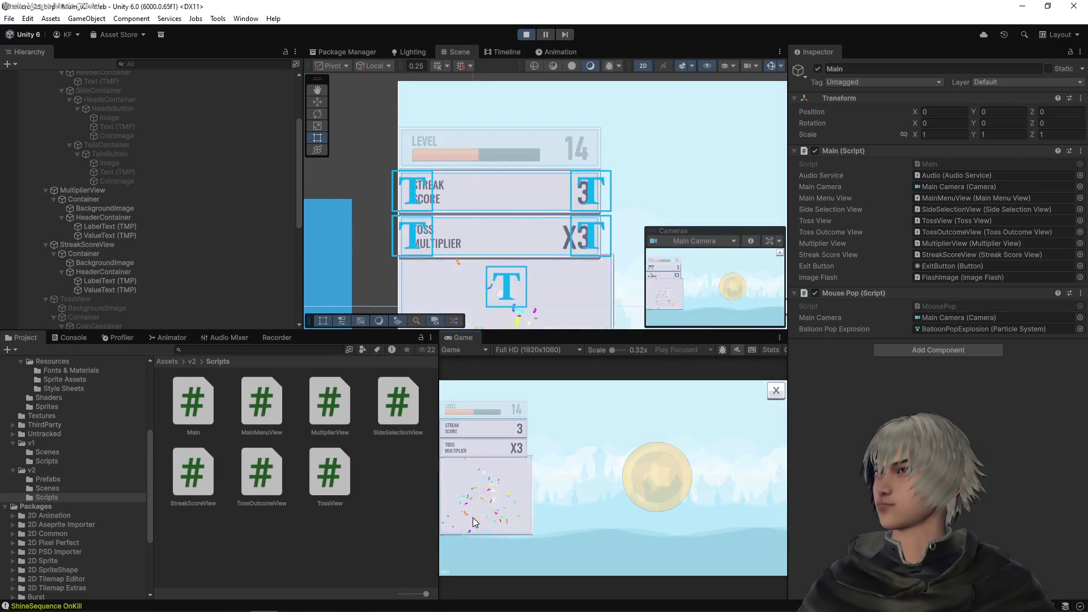
left_click(472, 518)
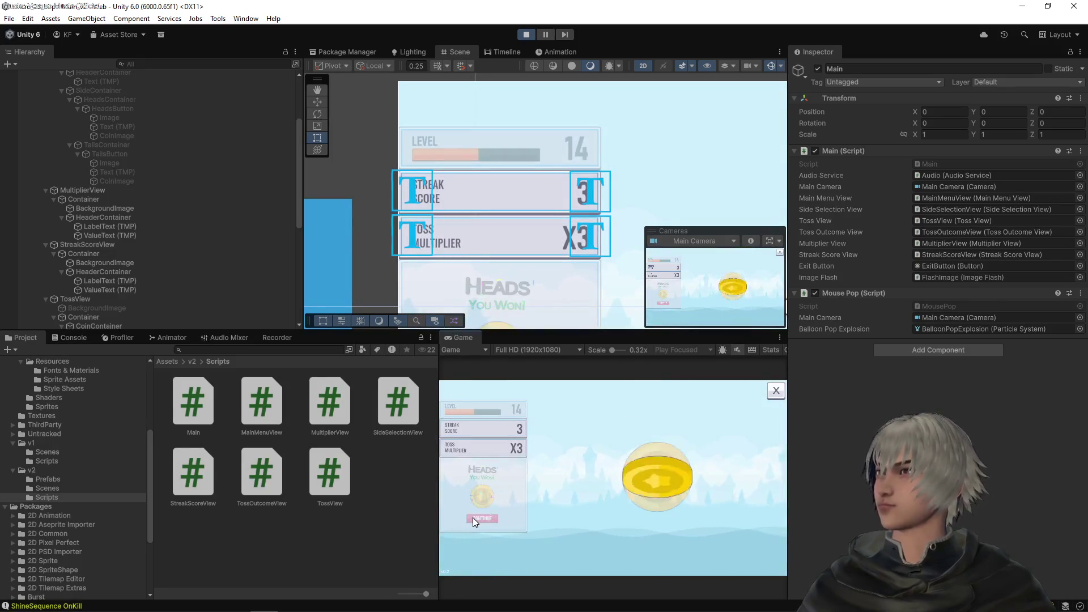
left_click(472, 518)
left_click(473, 518)
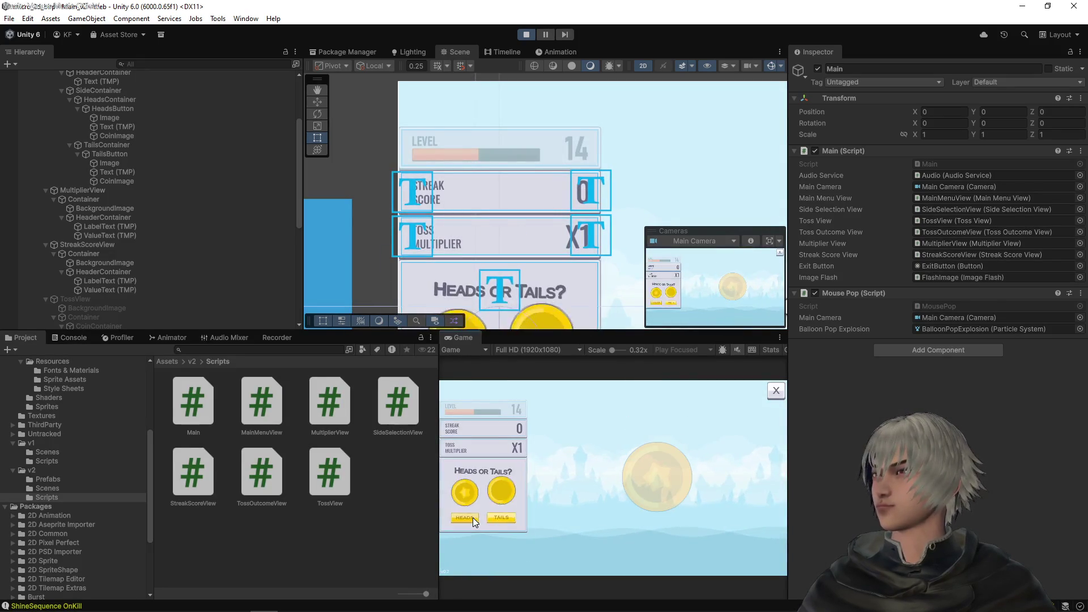
Step: Continue calling Heads through several rounds, including a loss that resets the streak to 0
left_click(473, 517)
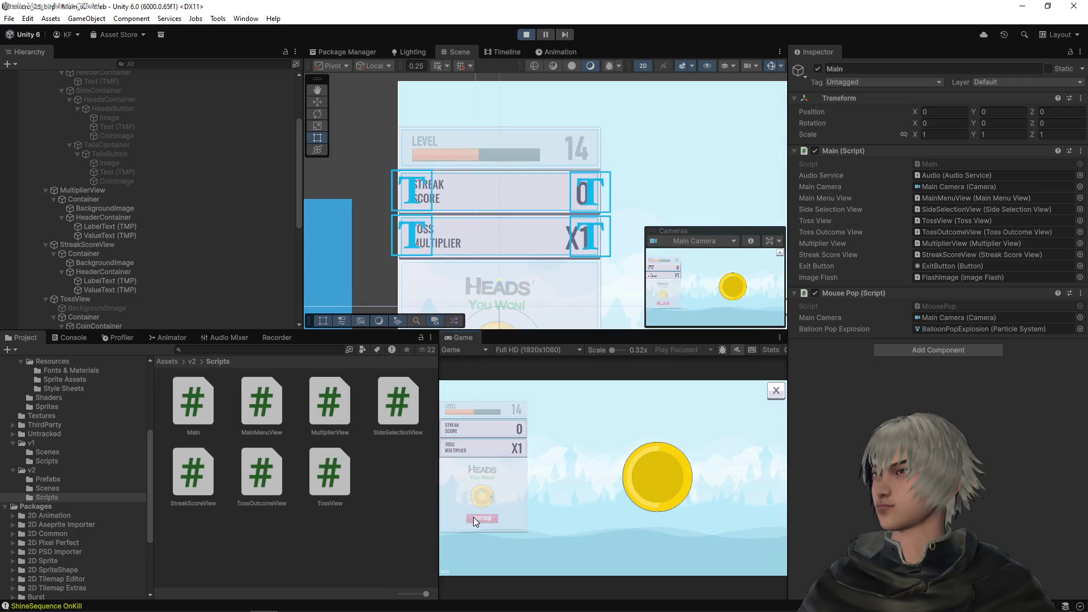
left_click(474, 517)
left_click(474, 515)
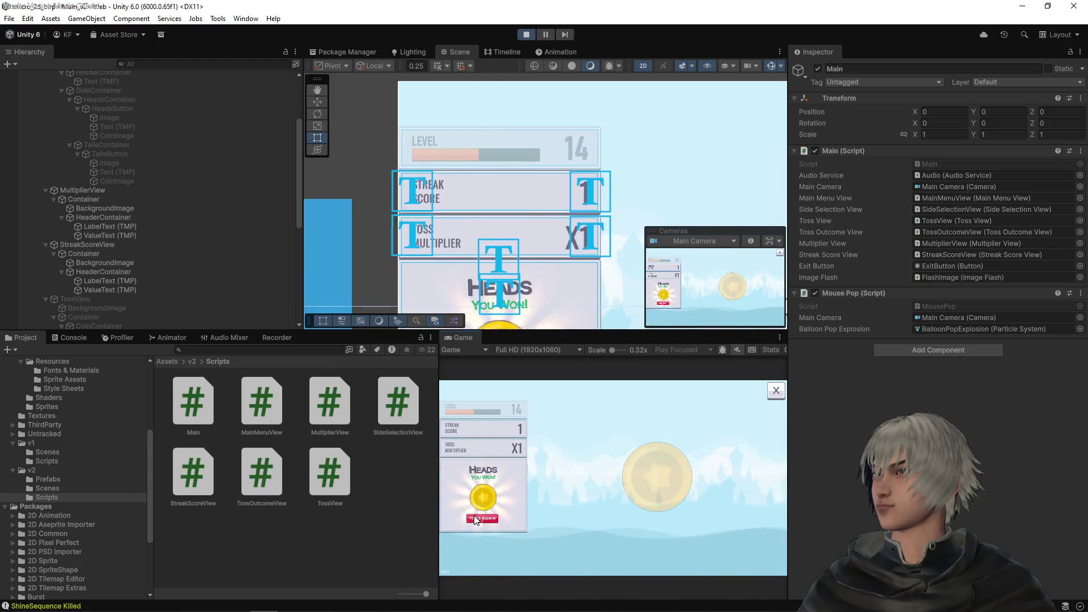
left_click(474, 517)
left_click(473, 515)
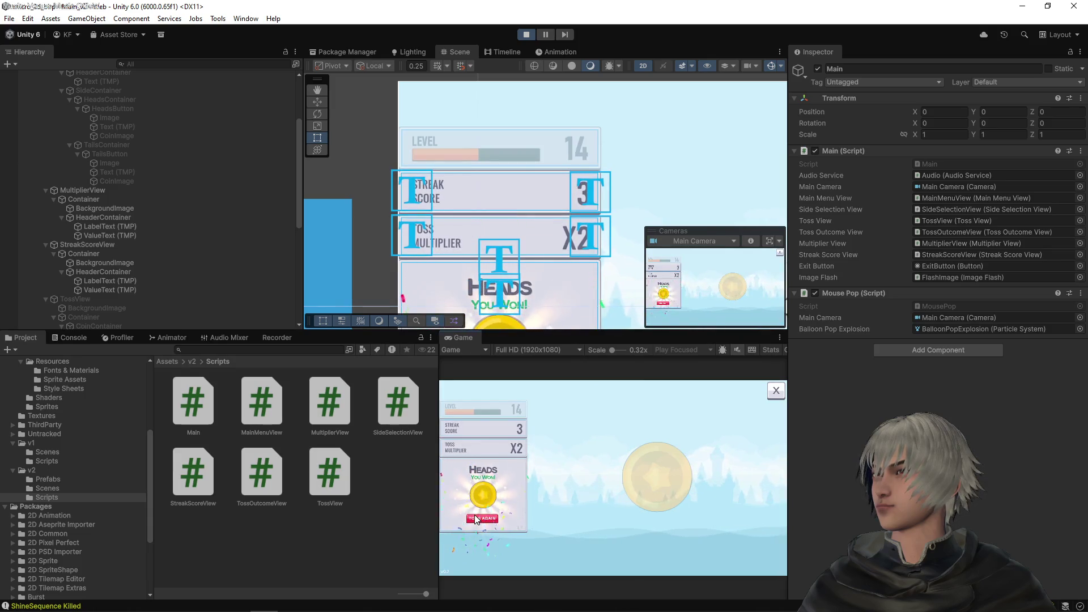
left_click(486, 519)
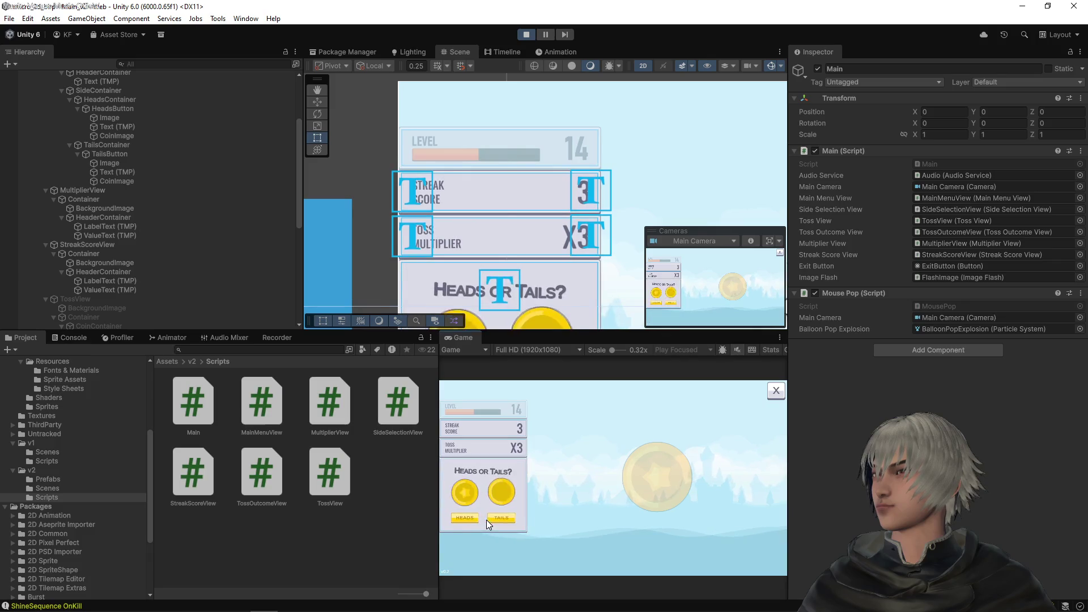
left_click(472, 516)
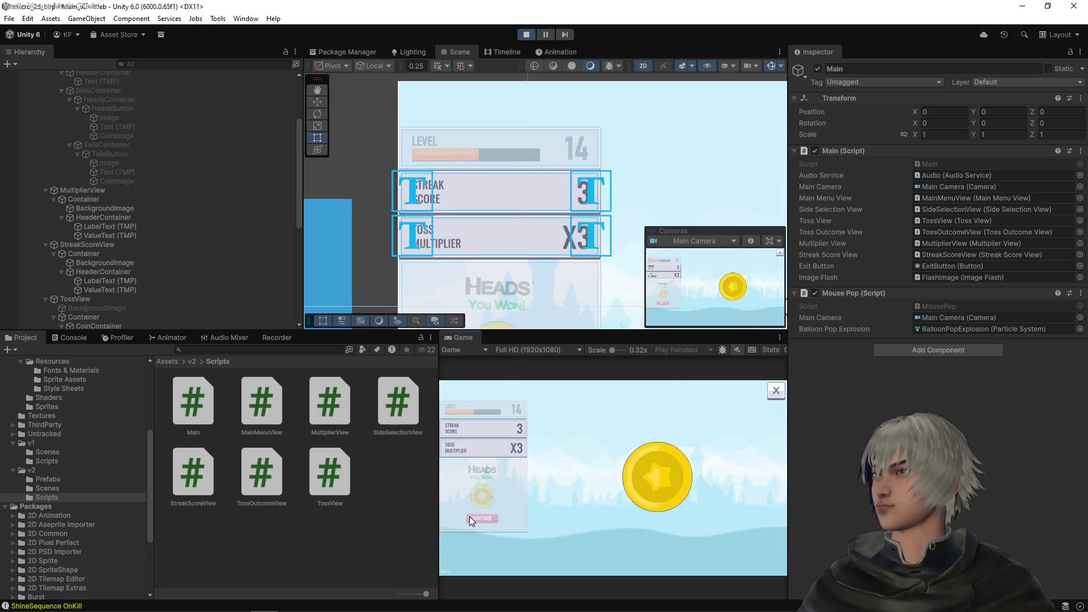
left_click(469, 517)
left_click(469, 515)
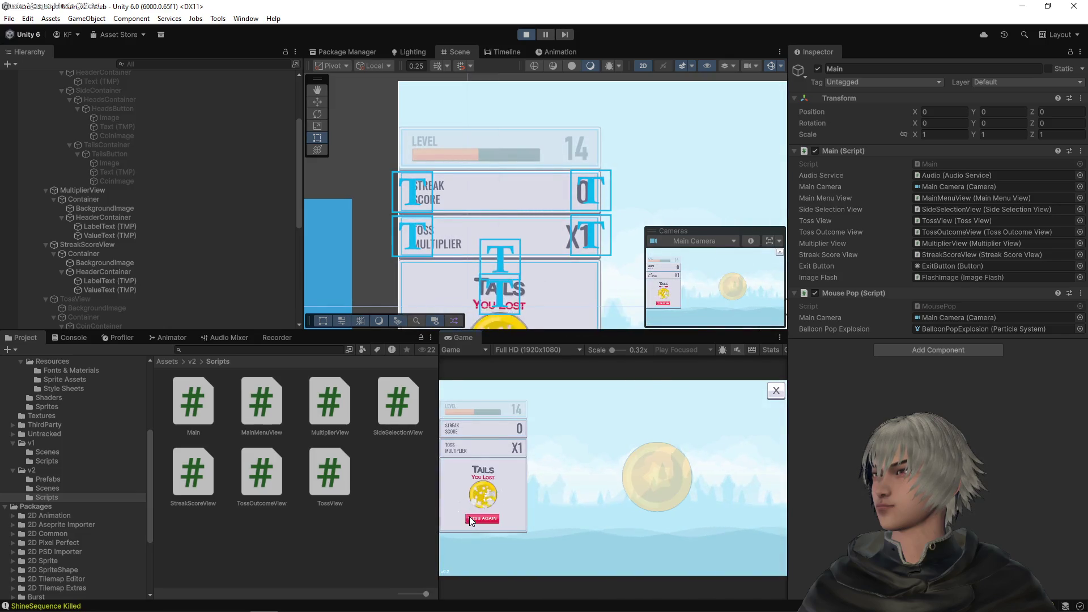
left_click(469, 515)
left_click(469, 516)
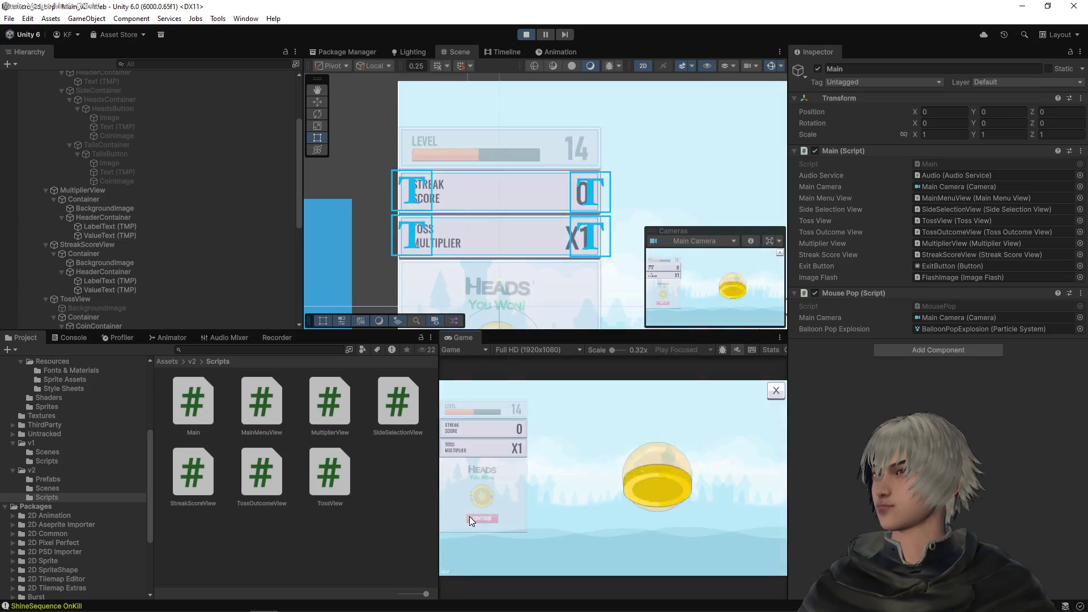
left_click(469, 516)
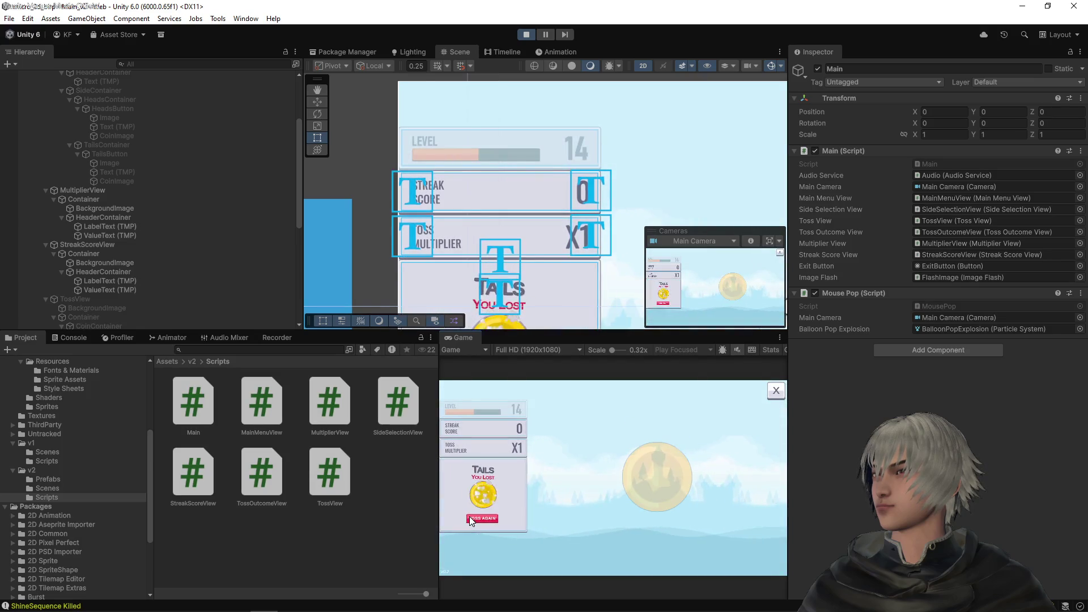
left_click(469, 515)
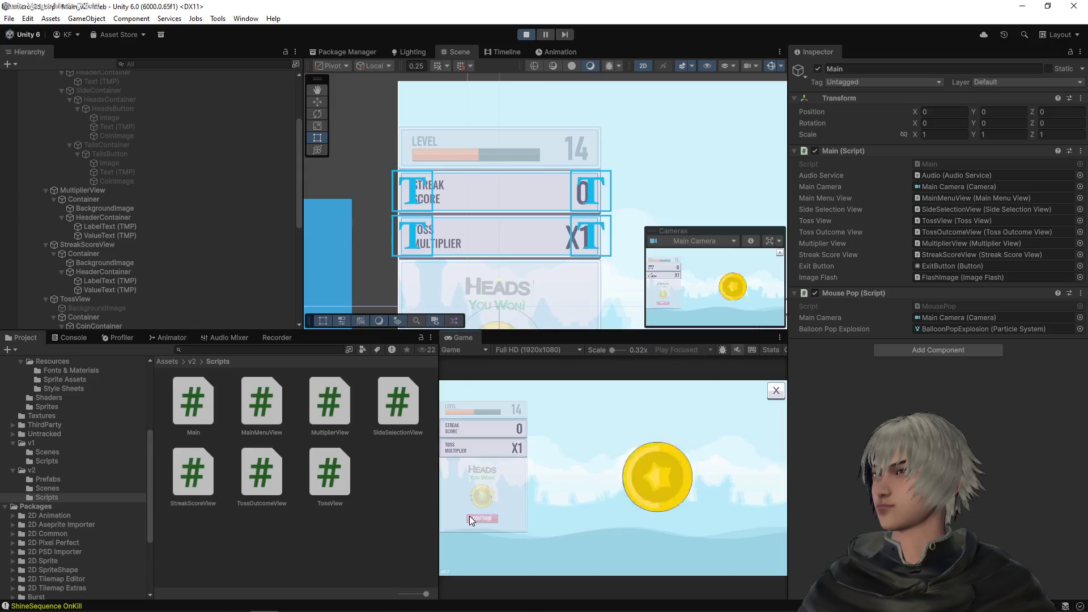
left_click(469, 516)
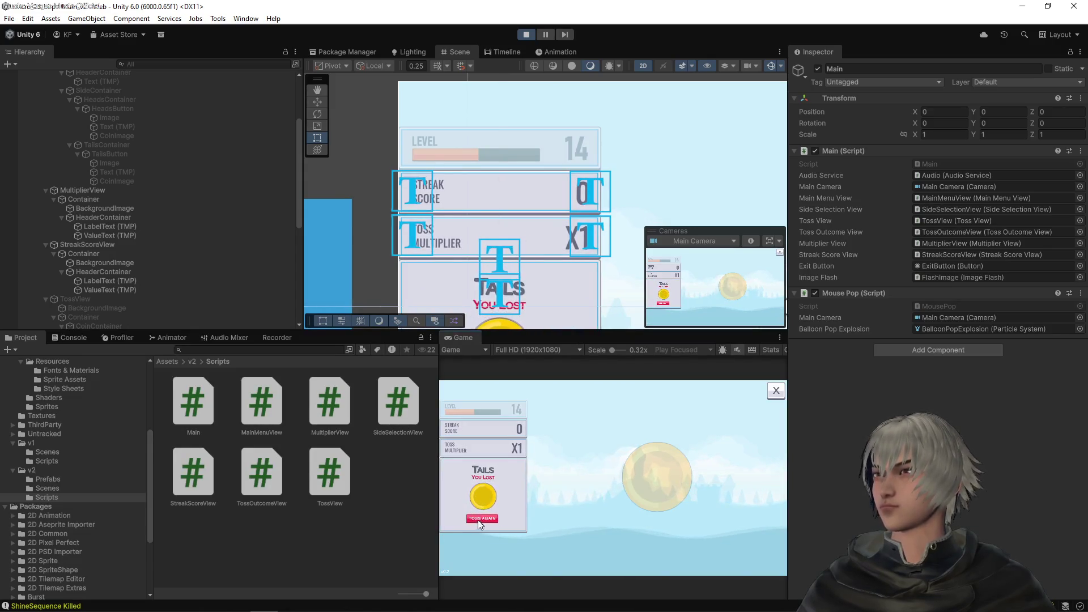
Step: Keep calling Heads over consecutive wins until the streak score reaches 6 with multiplier X3
left_click(472, 516)
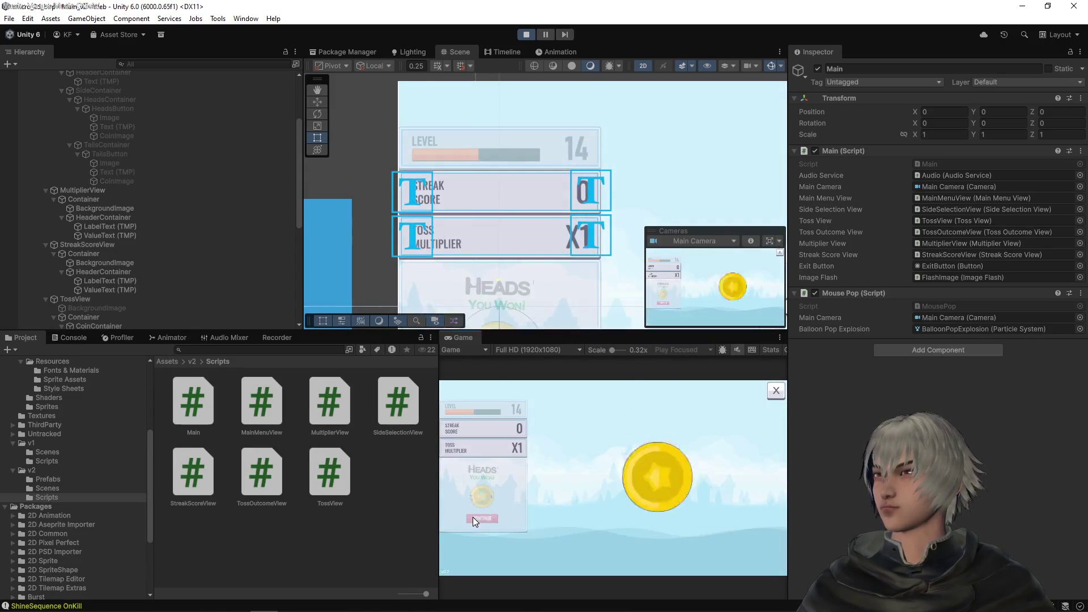
left_click(472, 516)
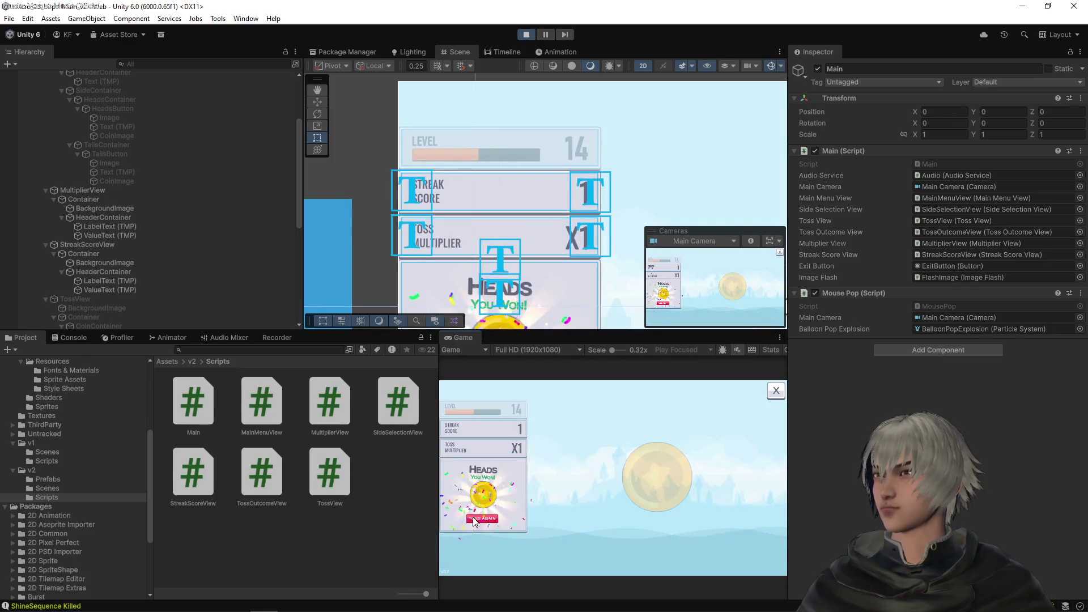
left_click(475, 518)
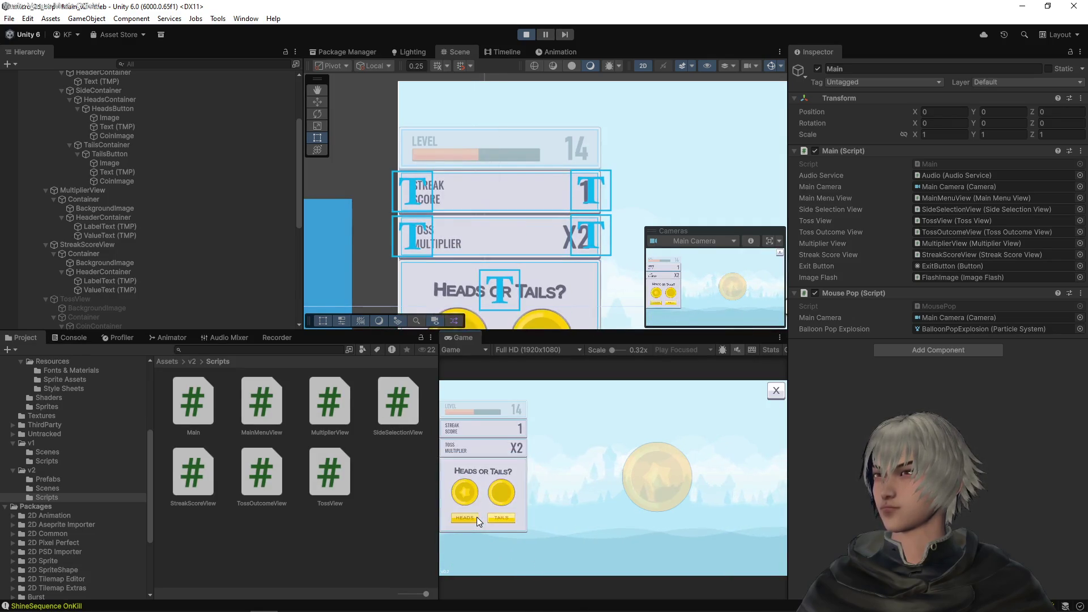
left_click(477, 516)
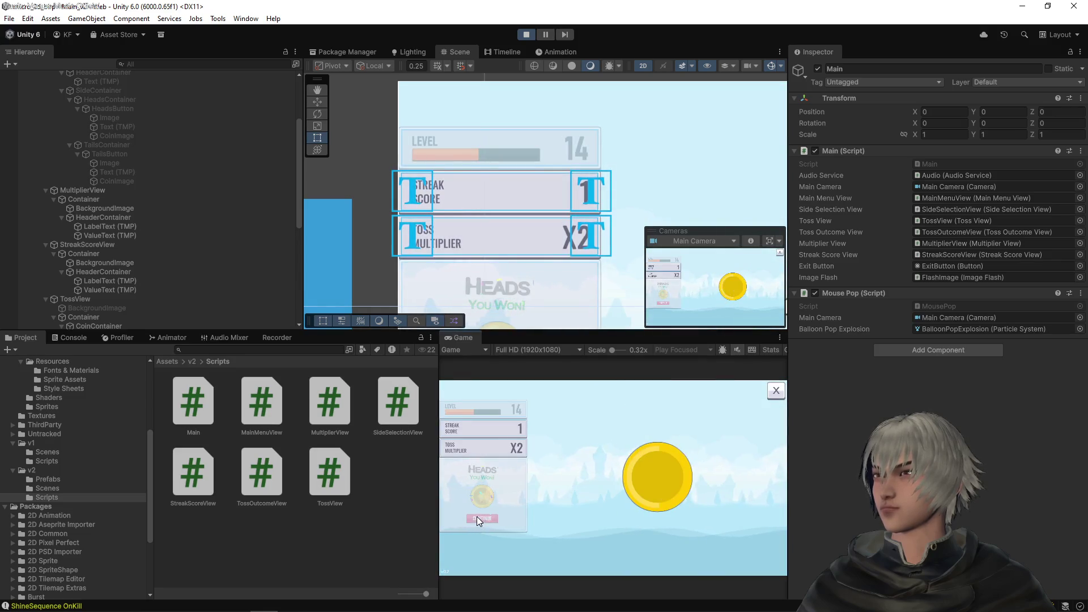
left_click(477, 515)
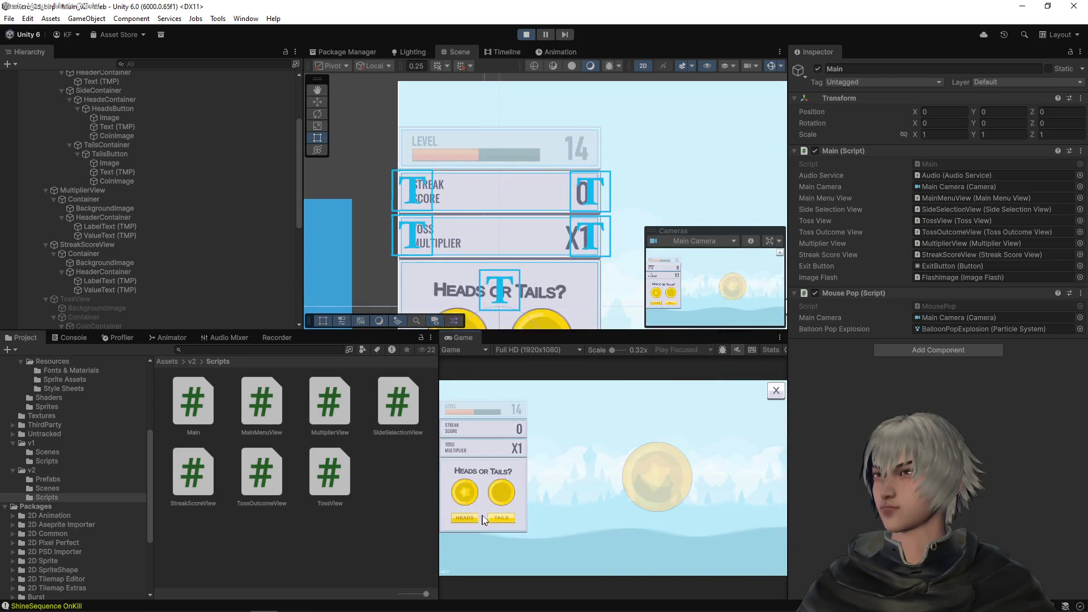
left_click(491, 515)
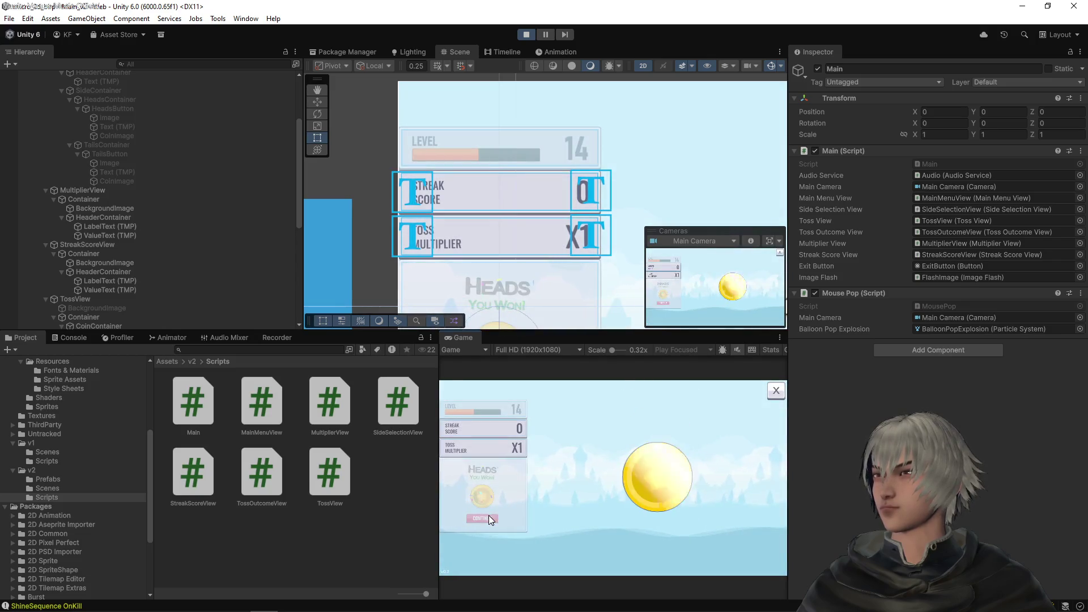
left_click(489, 516)
left_click(476, 514)
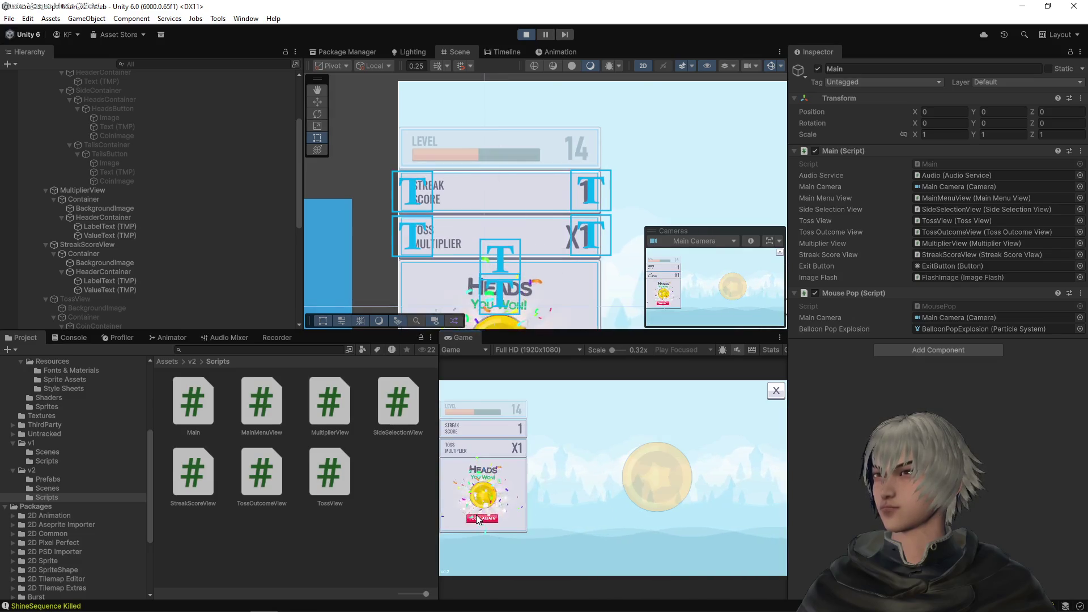
left_click(476, 514)
left_click(475, 515)
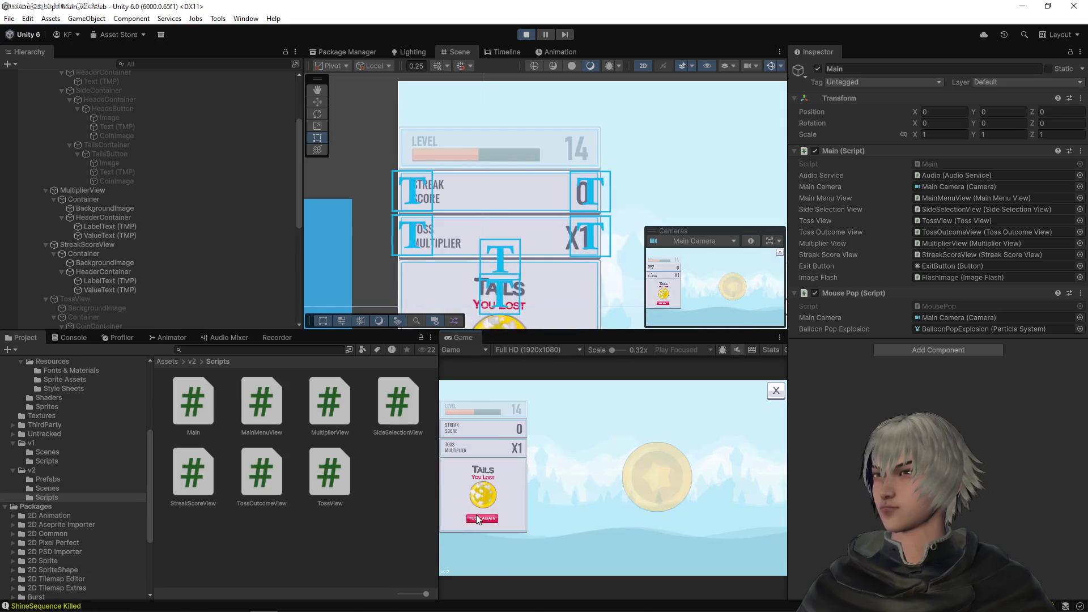
left_click(476, 515)
left_click(476, 514)
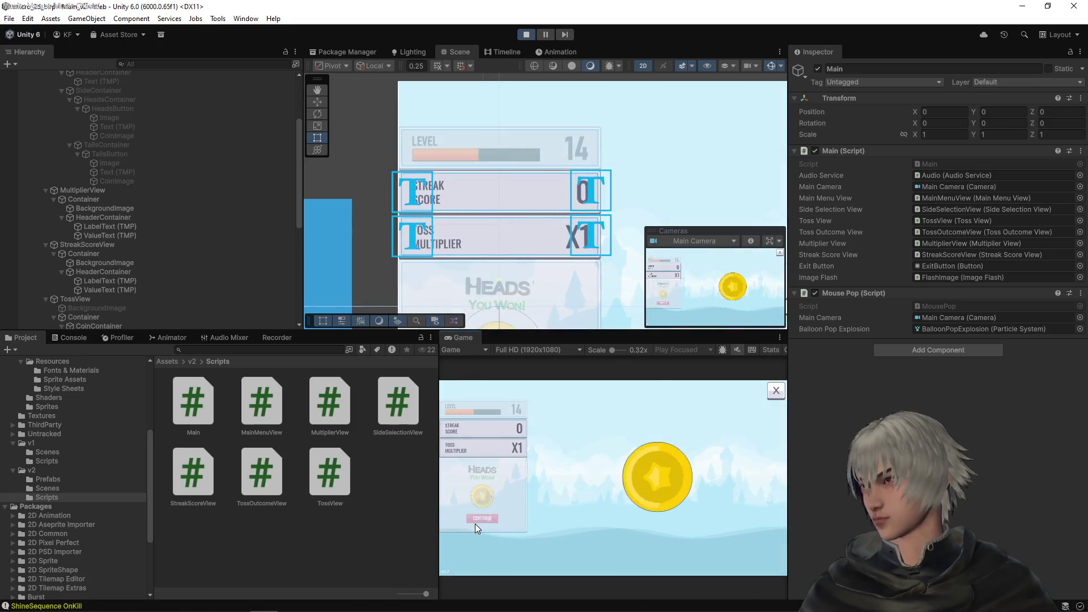
left_click(474, 524)
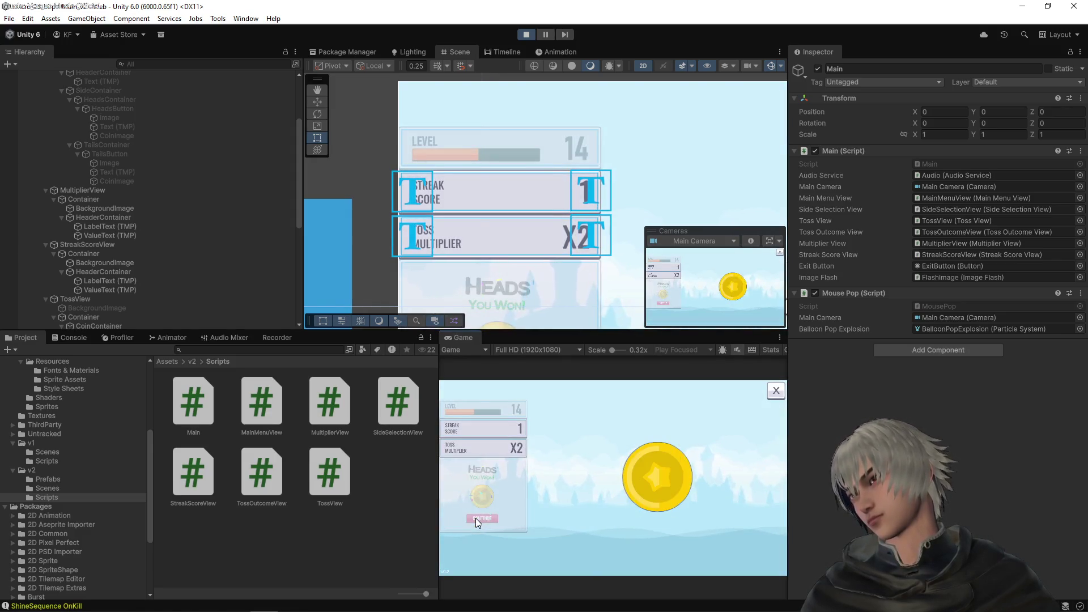
left_click(475, 519)
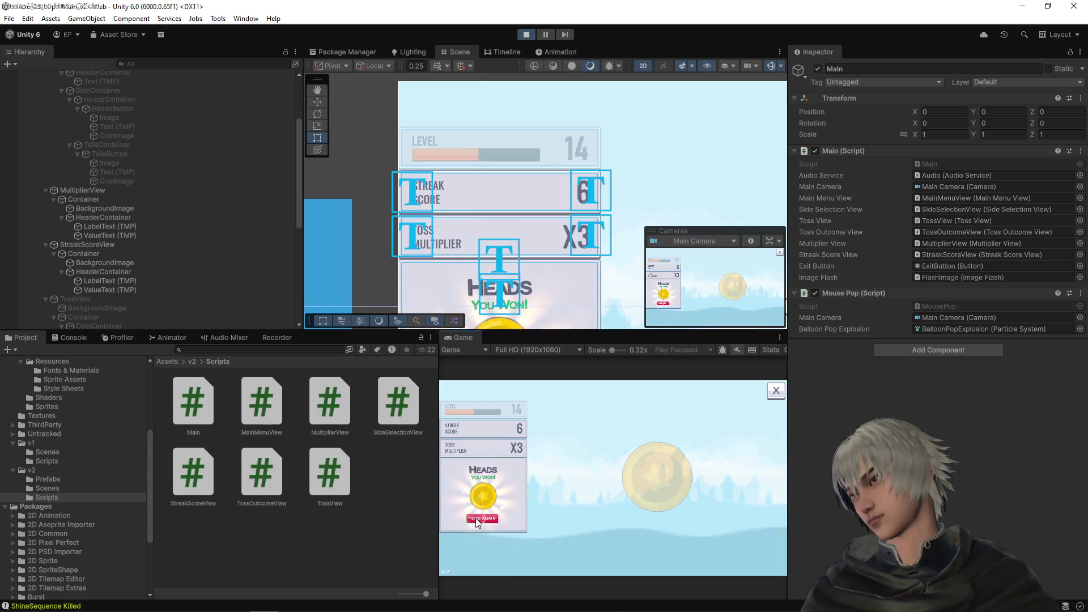
left_click(476, 518)
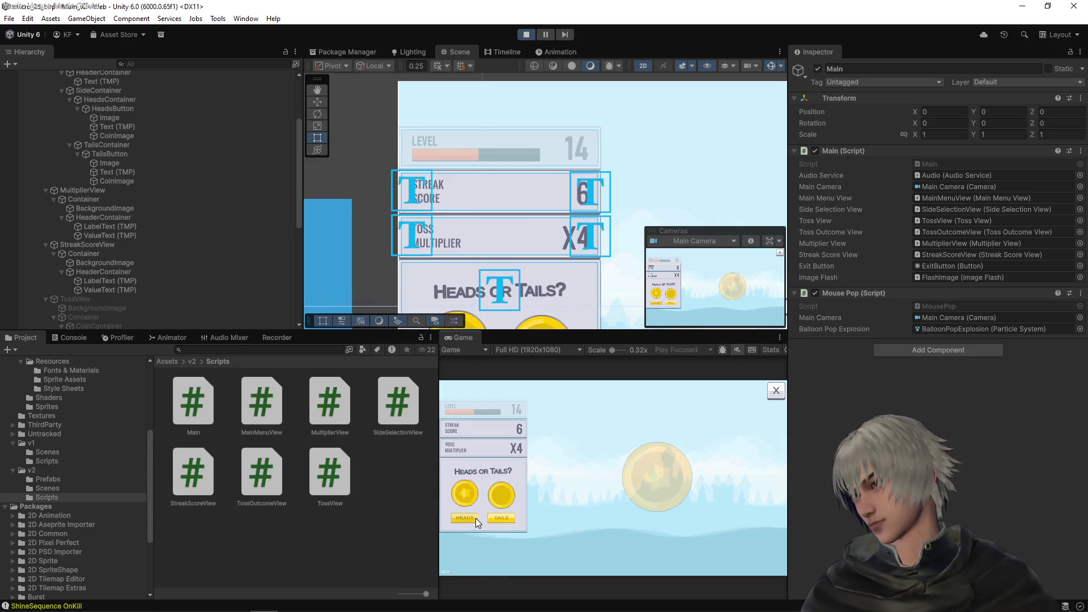
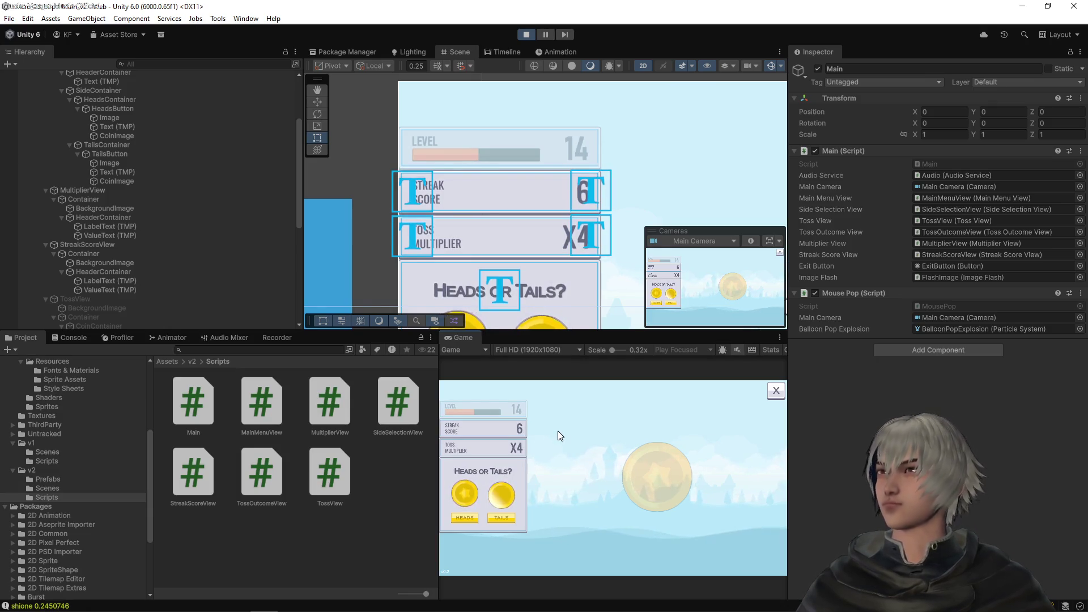
Step: Switch from the Unity editor to the Source Control view in Visual Studio Code
key("alt+Tab")
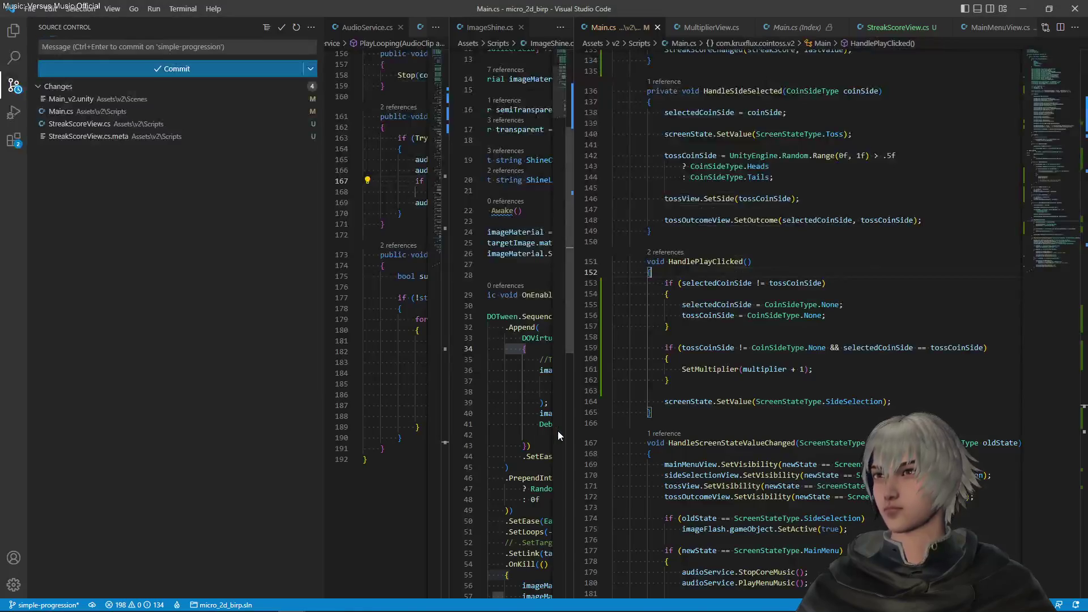
Step: Review the StreakScoreView.cs diff and commit all four files as 'added score streak view and simple score and multiplier incrementing logic'
left_click(118, 126)
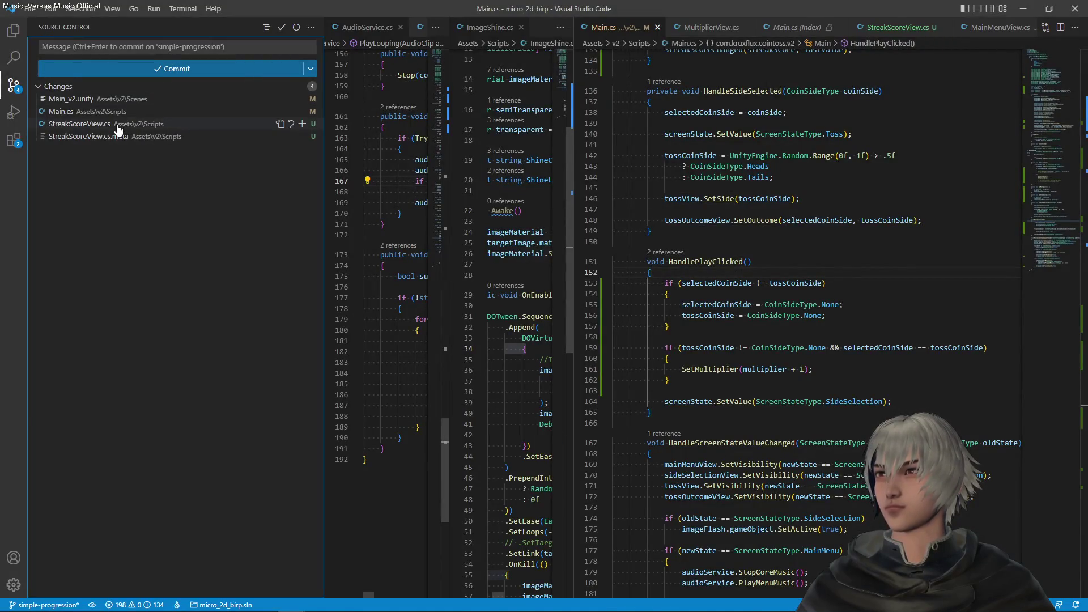
scroll(1051, 234, "down", 10)
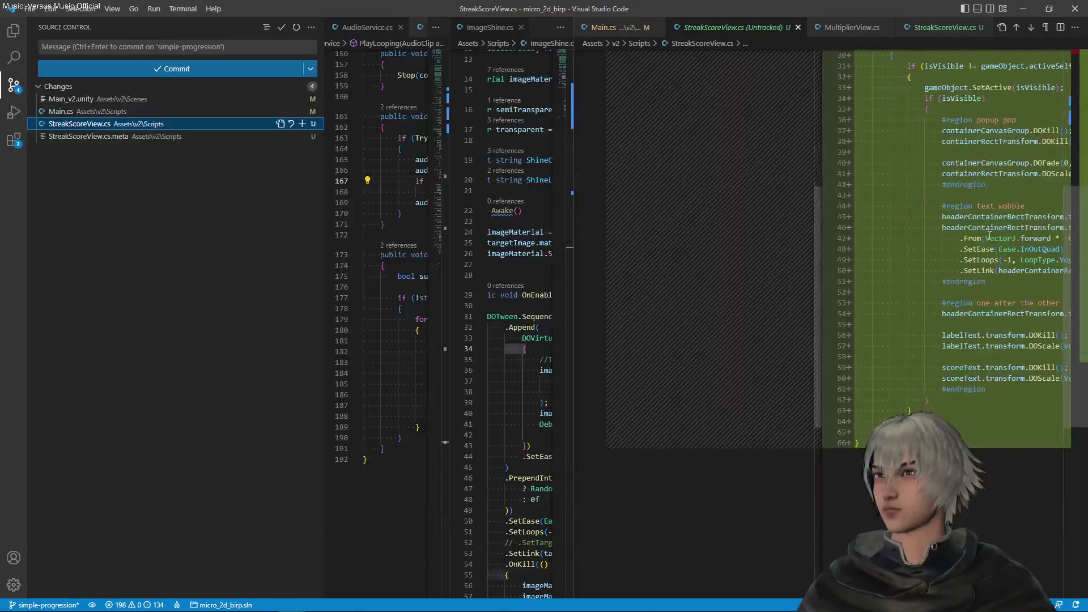
scroll(1051, 234, "up", 5)
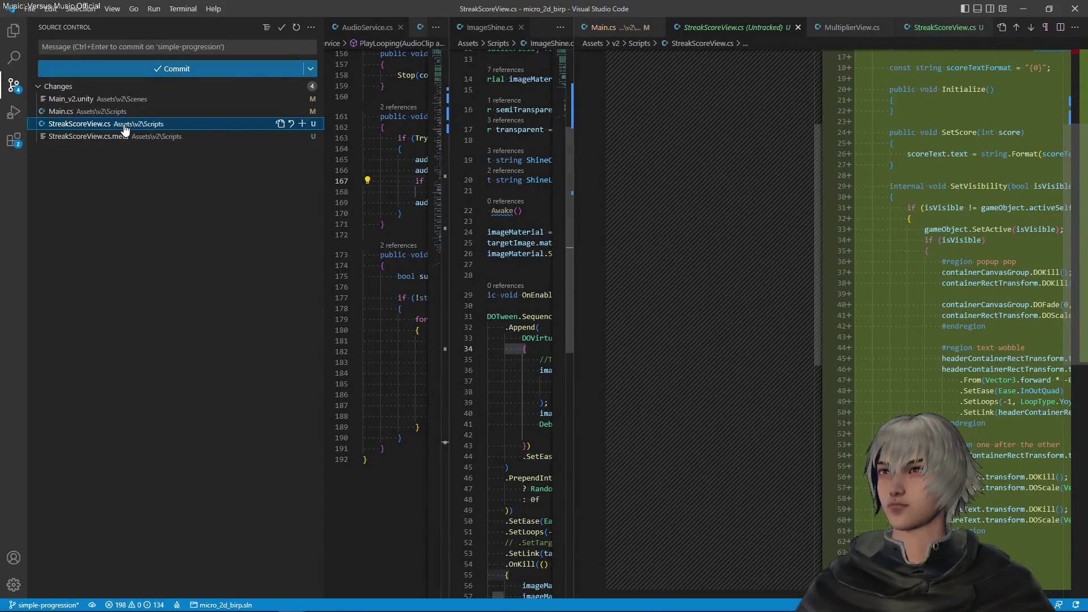
left_click(297, 86)
left_click(154, 47)
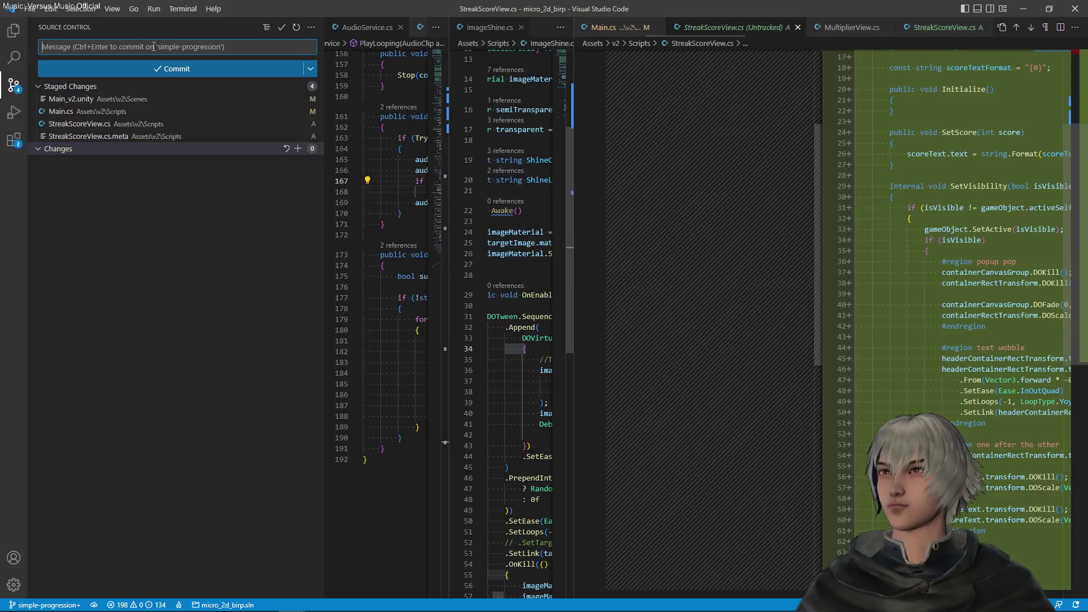
type("added score streak view and simple score and mu")
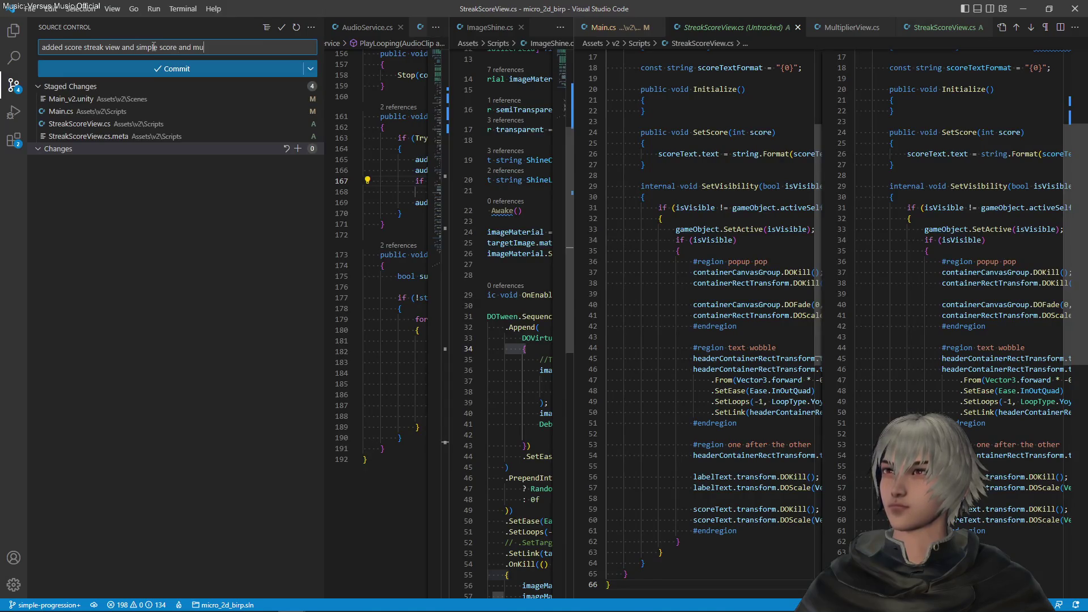
type("ltiplier incrementing logic")
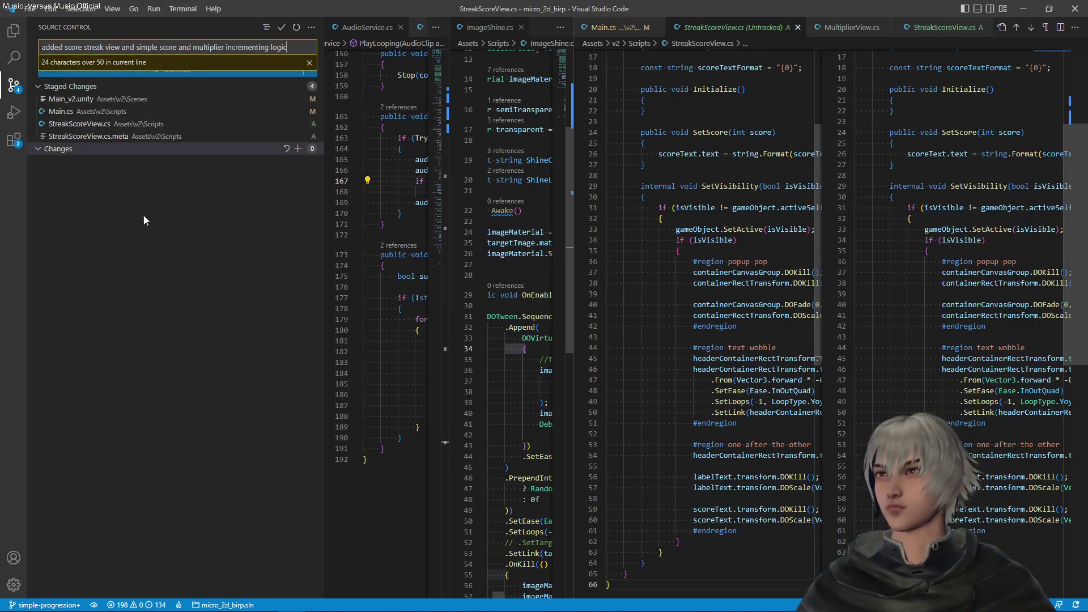
left_click(190, 68)
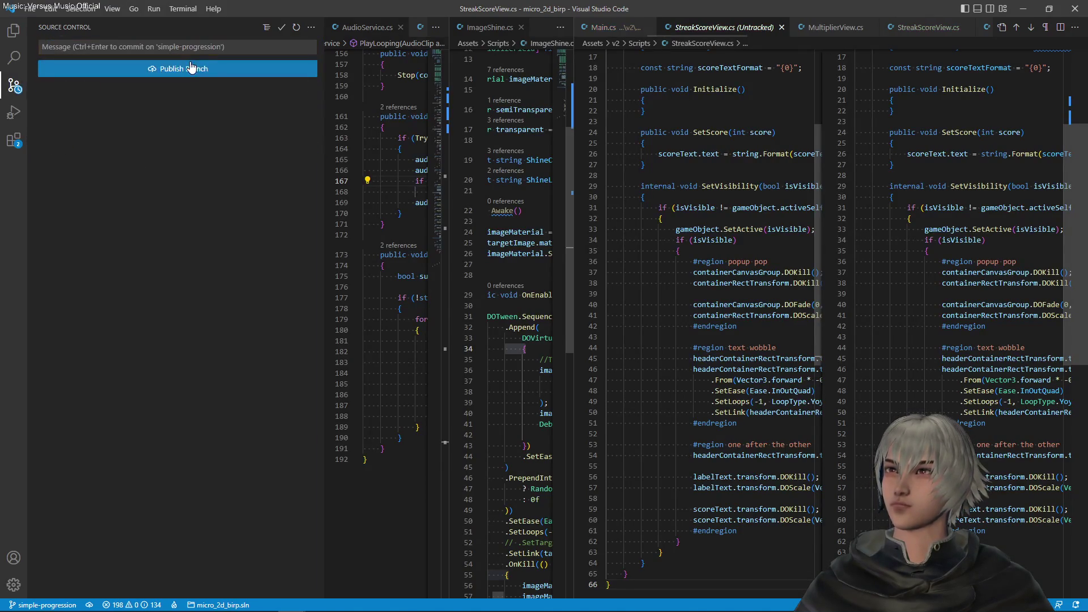
Step: Playtest several tosses until a tails loss resets streak to 0 and multiplier to X1, then maximize the Game view
key("alt+Tab")
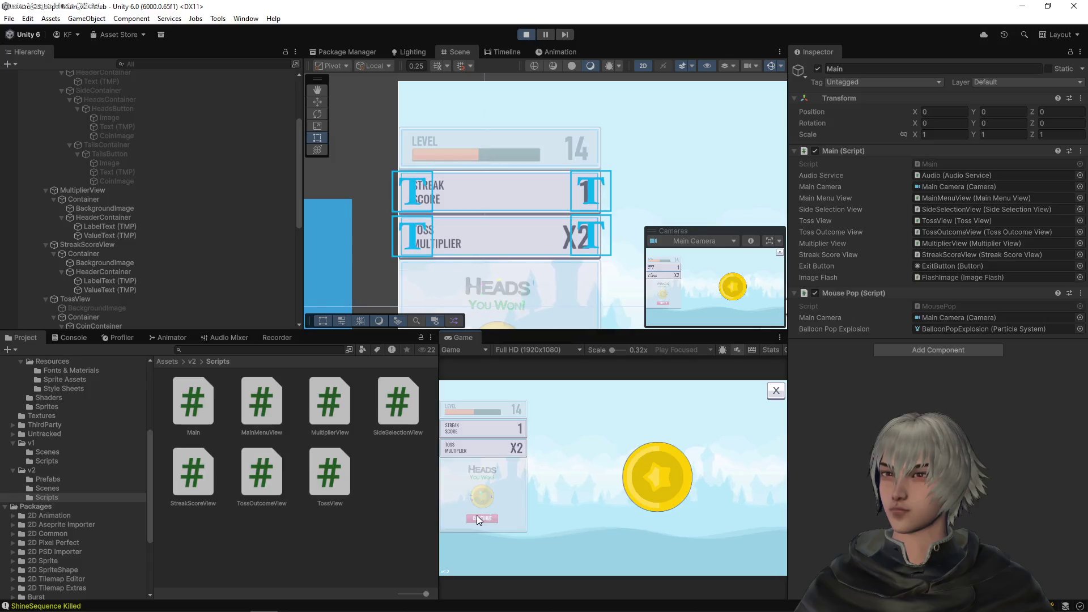
left_click(477, 518)
left_click(477, 517)
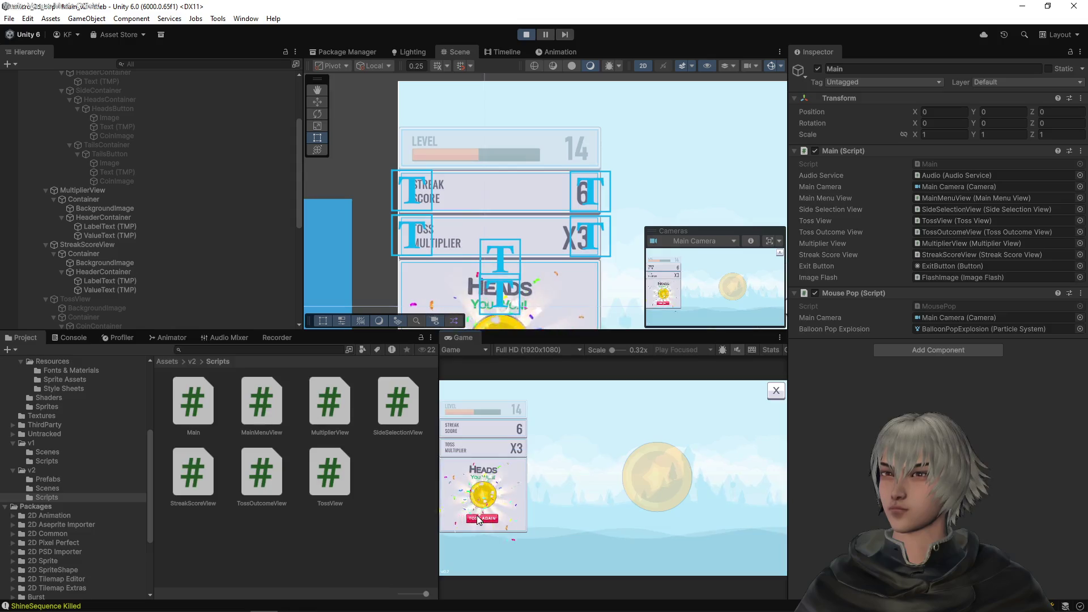
left_click(477, 515)
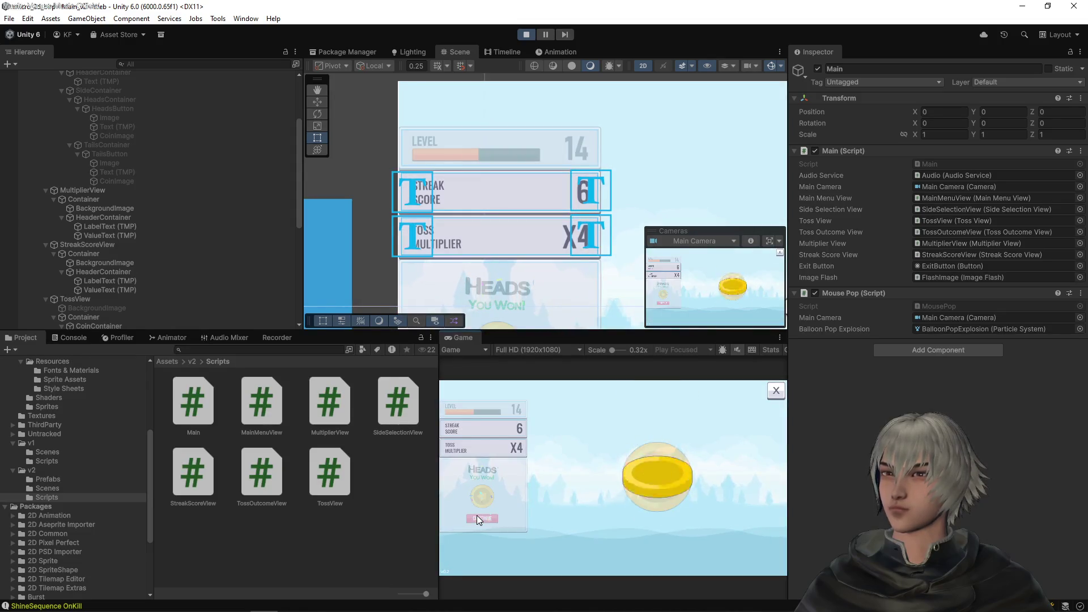
left_click(477, 515)
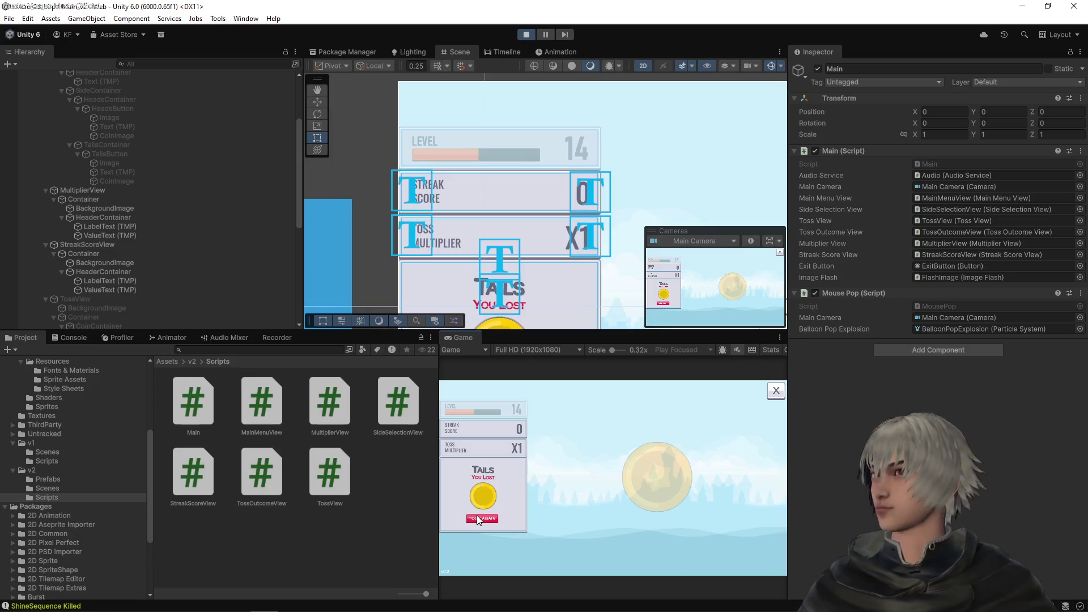
left_click(477, 515)
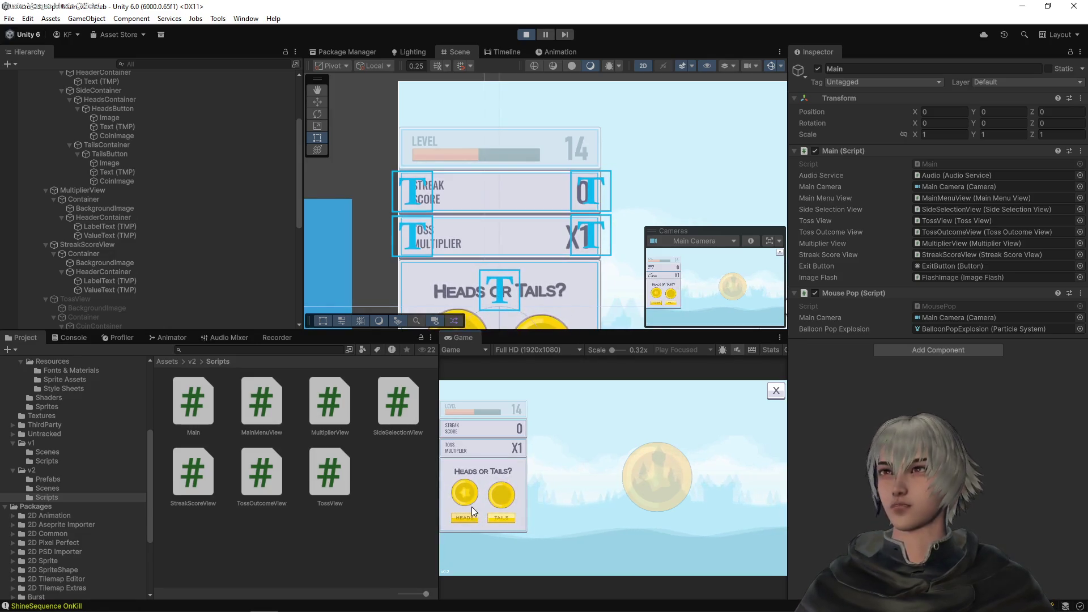
left_click(472, 519)
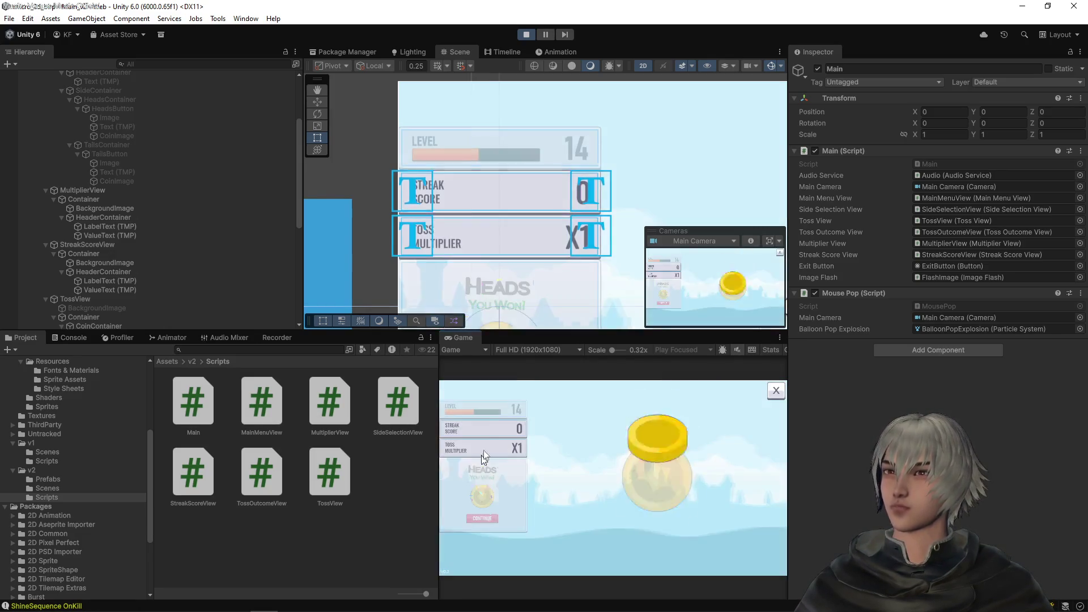
double_click(471, 337)
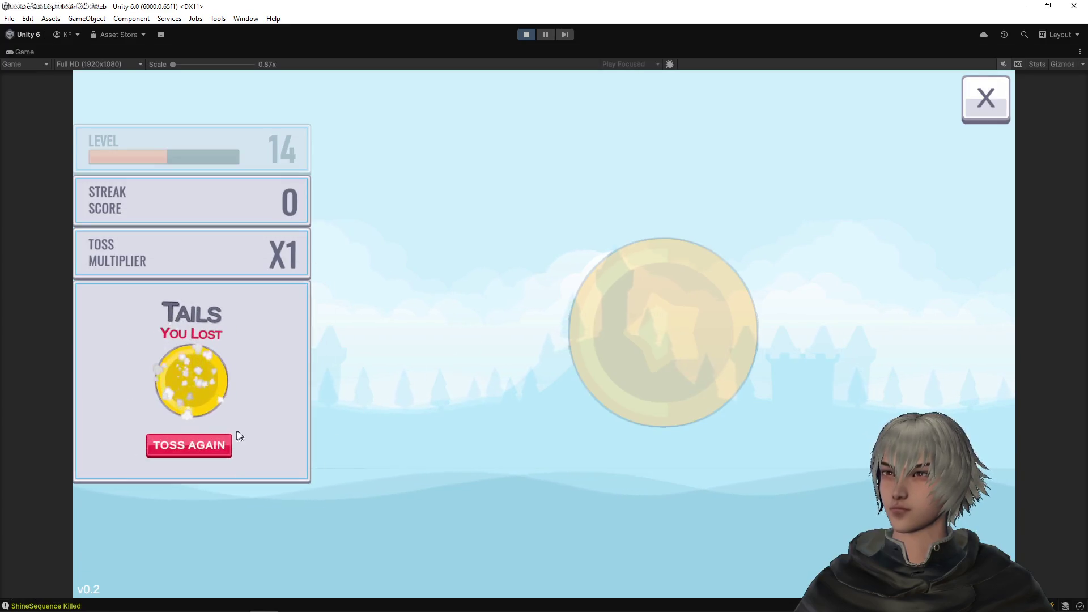
Step: Play several more Heads tosses in the maximized Game view, then exit Play mode
left_click(185, 446)
left_click(162, 447)
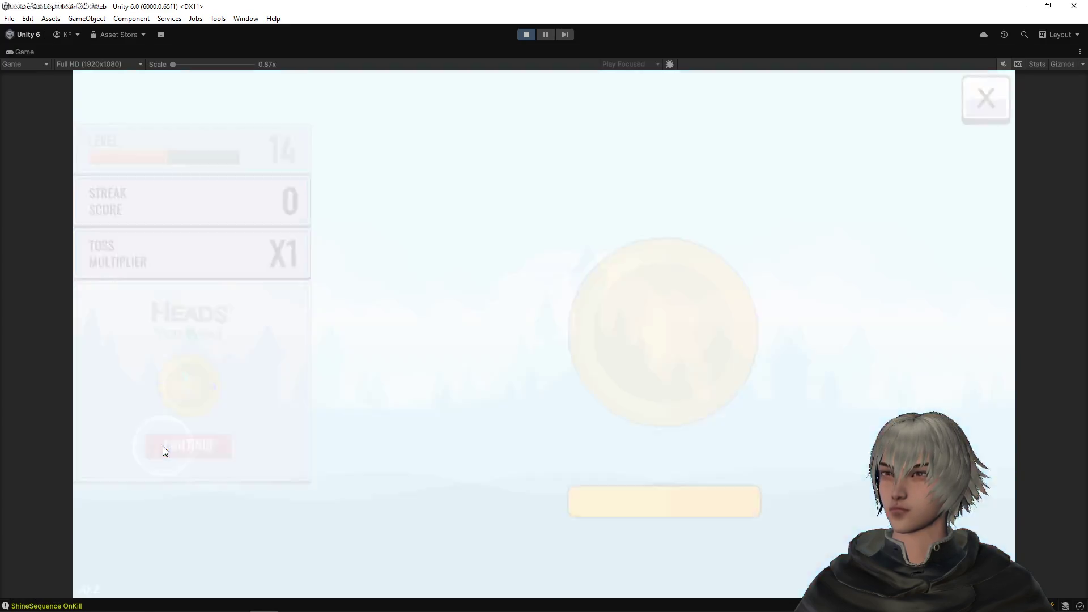
left_click(162, 446)
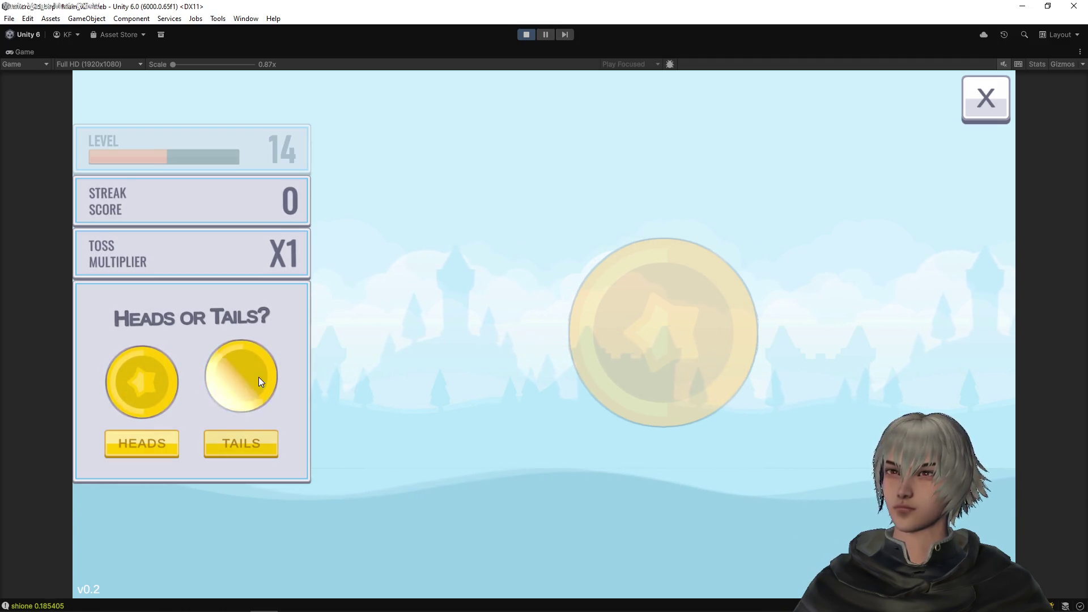
left_click(155, 379)
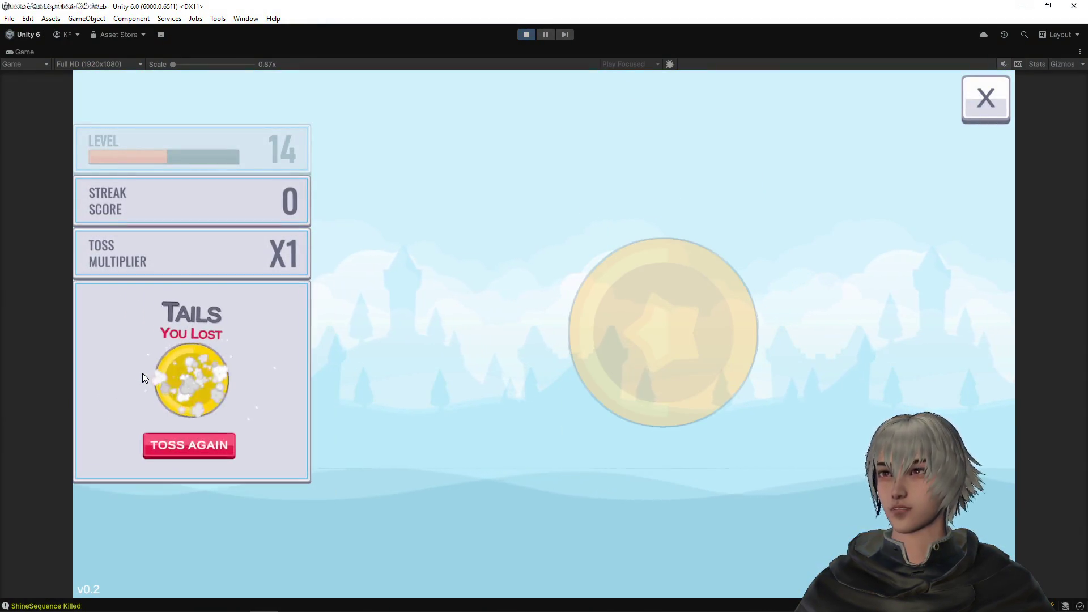
left_click(184, 447)
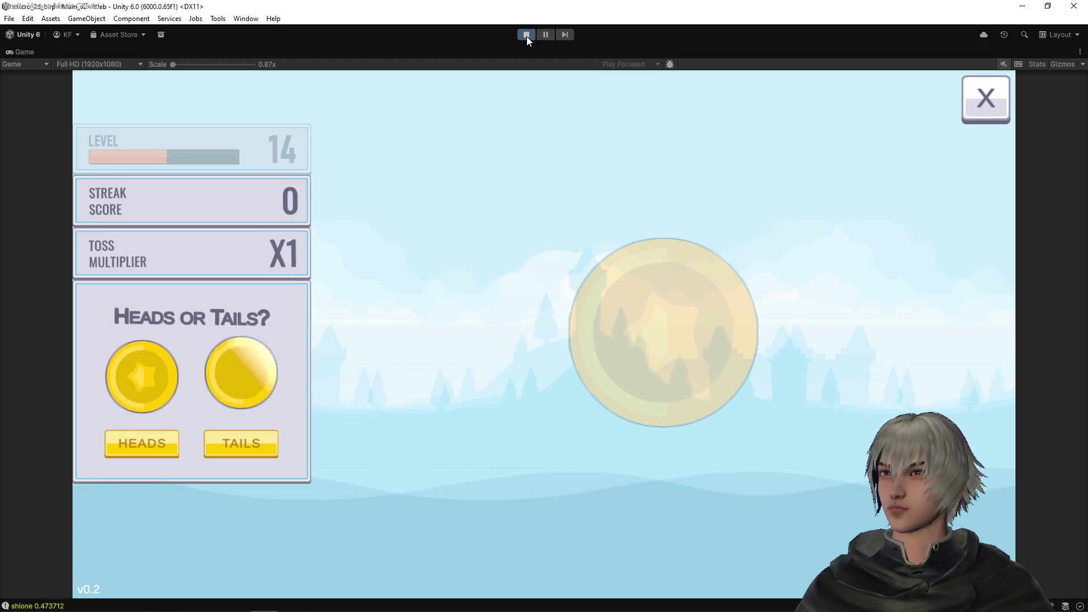
left_click(526, 36)
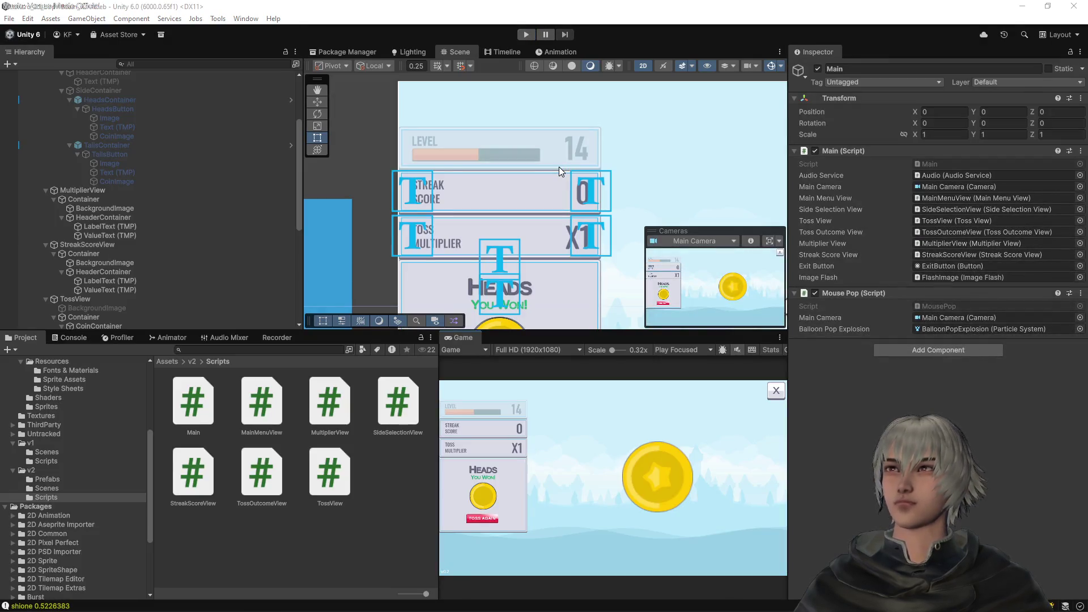
Step: Scroll the Unity Hierarchy to the top, then bring up the coin-toss HUD mockup in GIMP
key("alt+Tab")
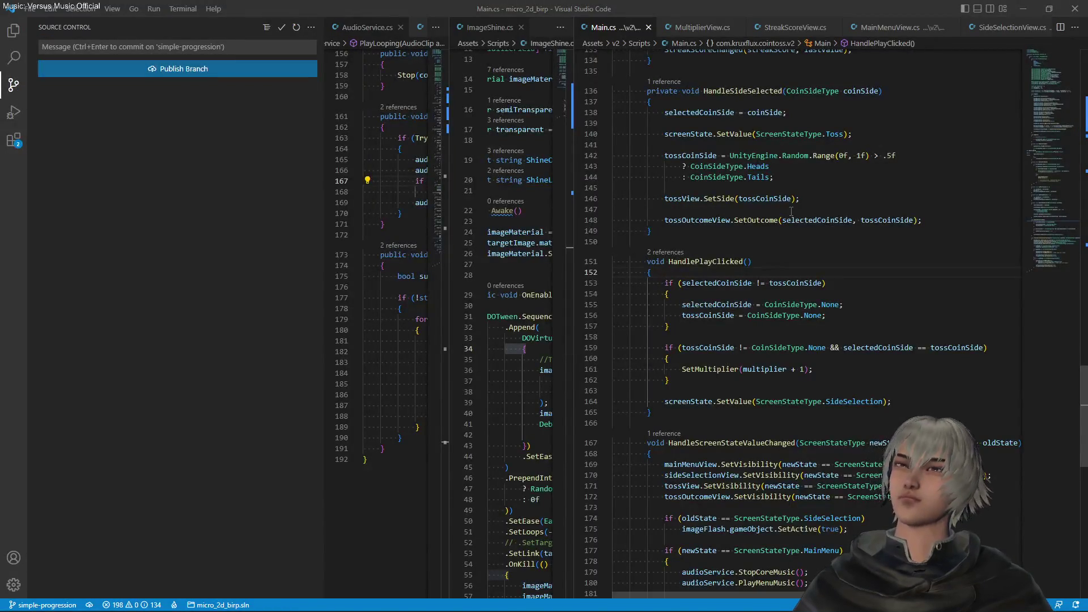
key("alt+Tab")
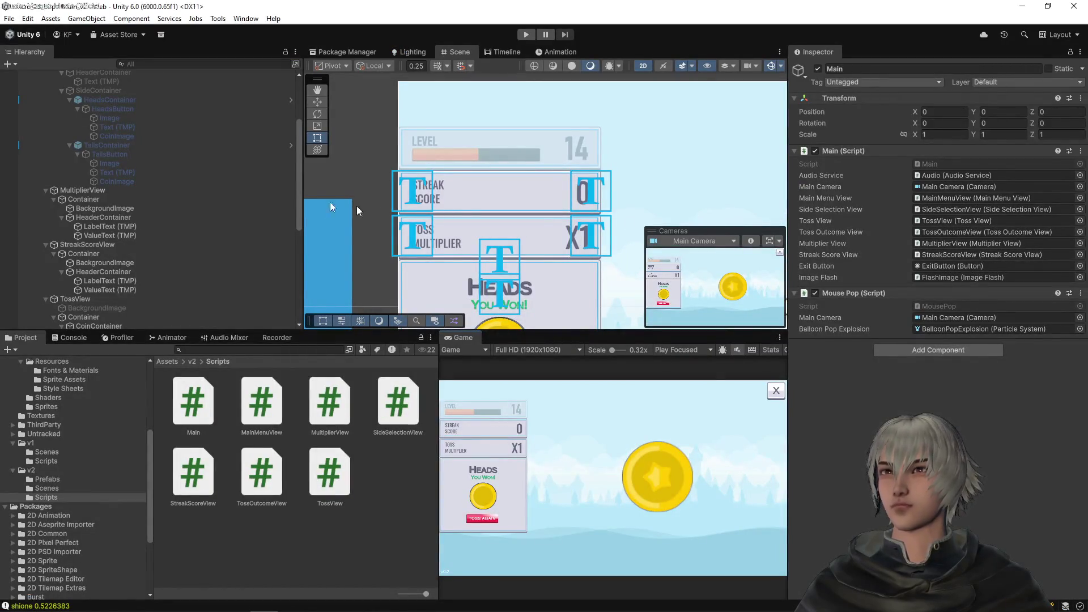
scroll(148, 142, "up", 4)
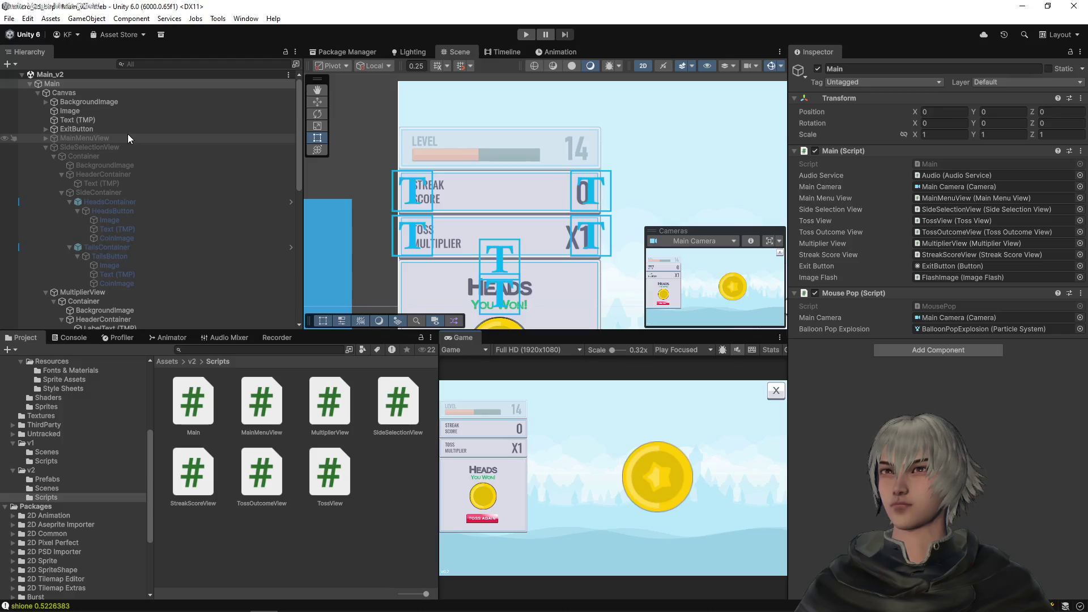
key("alt+Tab")
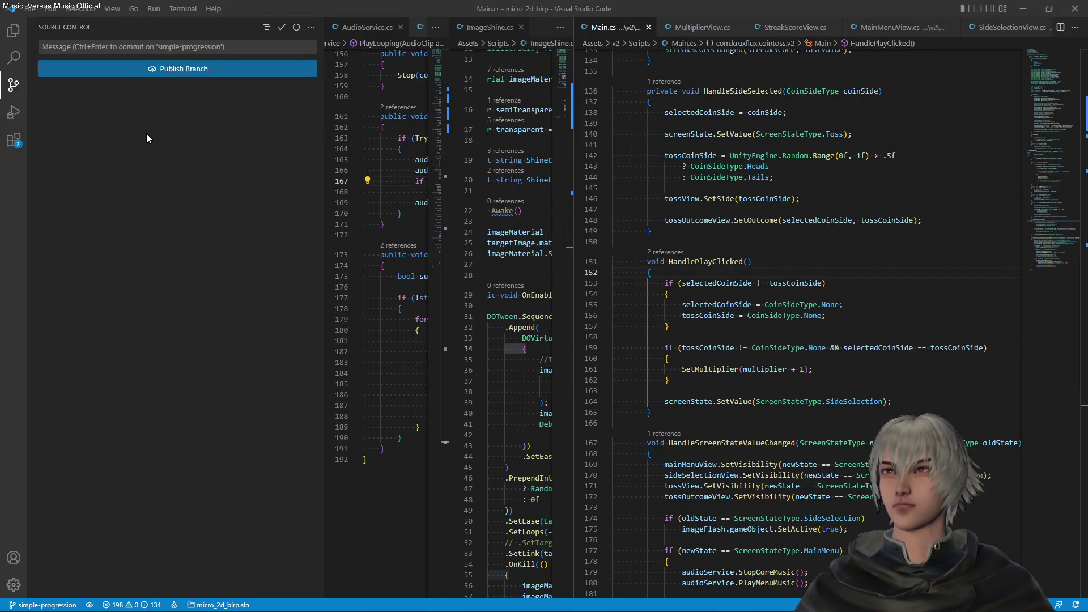
key("alt+Tab")
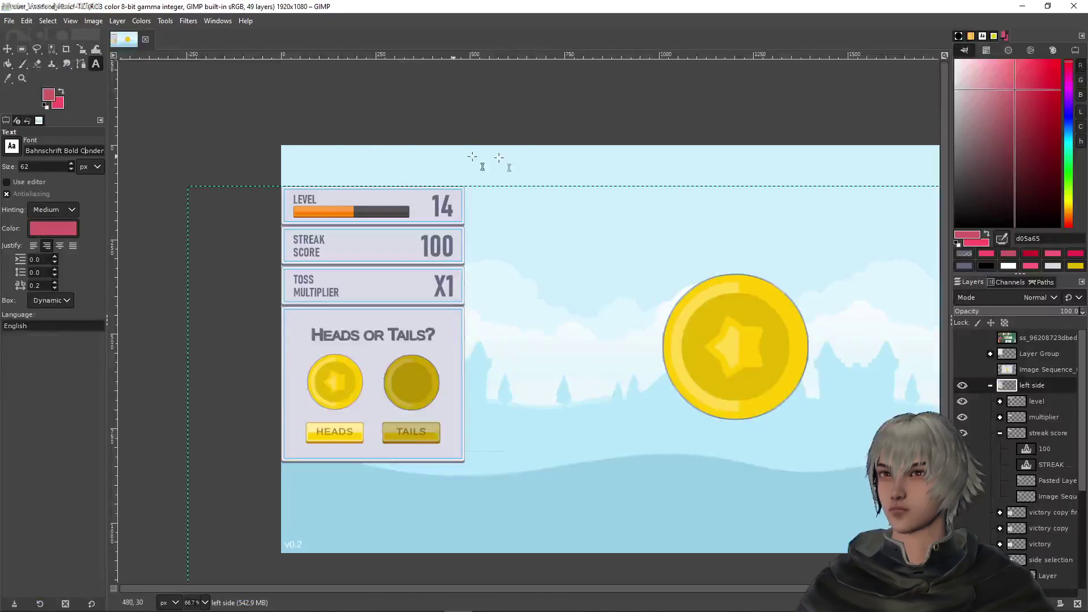
Step: Save the mockup as user_interface_v2_1.xcf in the Assets/Untracked folder
scroll(687, 226, "down", 3)
scroll(692, 230, "up", 2)
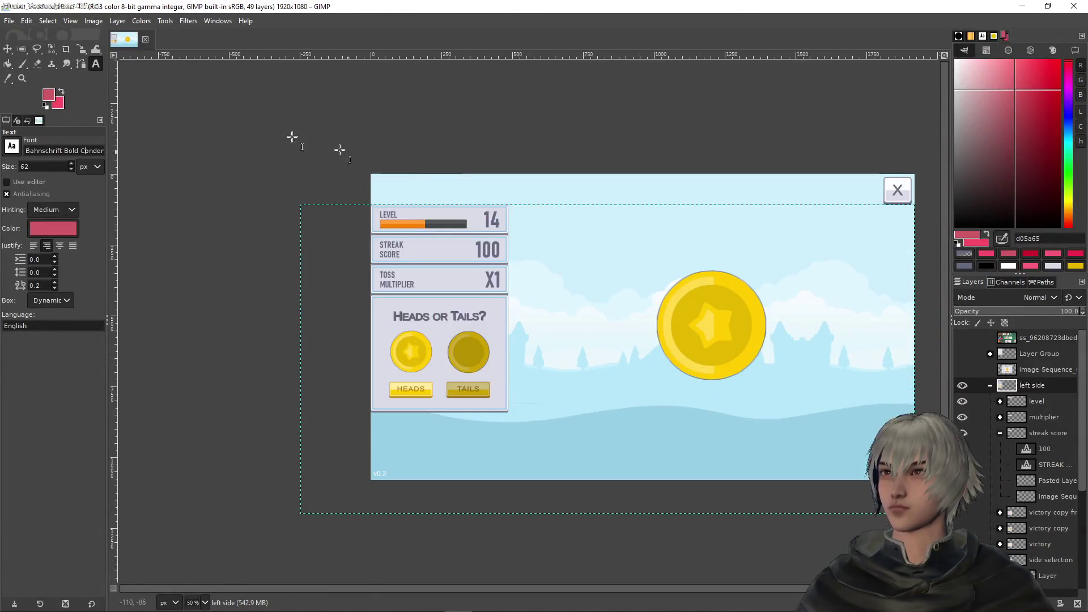
left_click(9, 21)
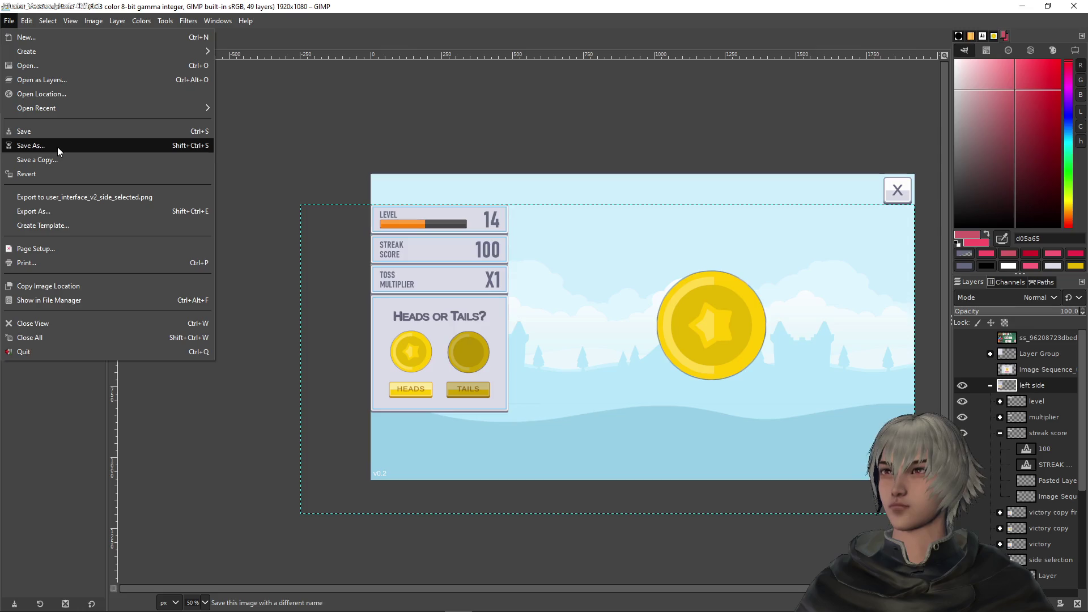
left_click(62, 145)
left_click(251, 147)
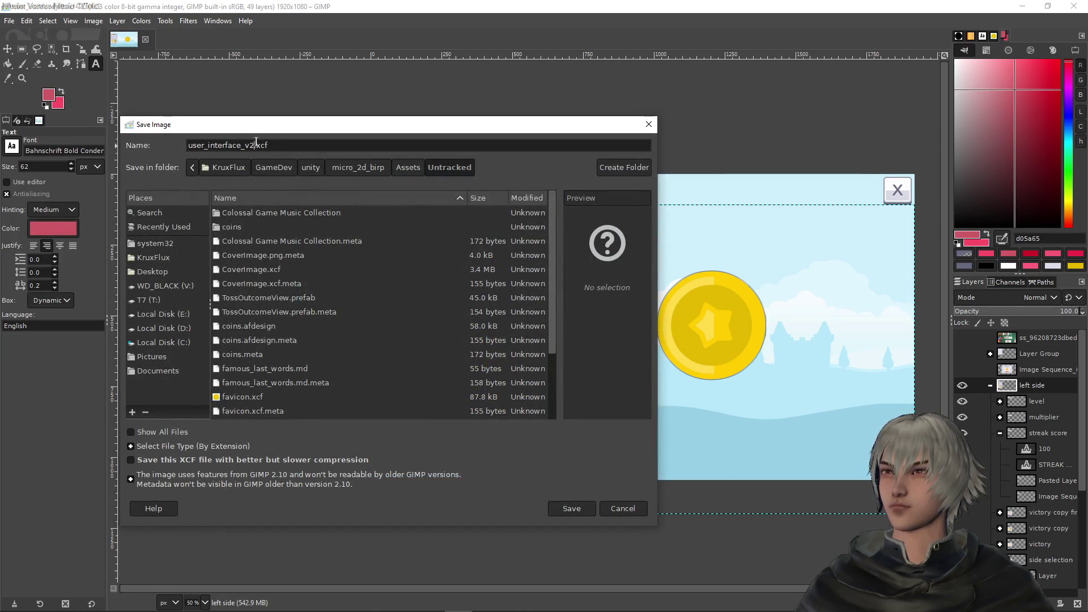
type("_5")
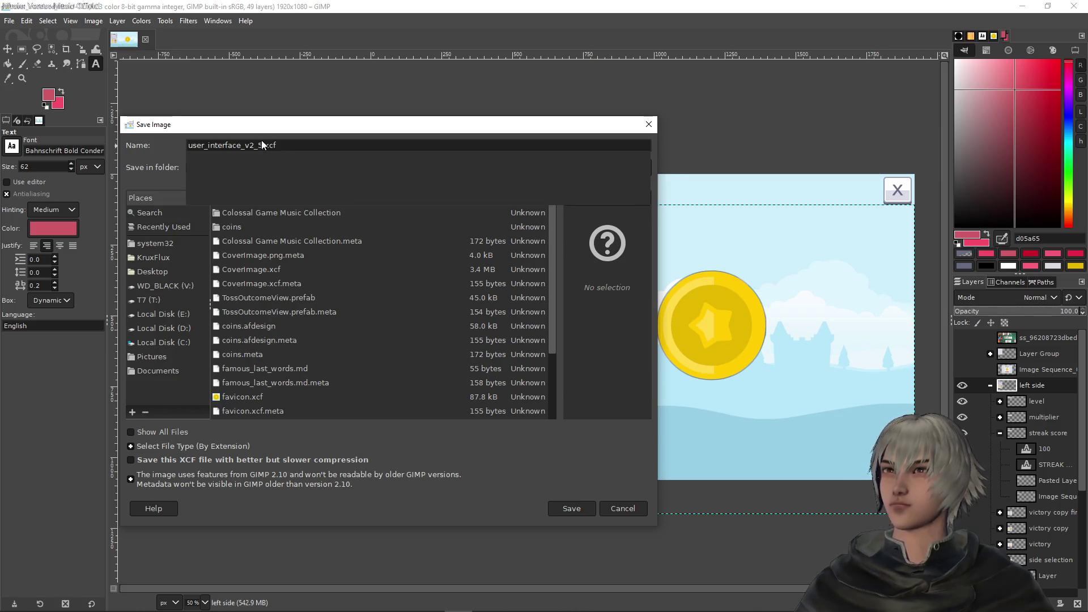
key("BackSpace")
type("1")
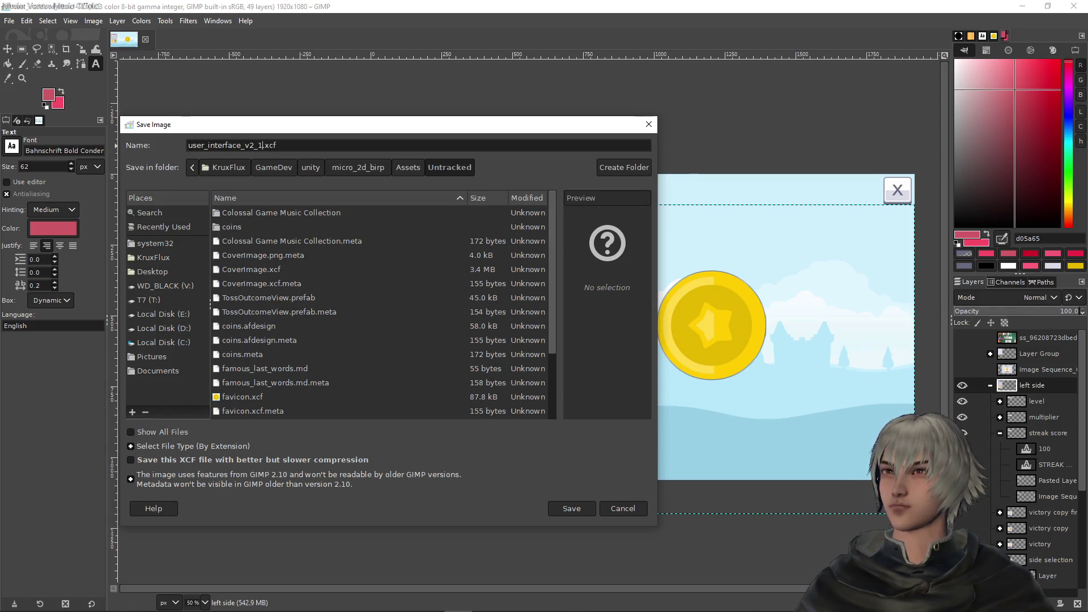
left_click(587, 511)
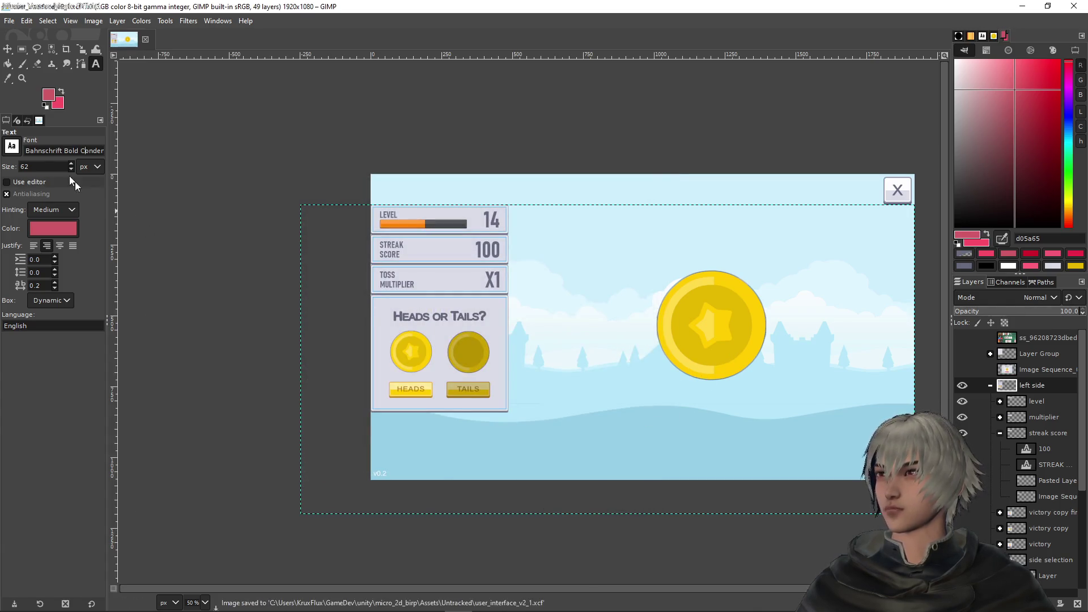
Step: Set the Move tool to the active layer only and drag the Level bar to the top of the canvas
left_click(1035, 402)
left_click(7, 49)
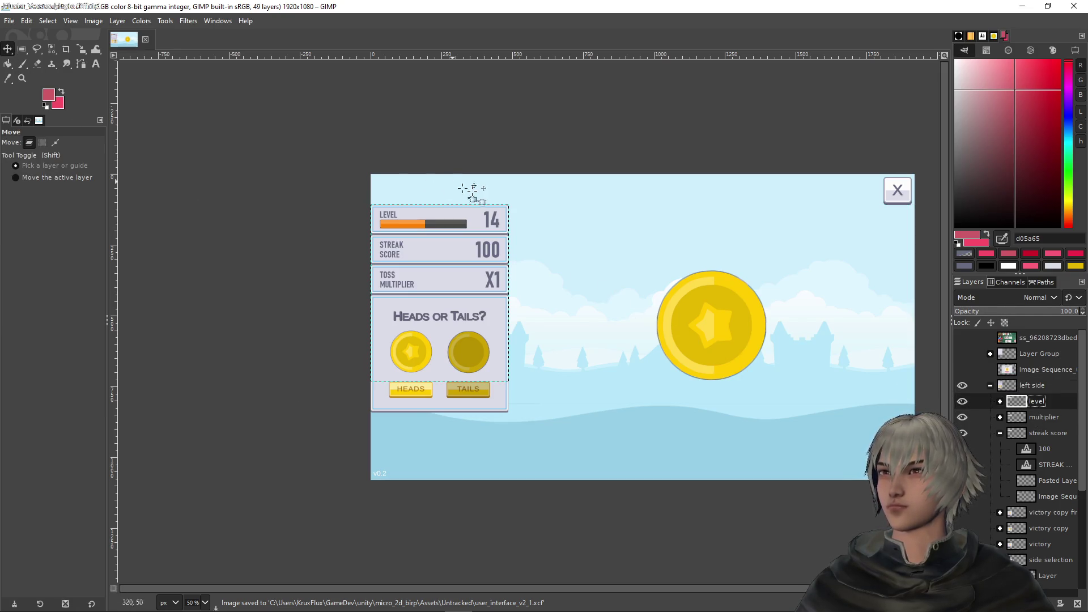
mouse_move(469, 216)
left_mouse_down()
mouse_move(498, 187)
mouse_move(567, 180)
left_mouse_up()
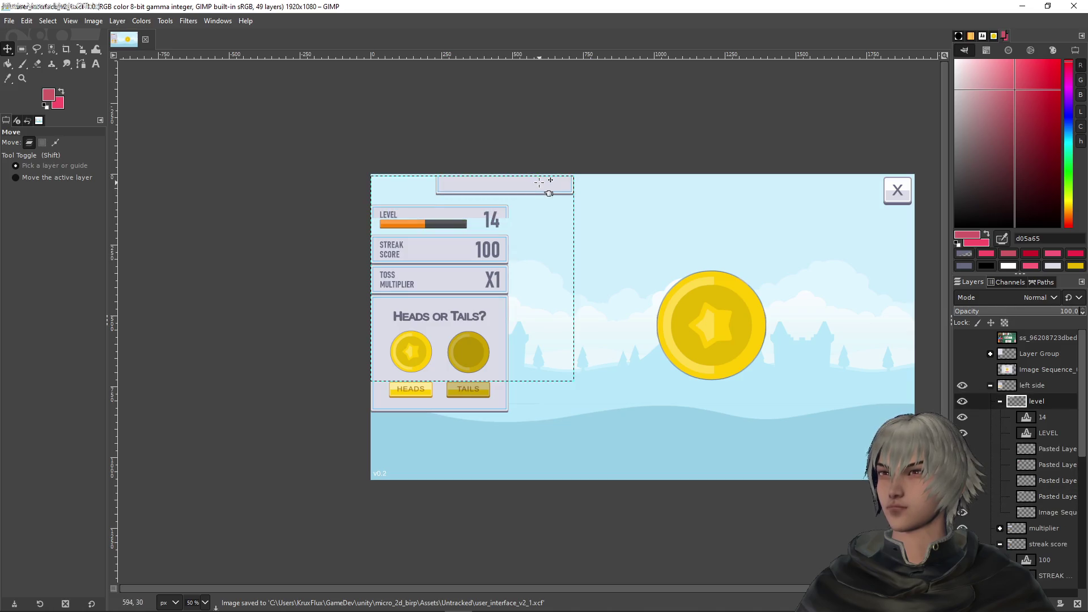
key("ctrl+z")
left_click(995, 388)
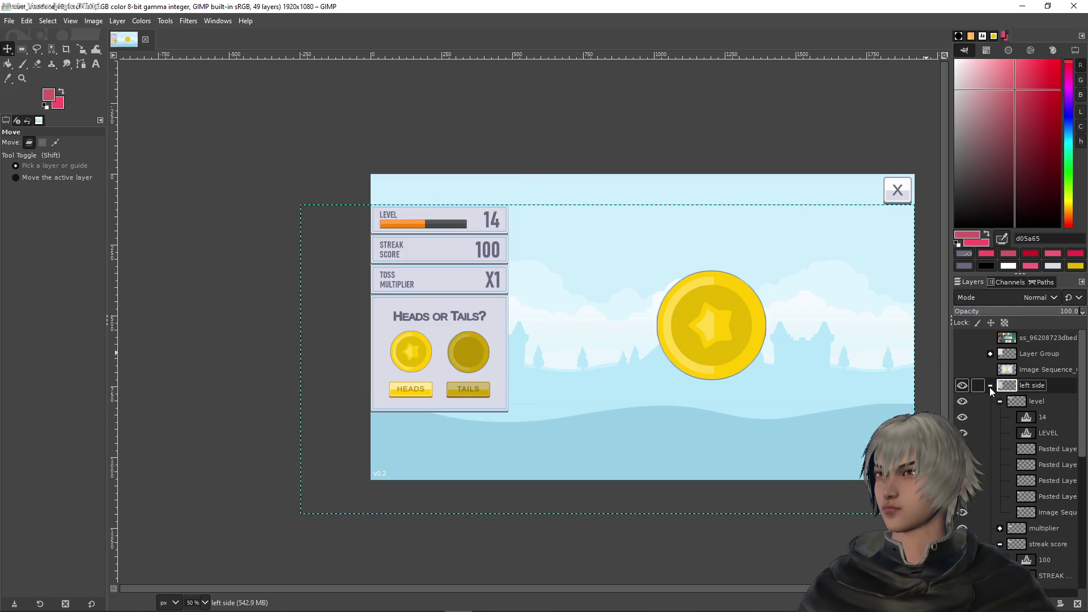
left_click(1037, 401)
left_click(1000, 401)
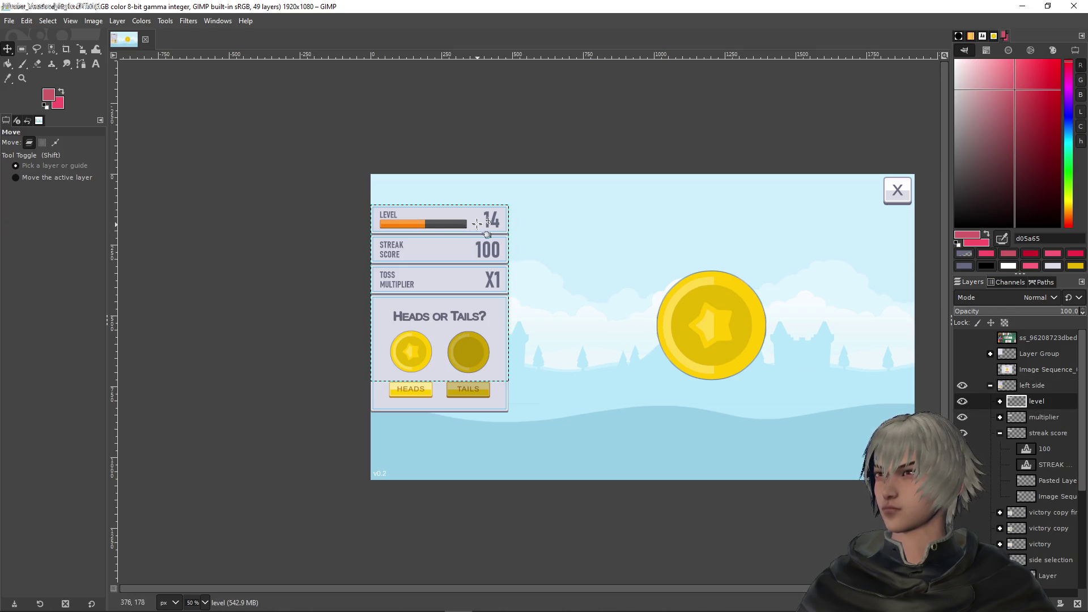
left_click_drag(478, 224, 528, 201)
key("ctrl+z")
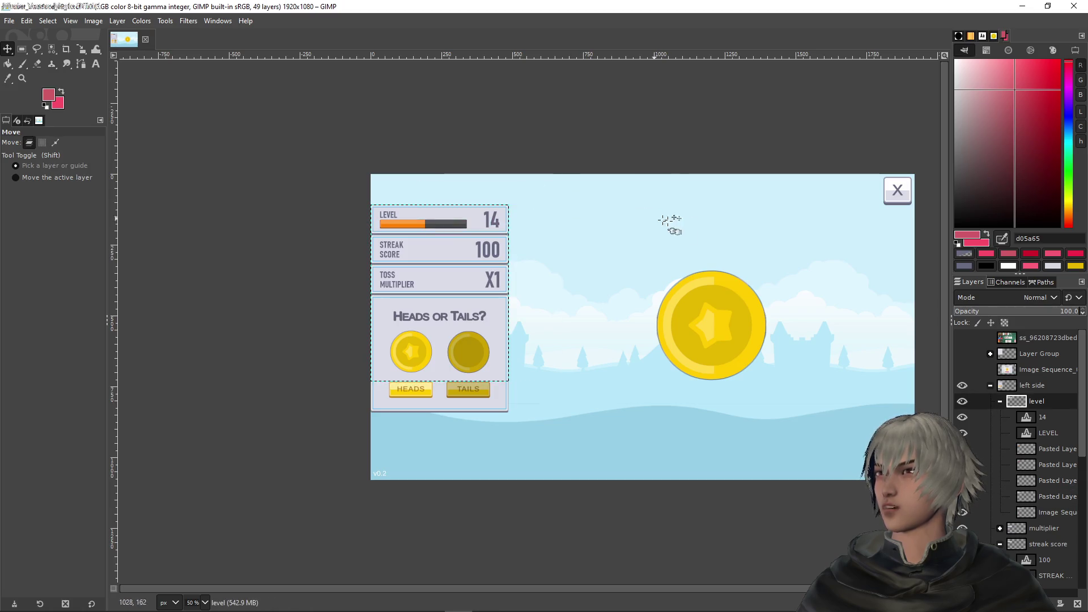
left_click(49, 179)
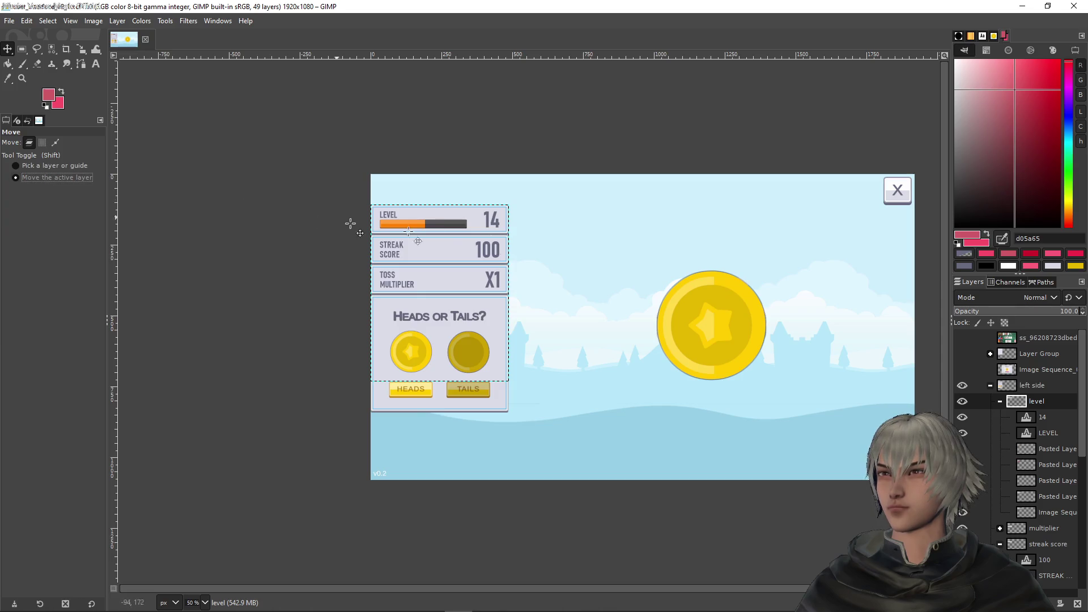
mouse_move(484, 220)
left_mouse_down()
mouse_move(531, 192)
mouse_move(587, 192)
left_mouse_up()
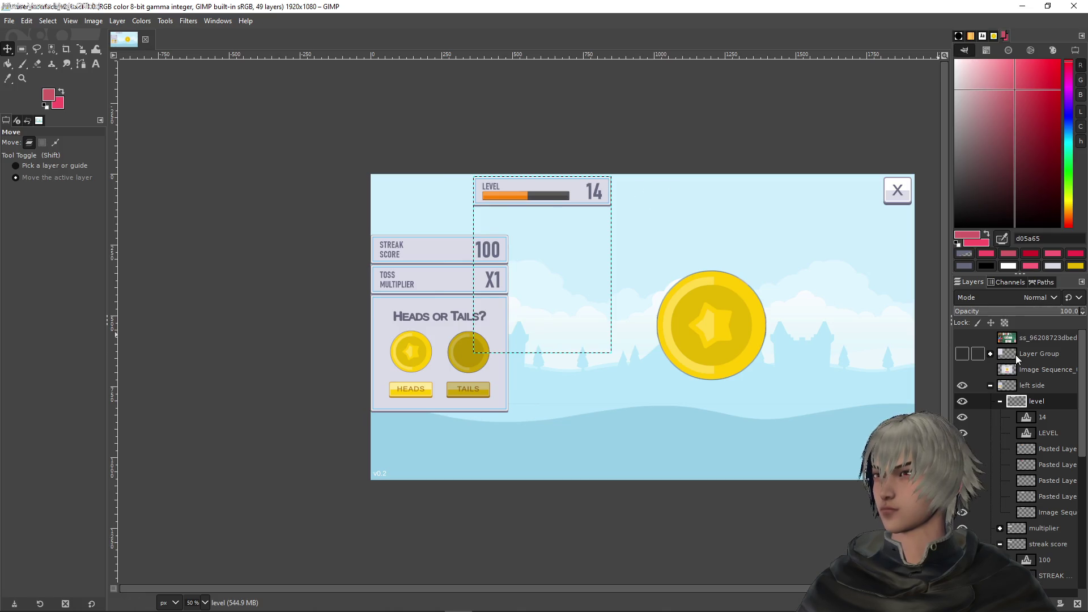
Step: Crop the level layer to its content and shift the Level bar slightly into place along the top
right_click(1027, 401)
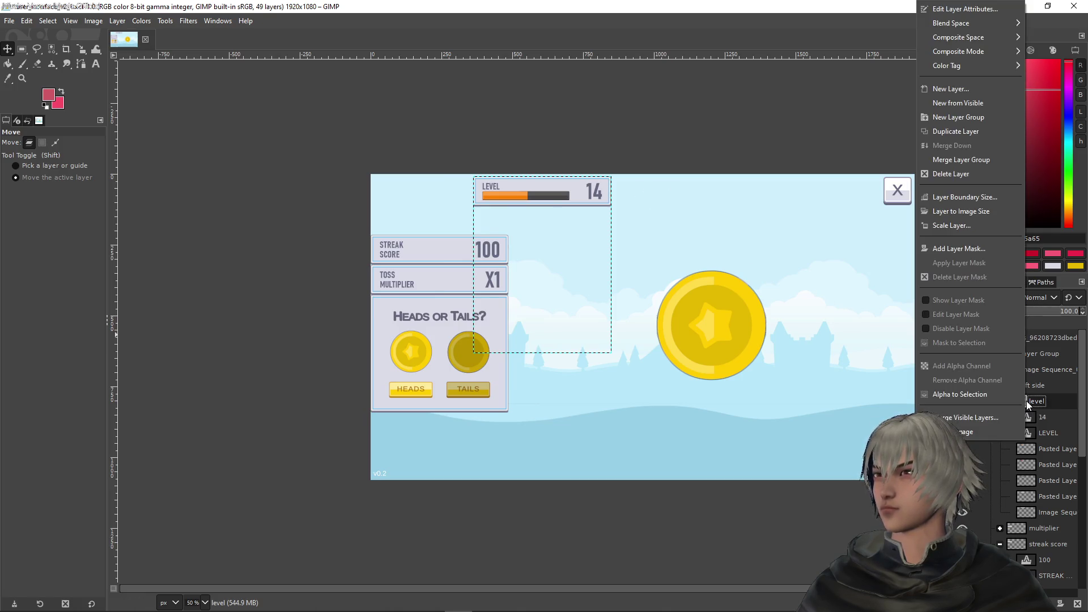
left_click(117, 21)
left_click(117, 20)
left_click(149, 266)
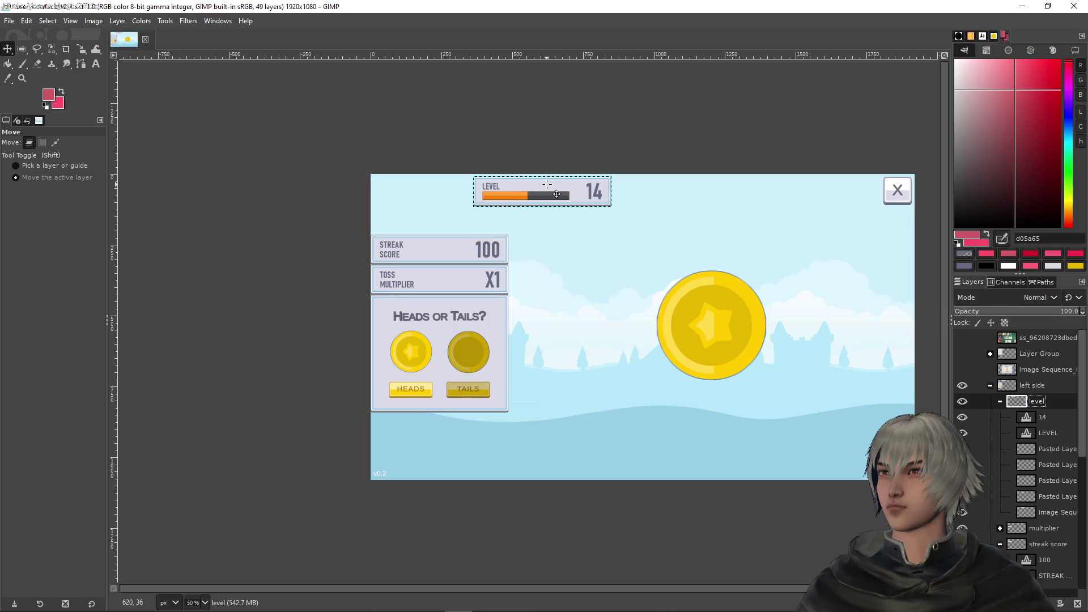
mouse_move(547, 184)
left_mouse_down()
mouse_move(554, 179)
mouse_move(555, 193)
left_mouse_up()
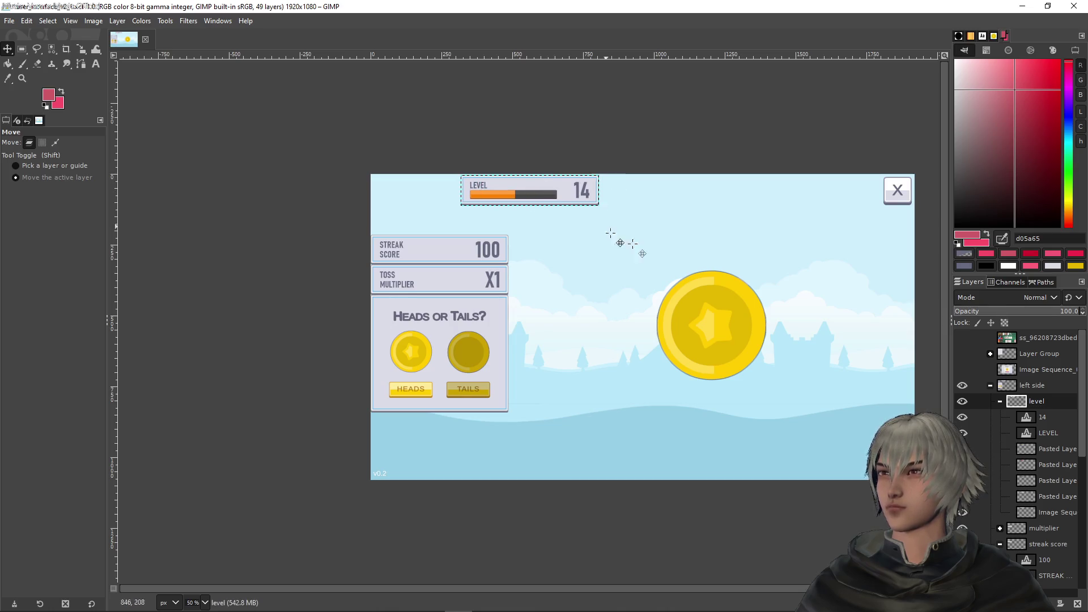
left_click(1042, 521)
left_click(117, 21)
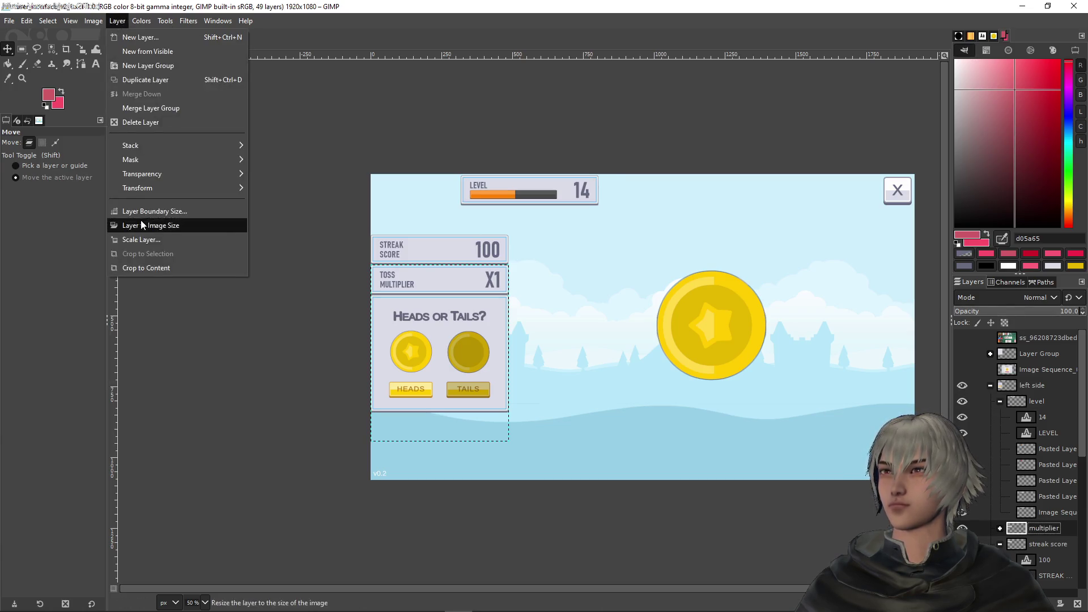
Step: Crop the Toss Multiplier and Streak Score layers to content and move both boxes into the top row
left_click(146, 267)
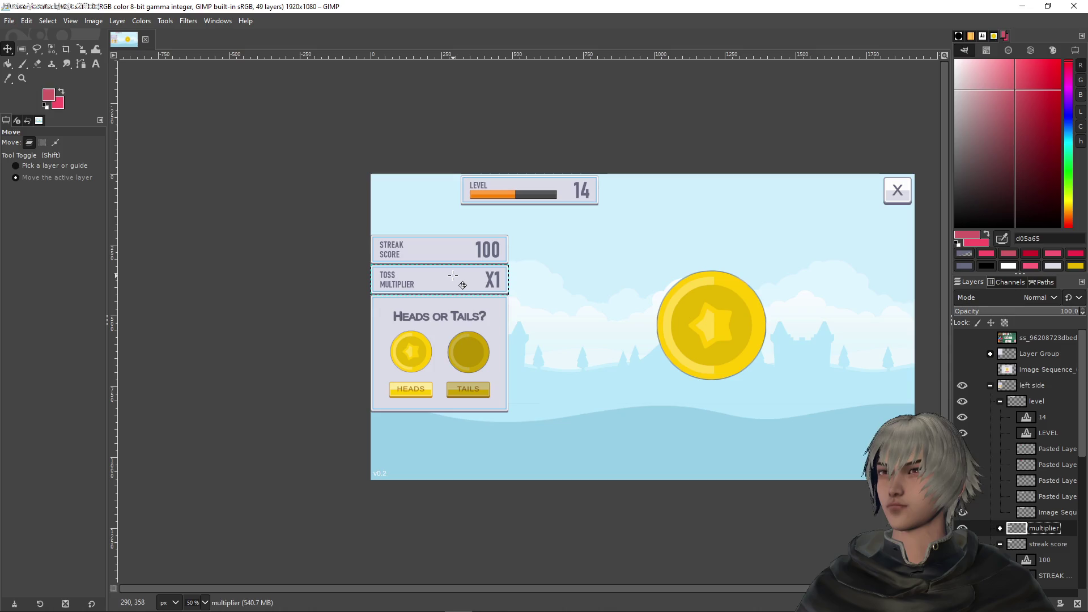
mouse_move(453, 276)
left_mouse_down()
mouse_move(697, 235)
mouse_move(767, 188)
mouse_move(799, 186)
left_mouse_up()
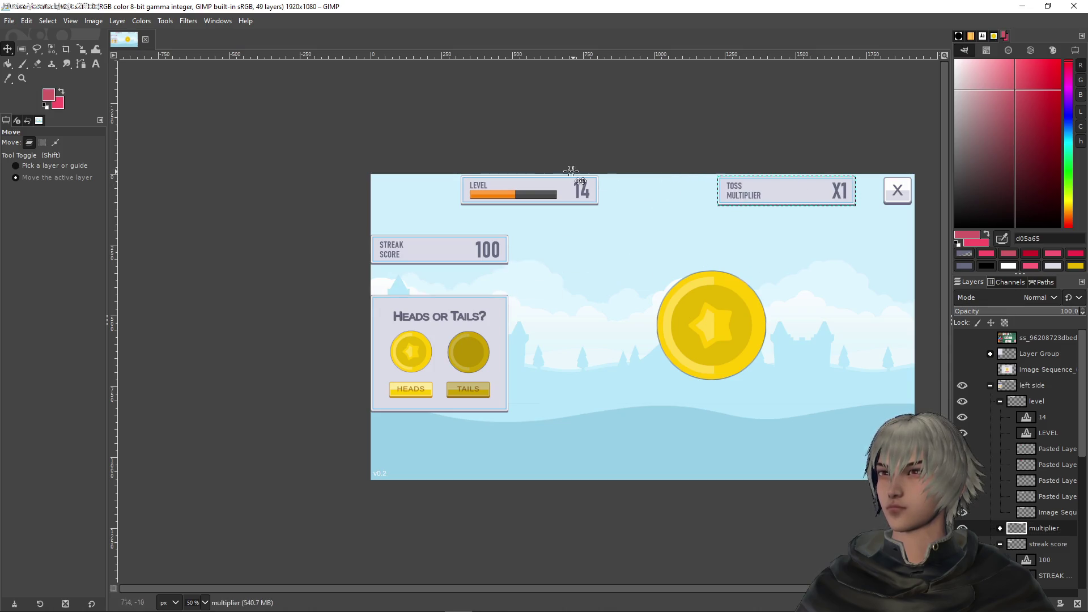
left_click(1043, 545)
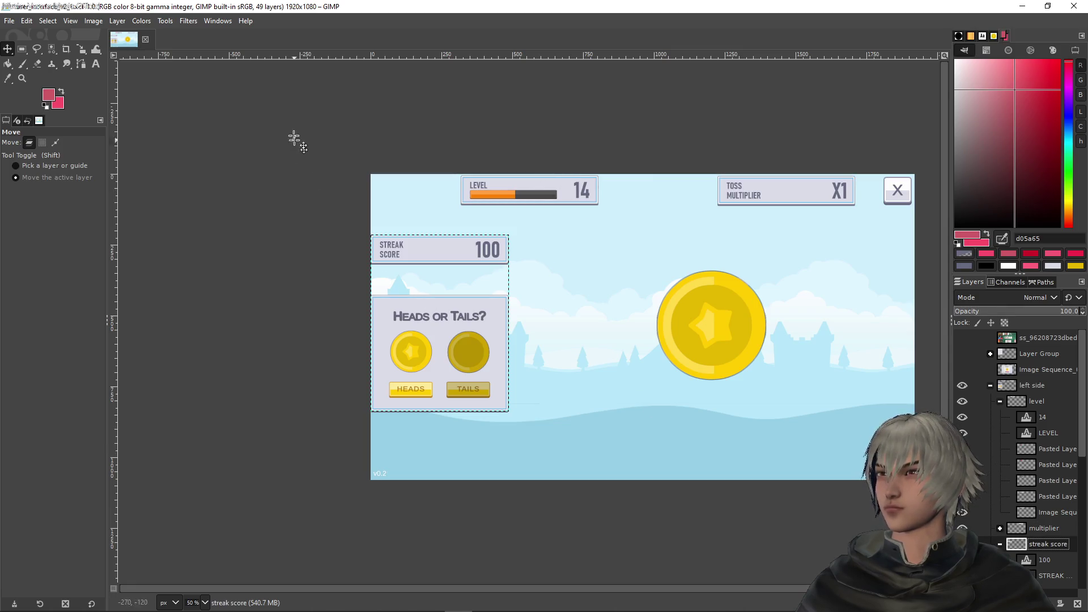
left_click(142, 20)
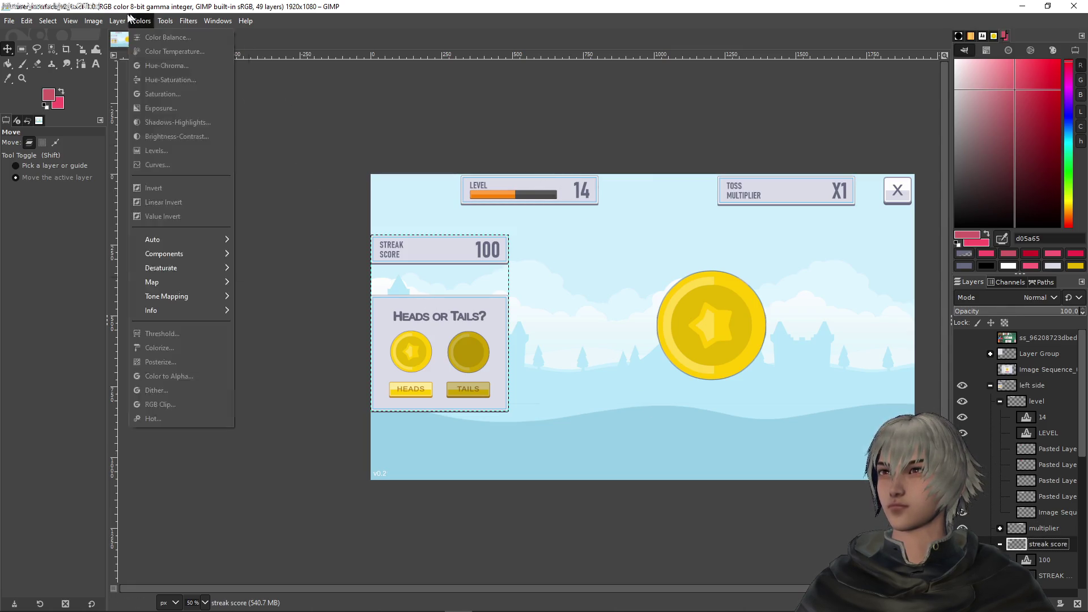
left_click(149, 268)
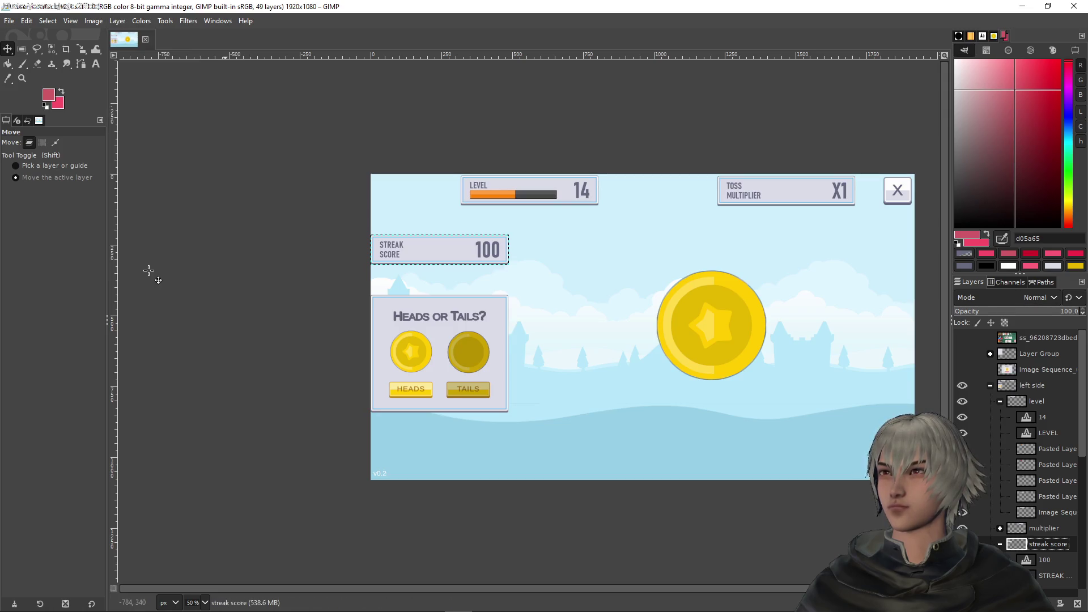
mouse_move(439, 238)
left_mouse_down()
mouse_move(667, 186)
mouse_move(646, 178)
left_mouse_up()
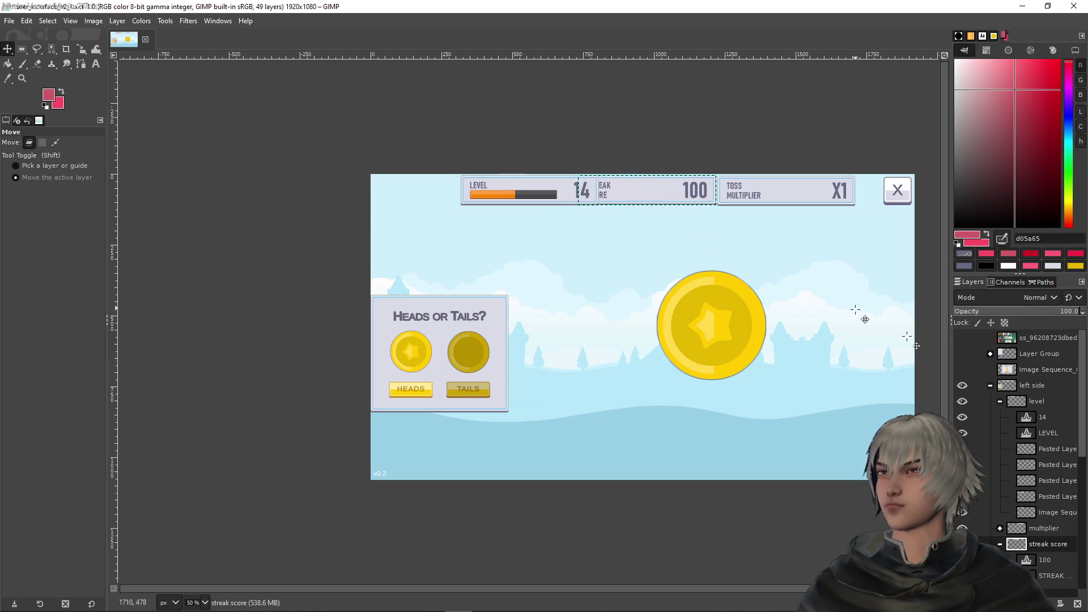
Step: Shift the Level bar left and nudge it up to make room in the header row
left_click(1037, 401)
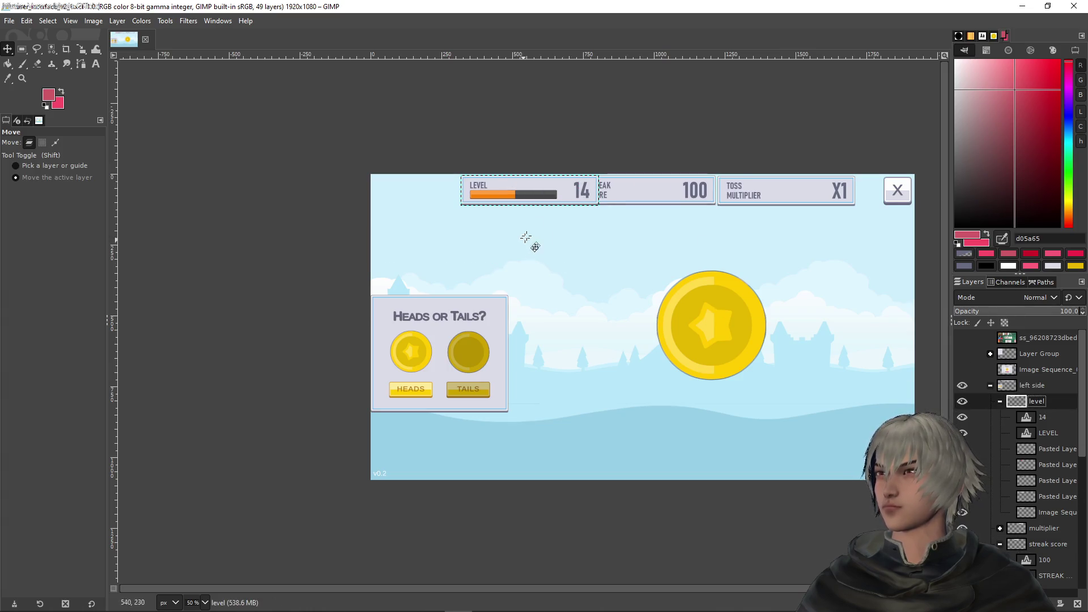
left_click_drag(578, 195, 539, 195)
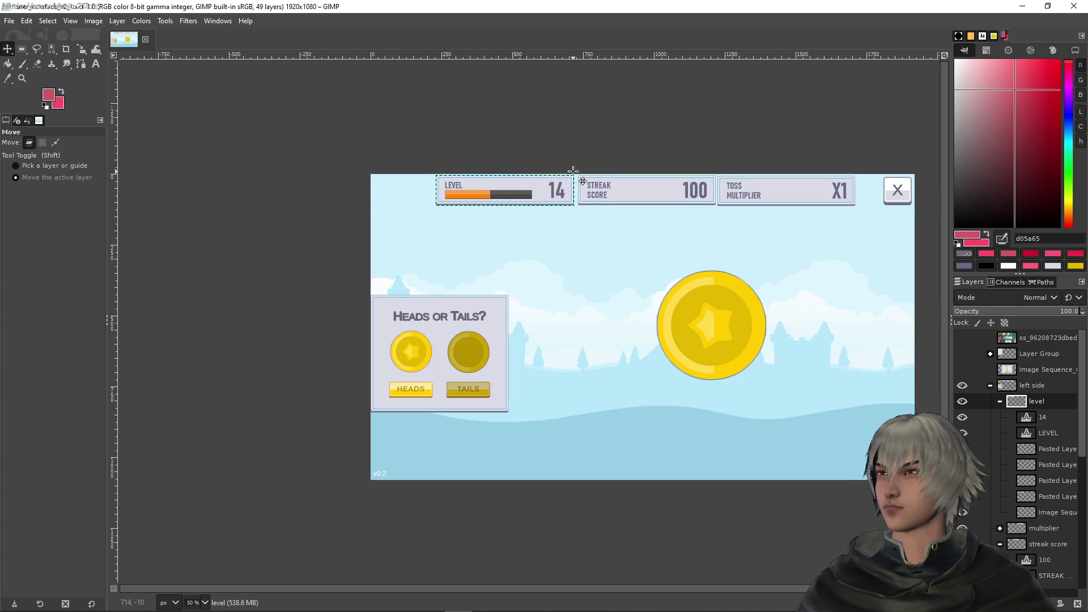
scroll(569, 192, "up", 7, "ctrl")
key("Up")
key("Up")
key("Up")
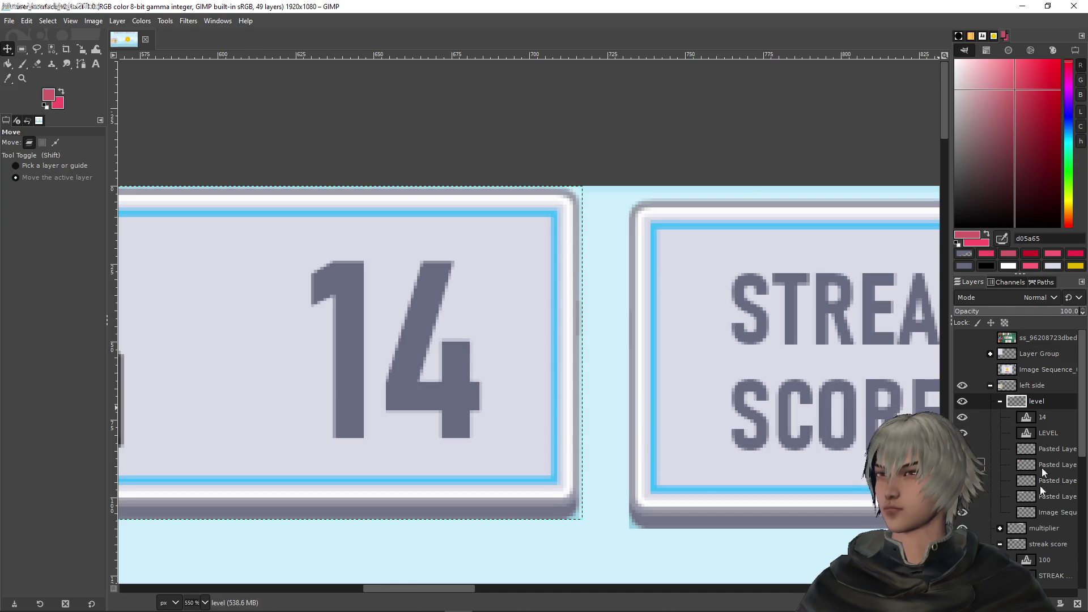
Step: Butt the Streak Score box against the Level bar, nudging it one pixel left
left_click(1034, 543)
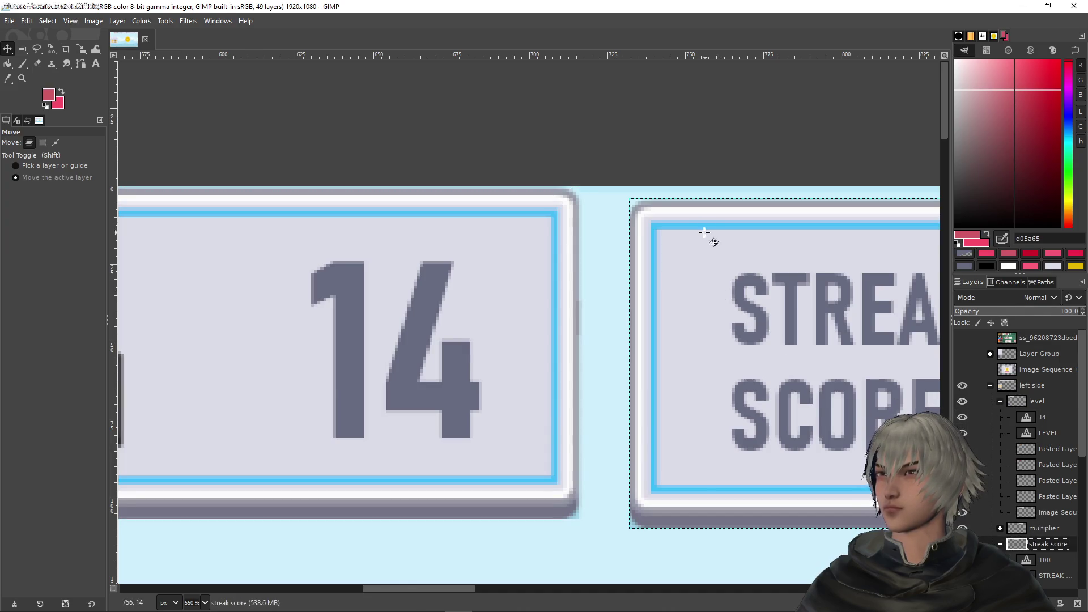
left_click_drag(703, 232, 668, 217)
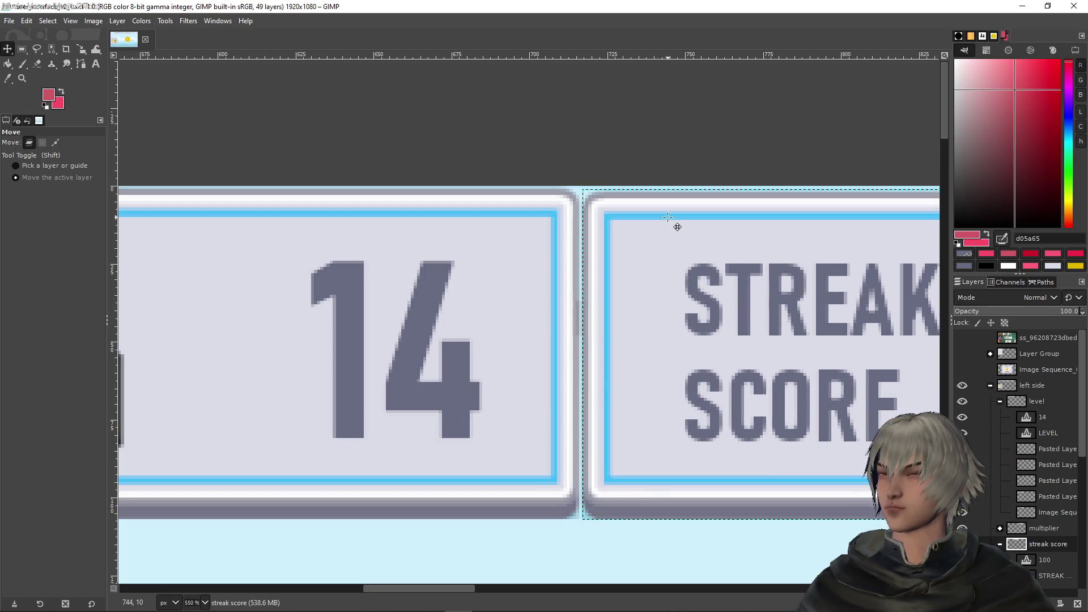
key("Left")
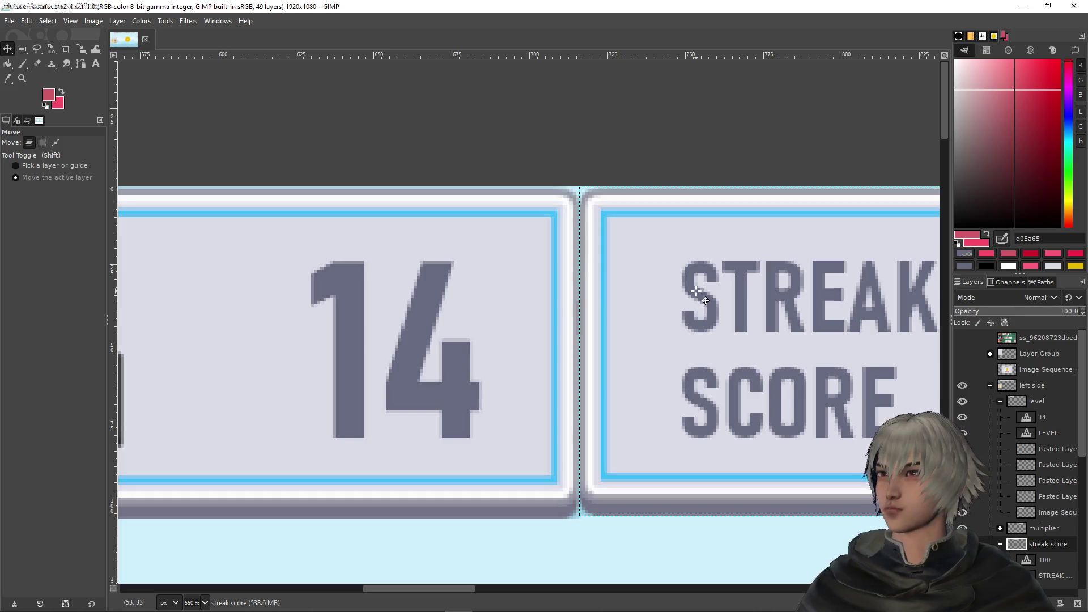
scroll(777, 279, "down", 2)
scroll(777, 278, "down", 5)
scroll(726, 341, "up", 5)
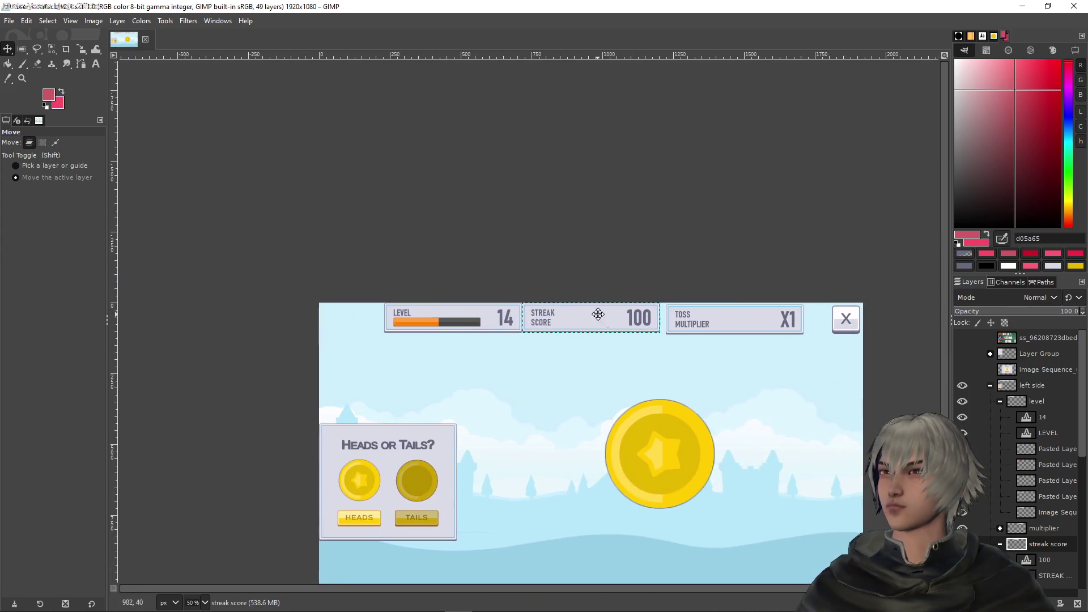
Step: Place the Toss Multiplier box flush beside the Streak Score box, fine-tuning it by a pixel
left_click(1035, 526)
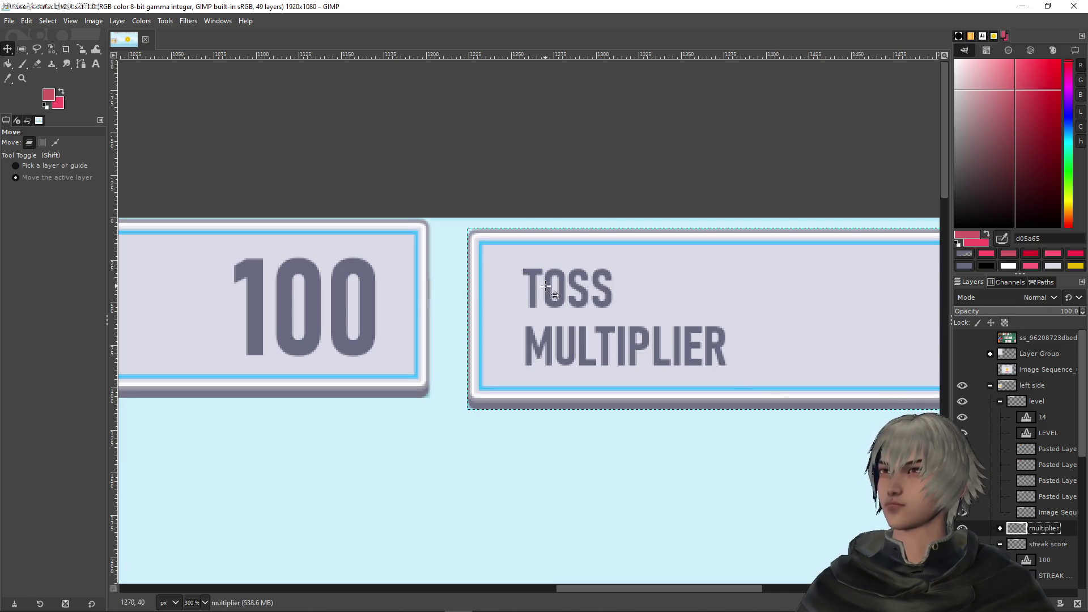
left_click_drag(554, 295, 516, 284)
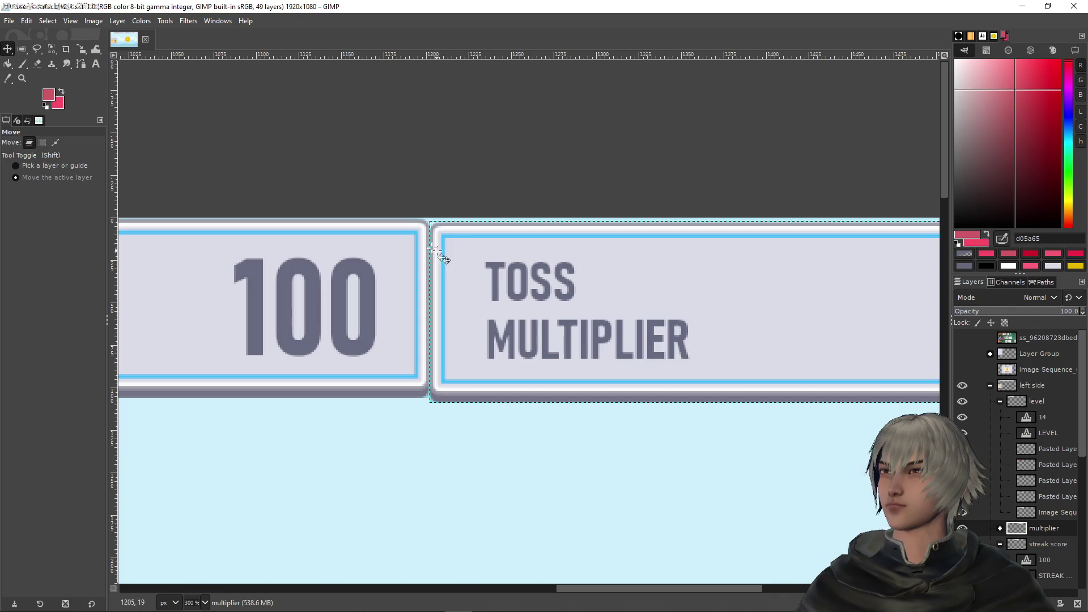
scroll(433, 249, "up", 5, "ctrl")
mouse_move(496, 243)
left_mouse_down()
mouse_move(515, 235)
mouse_move(498, 217)
left_mouse_up()
scroll(560, 237, "down", 10, "ctrl")
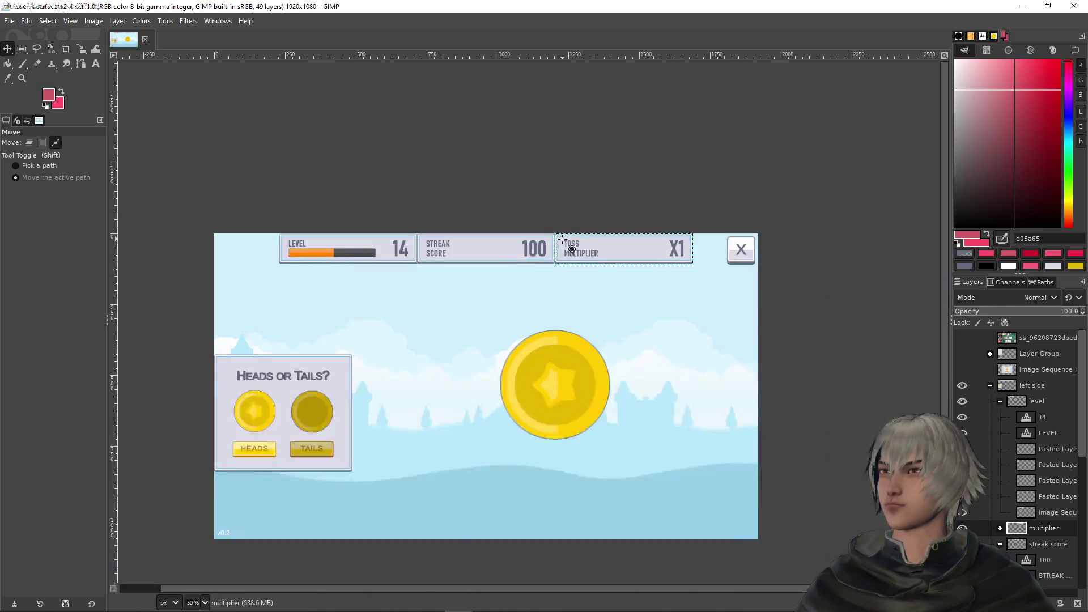
Step: Collapse the level and streak score groups in the Layers panel and add an empty Layer Group #1
left_click_drag(468, 300, 532, 301)
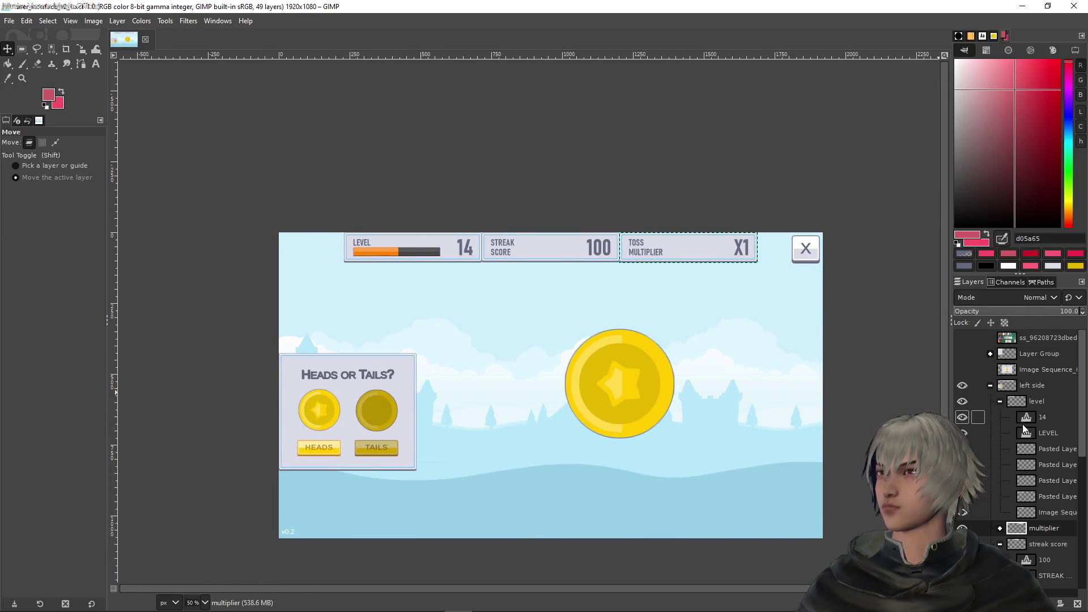
left_click(999, 400)
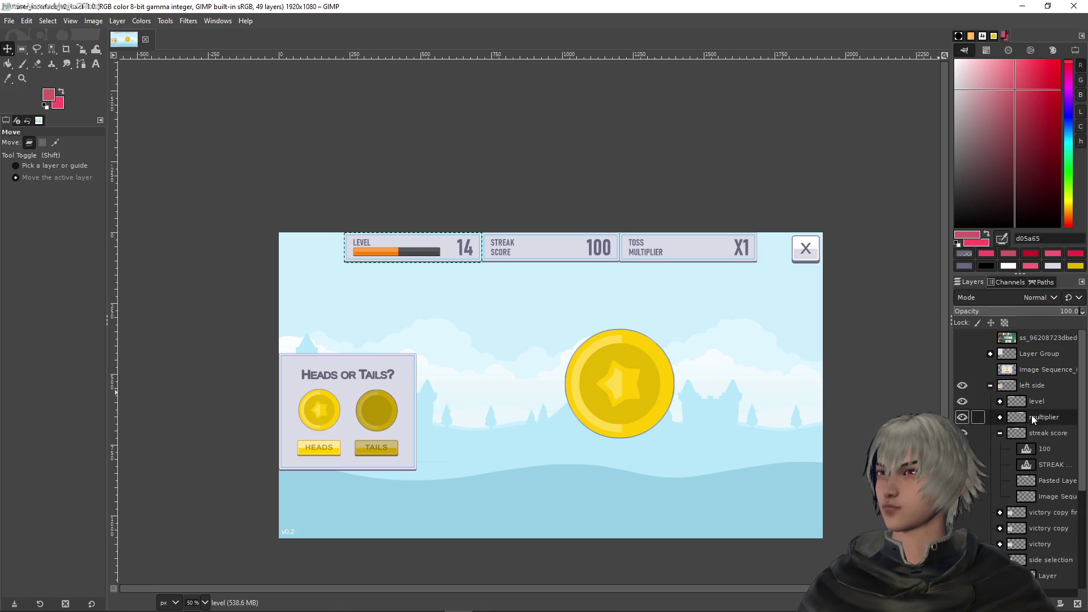
left_click(1045, 432)
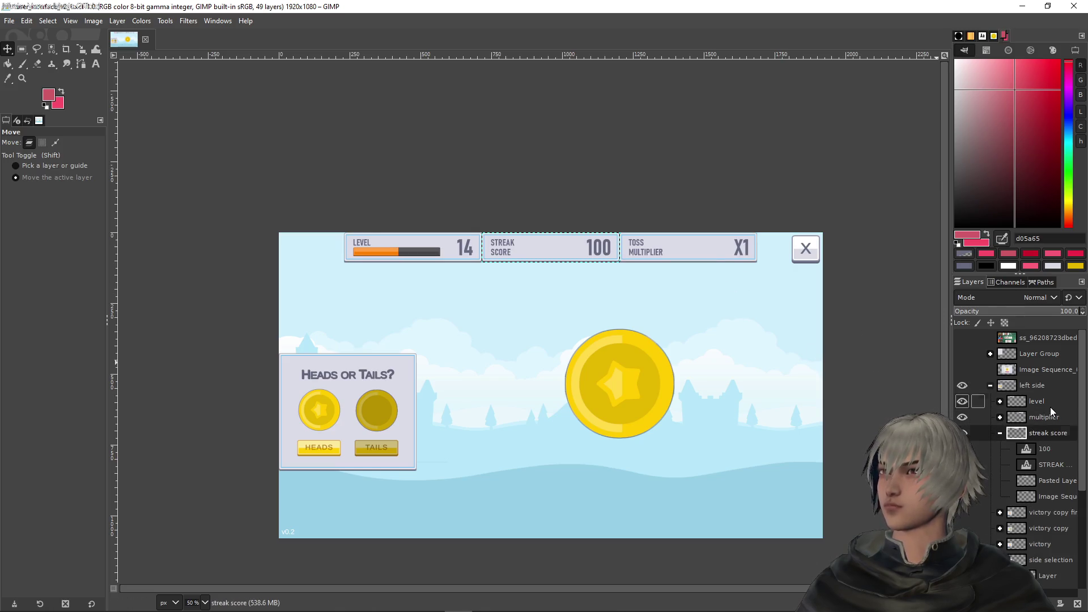
left_click(1049, 406)
left_click(1004, 434)
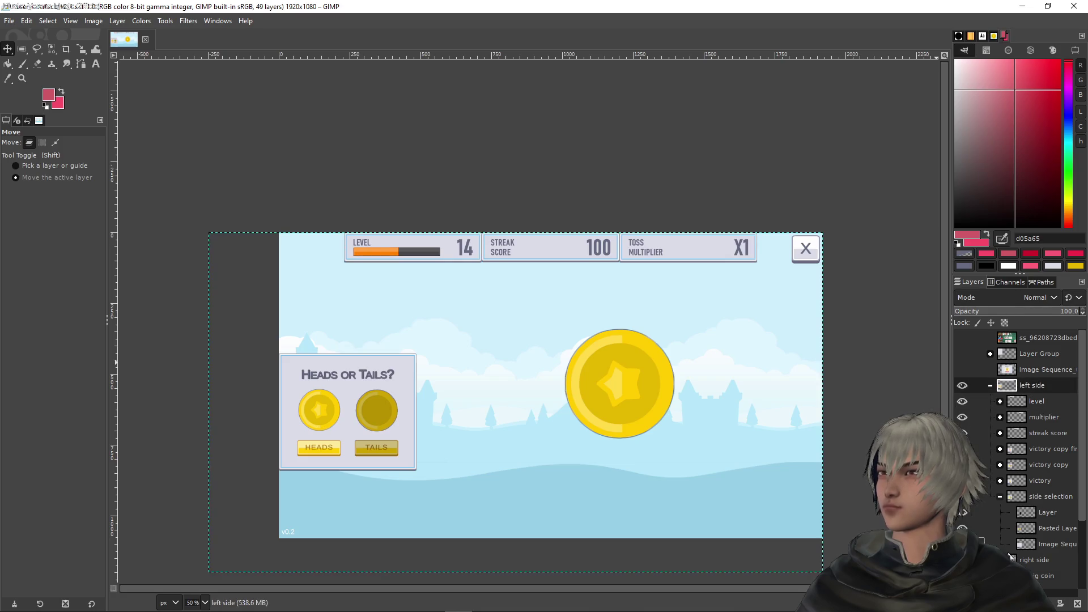
left_click(978, 602)
Step: Rename the new layer group to 'hud' and move the level and streak score panels into it
mouse_move(1053, 403)
left_mouse_down()
mouse_move(1060, 391)
mouse_move(1043, 378)
left_mouse_up()
double_click(1034, 369)
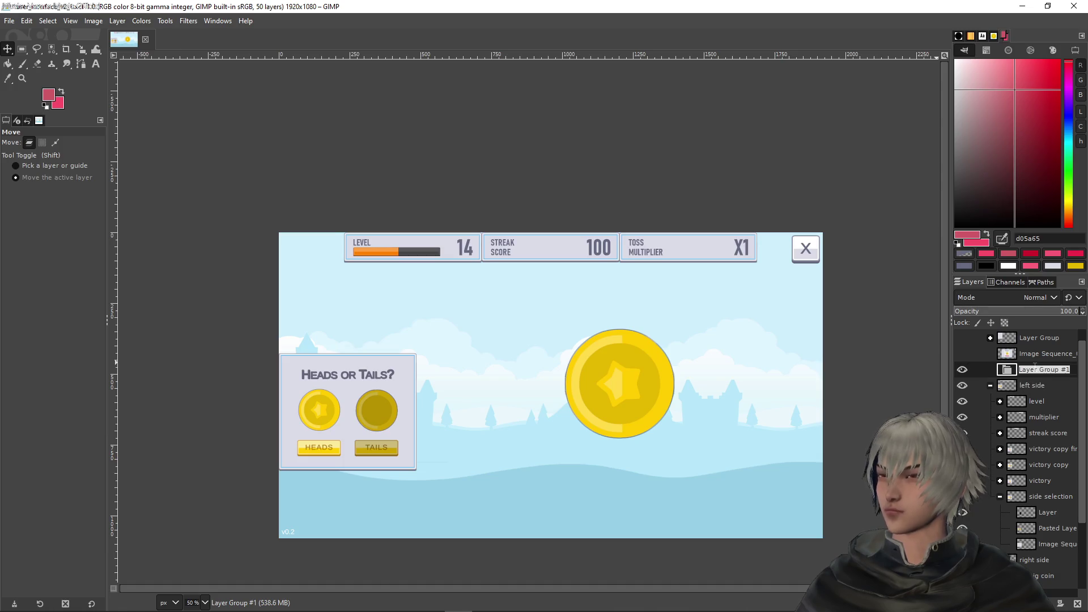
type("hud")
key("Return")
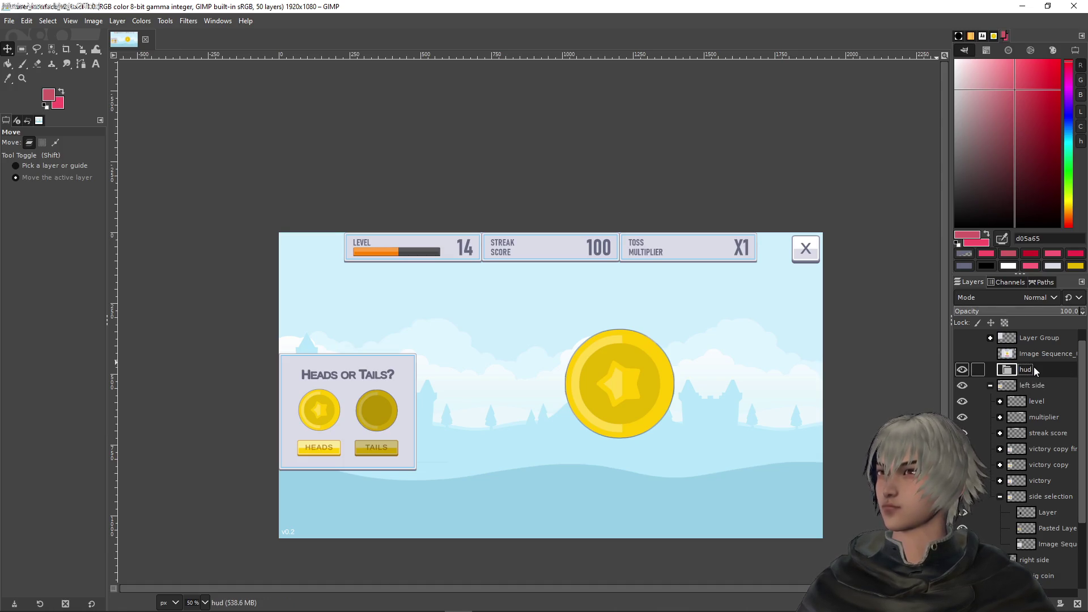
mouse_move(1036, 401)
left_mouse_down()
mouse_move(1027, 371)
mouse_move(1039, 397)
mouse_move(1037, 380)
left_mouse_up()
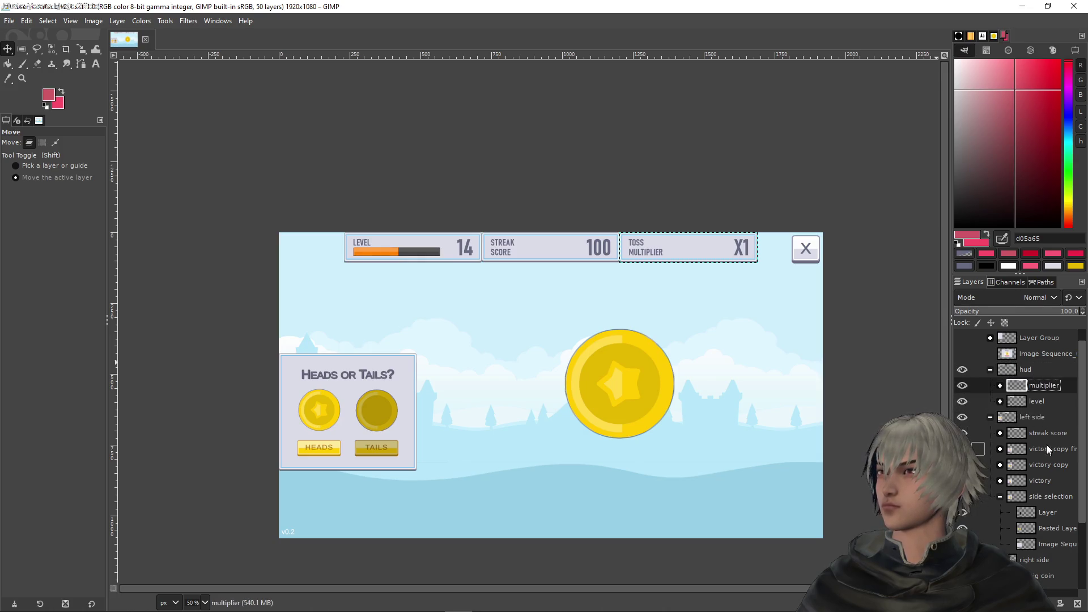
left_click_drag(1041, 445, 1037, 395)
Step: Nudge the whole hud header bar slightly to the right
left_click(1025, 369)
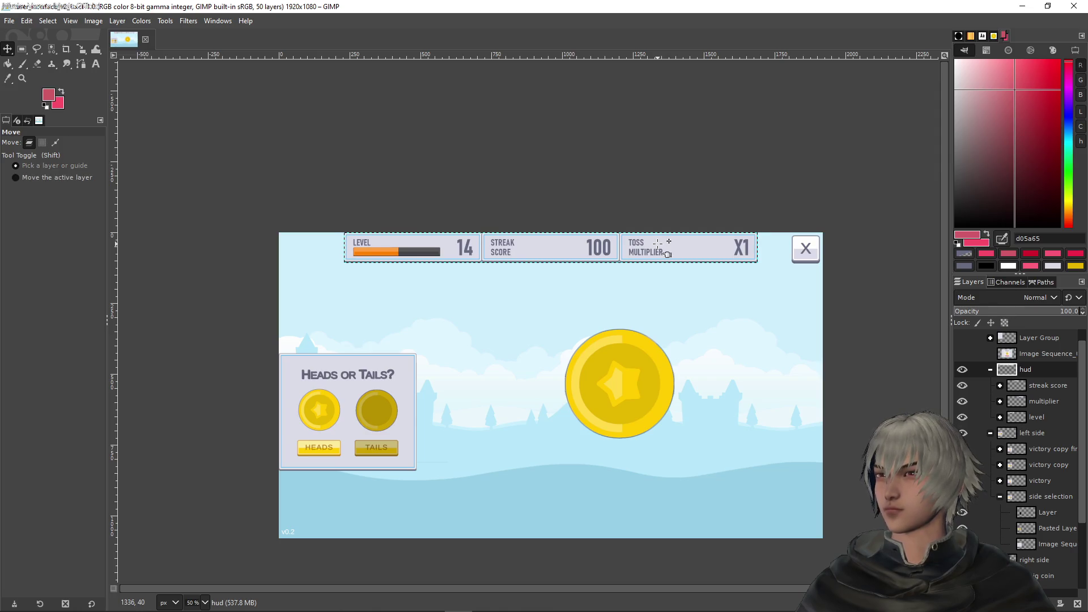
key("shift+Right")
key("shift+Right")
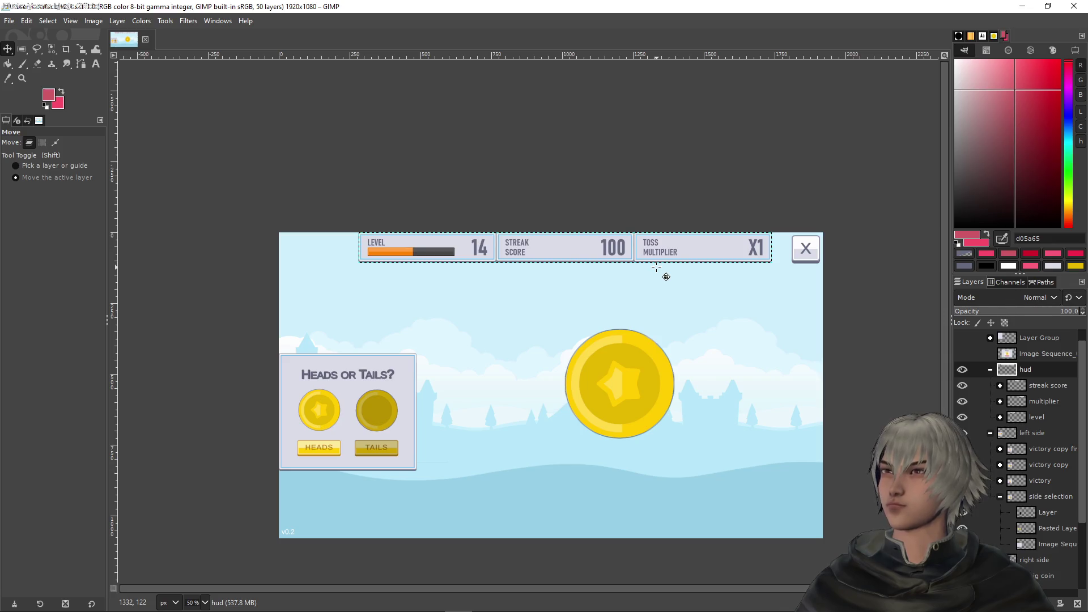
scroll(1036, 467, "down", 2)
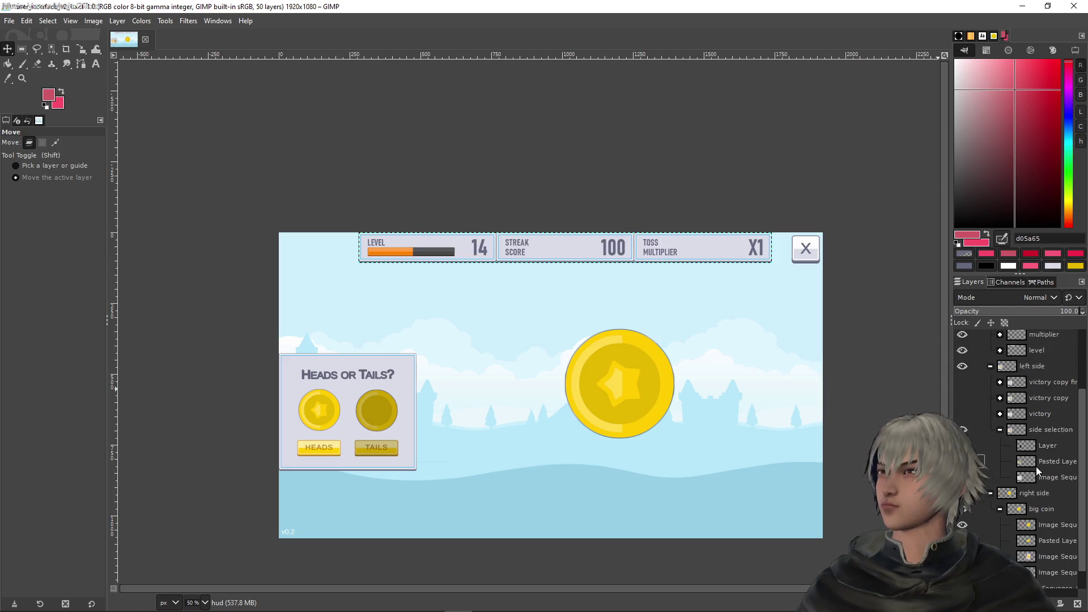
Step: Shift the big coin layer left, then nudge it right until horizontally centred
left_click(1037, 510)
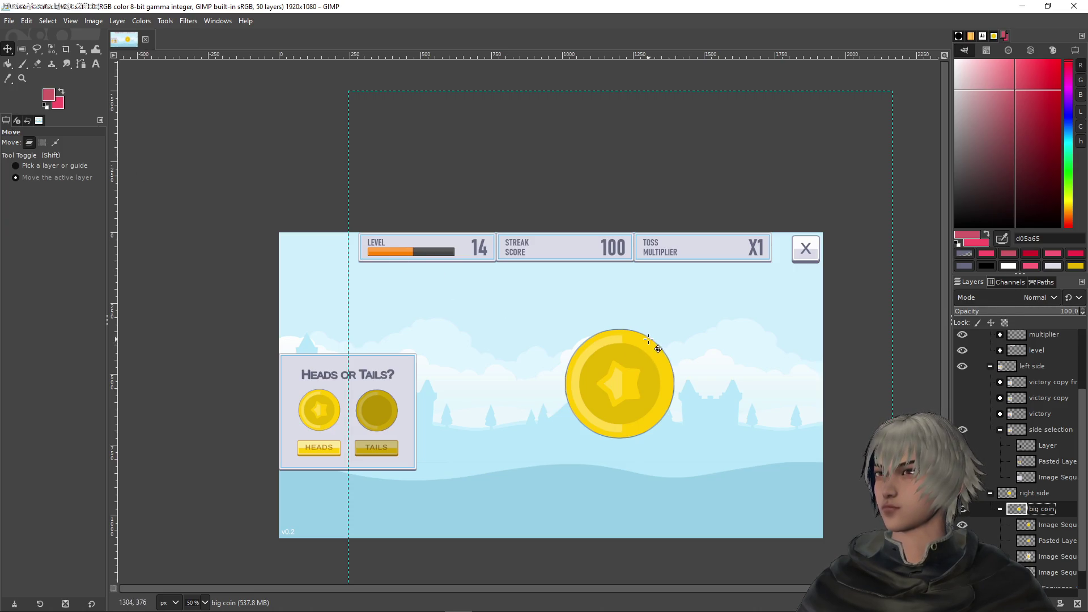
scroll(970, 439, "up", 1)
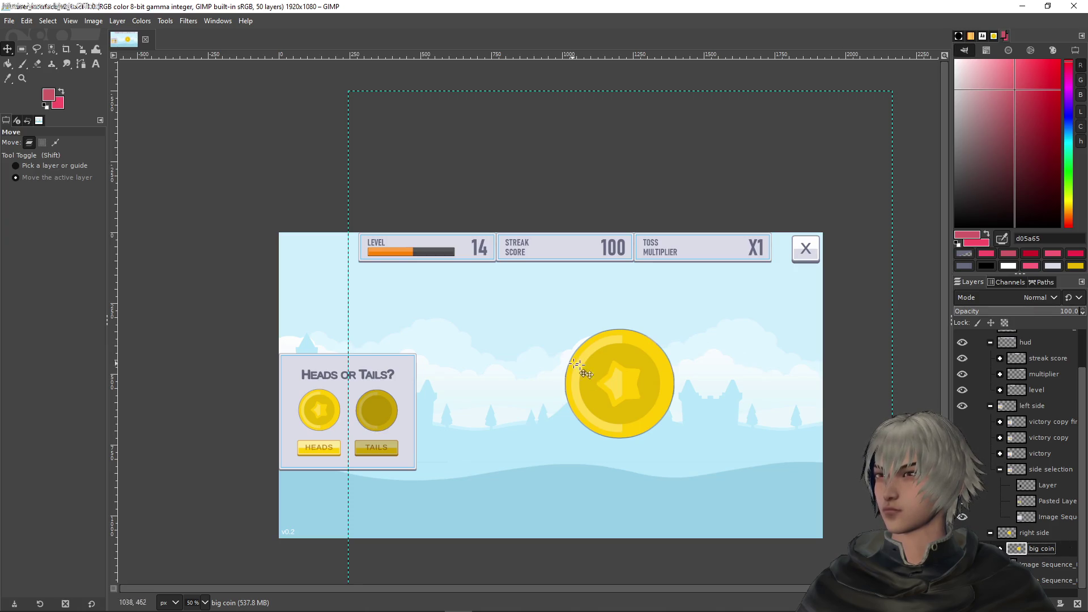
key("shift+Left")
key("shift+Left")
key("shift+Left")
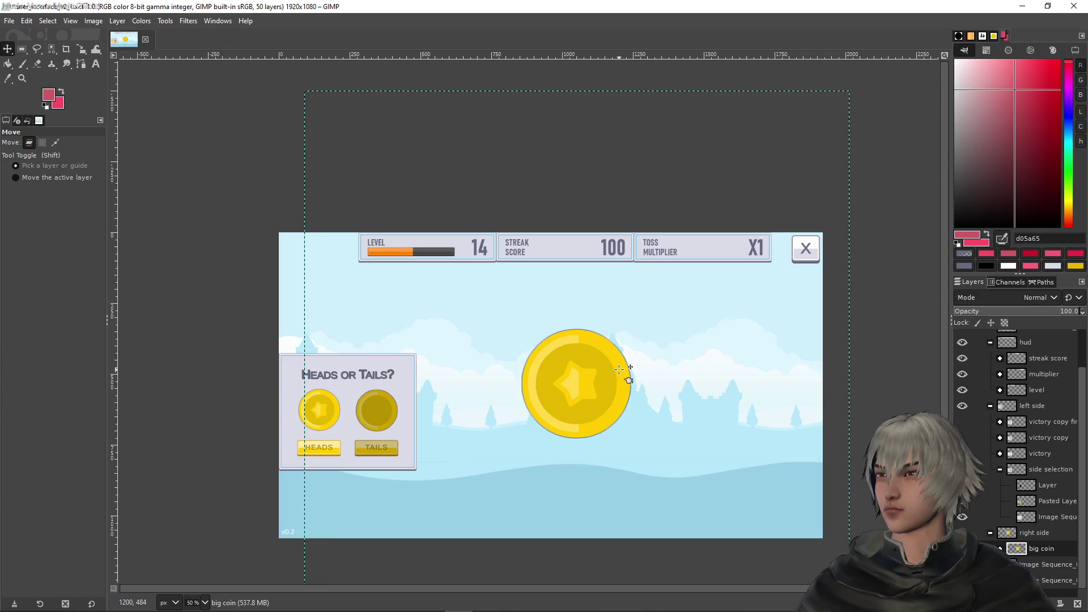
key("shift+Left")
key("shift+Left")
key("shift+Left")
key("shift")
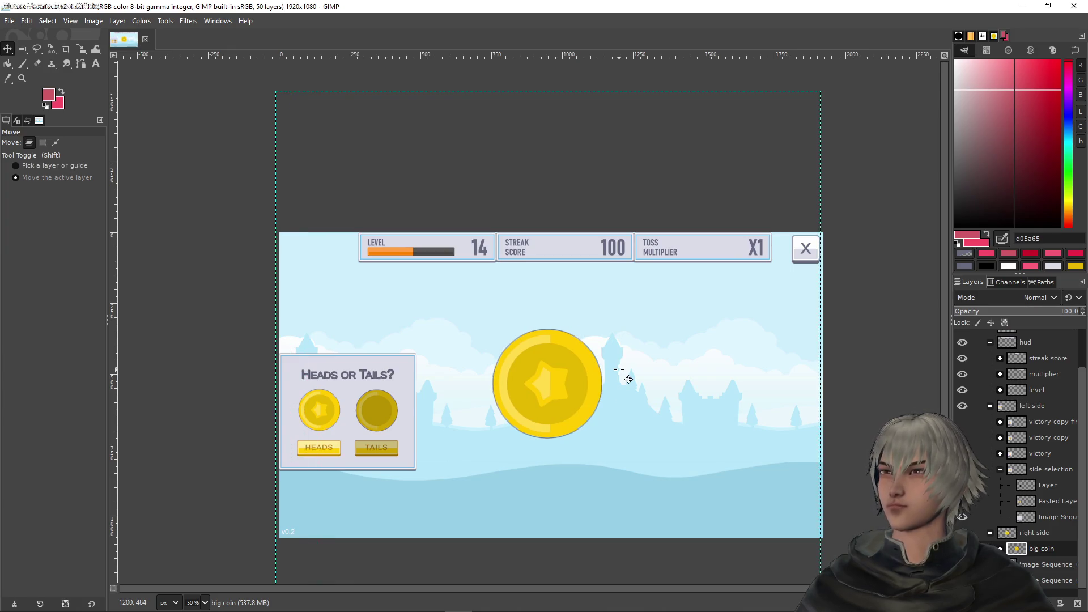
key("Right")
key("Right")
key("Right")
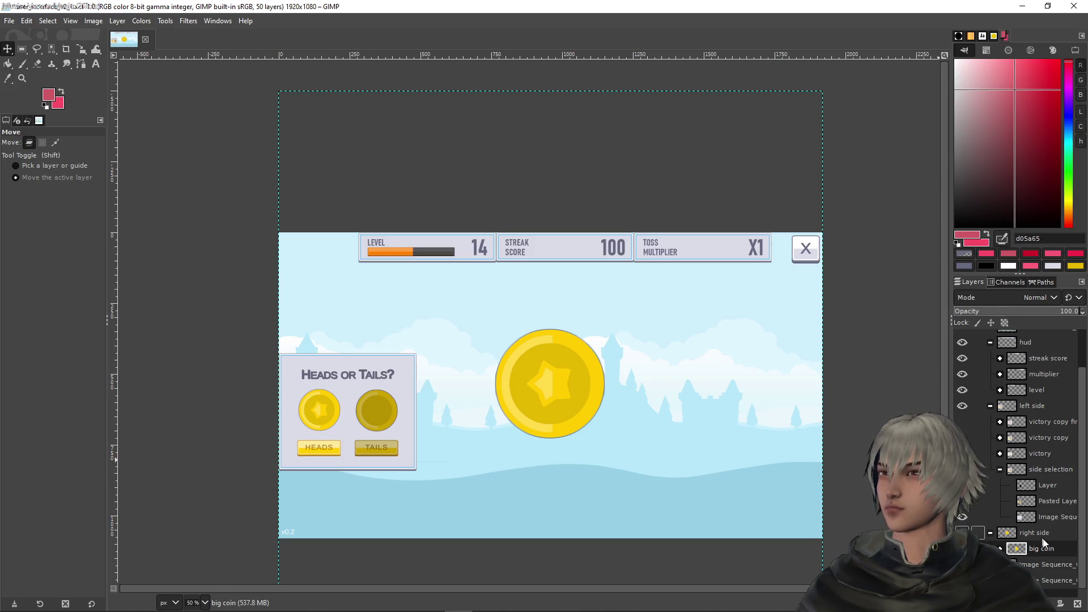
left_click(1027, 533)
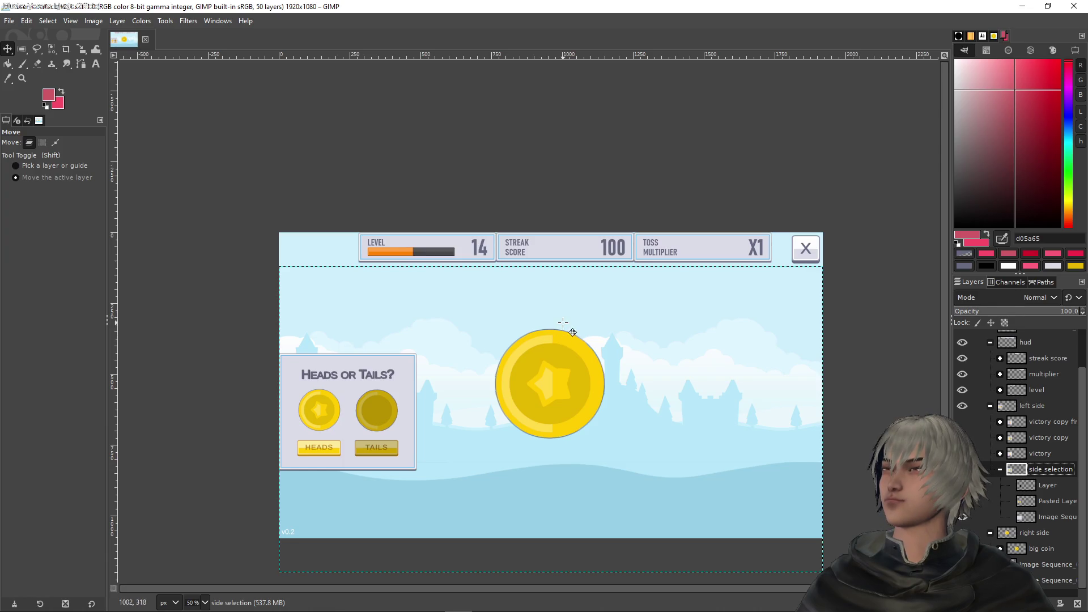
key("alt+Tab")
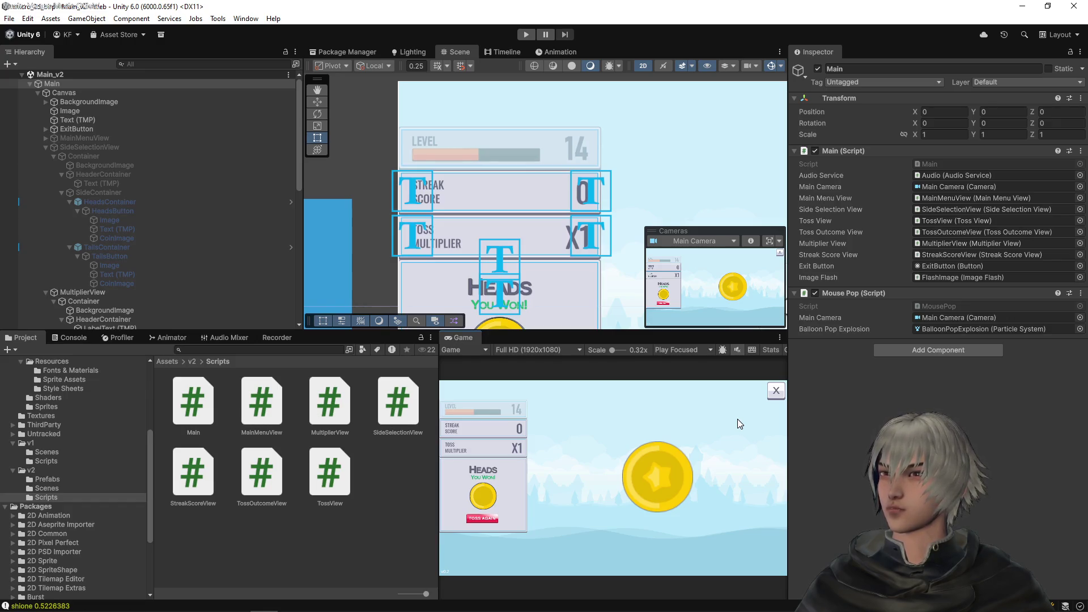
key("alt+Tab")
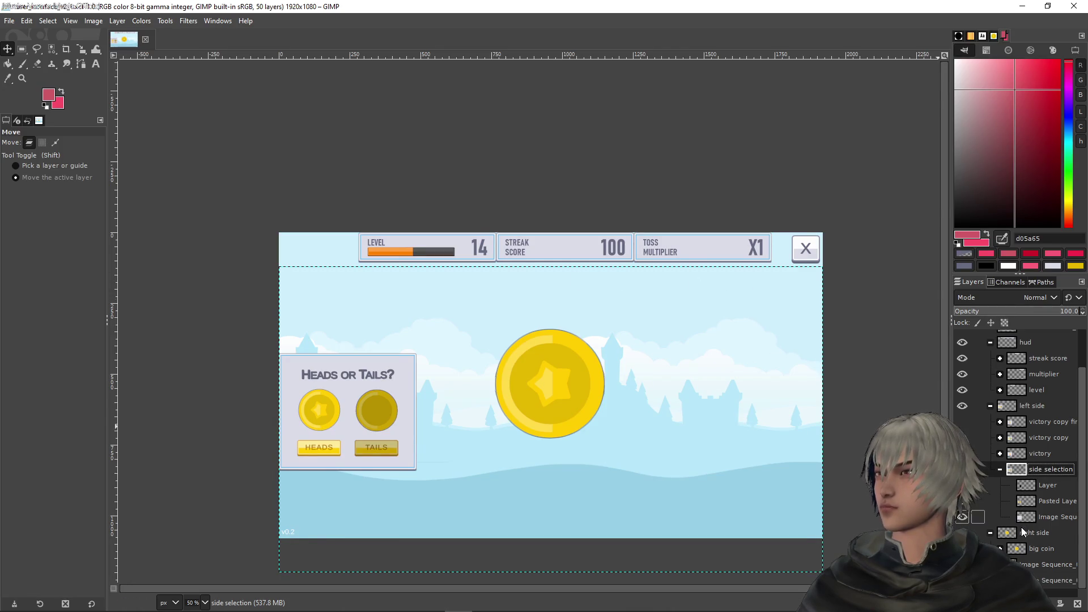
Step: Try moving the left side Heads or Tails panel to the centre, then undo it
left_click(1026, 533)
left_click(1031, 405)
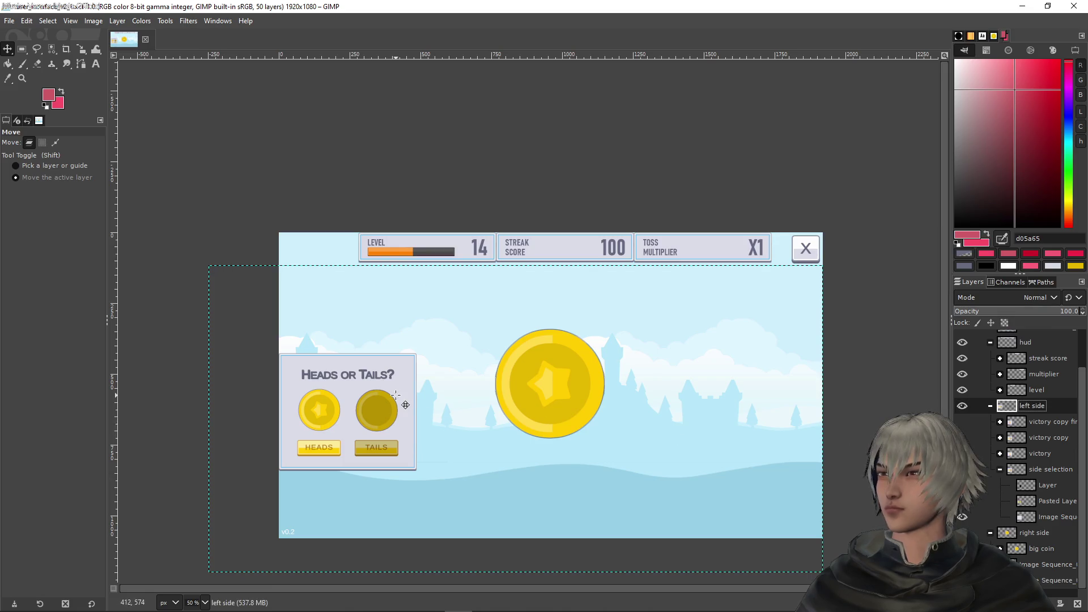
left_click_drag(388, 395, 588, 365)
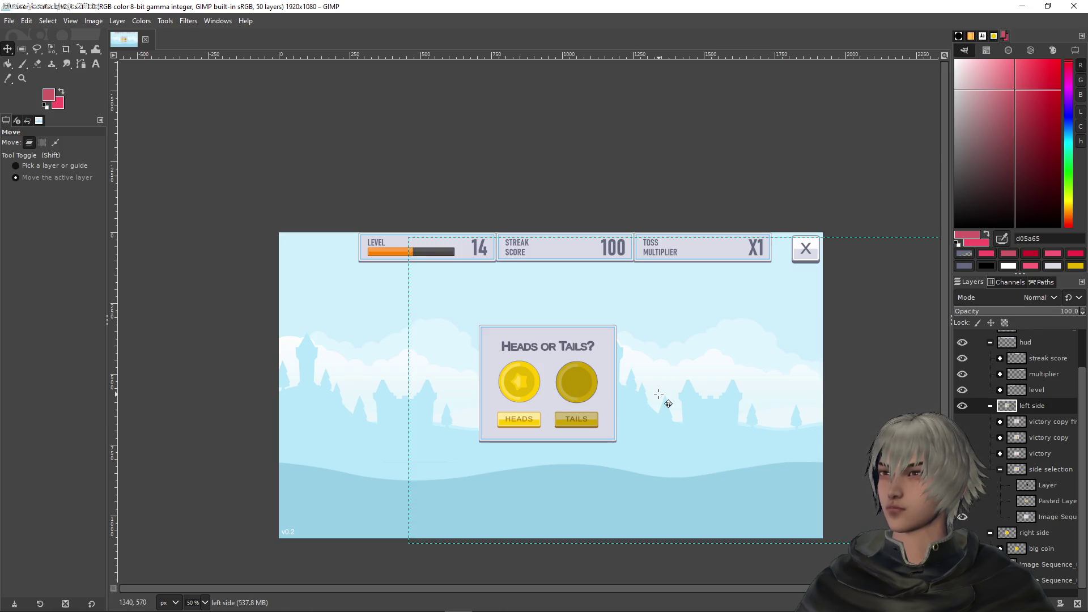
key("shift+alt")
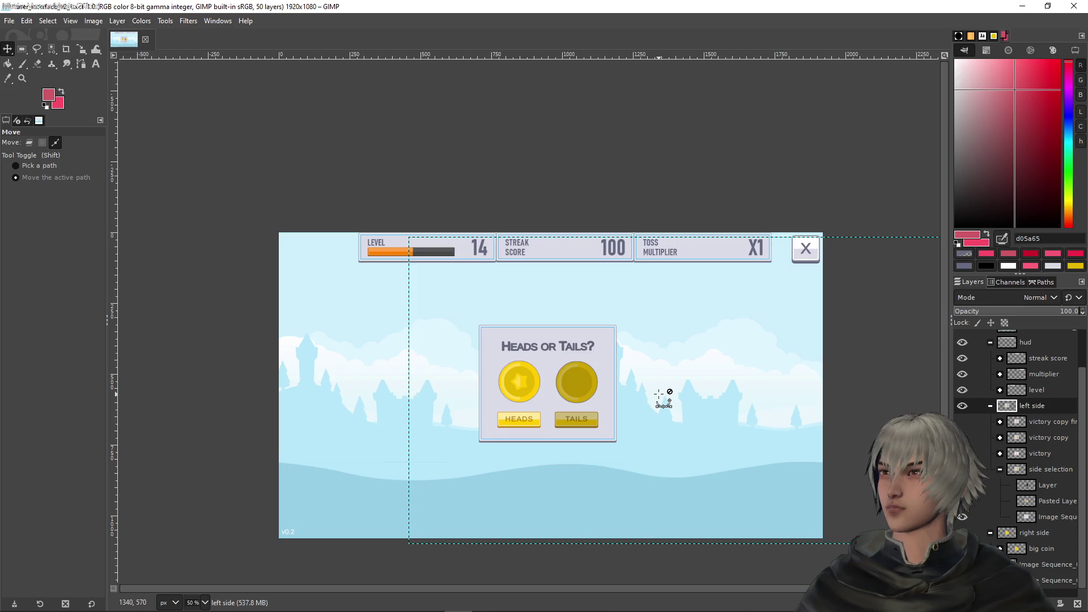
key("ctrl+z")
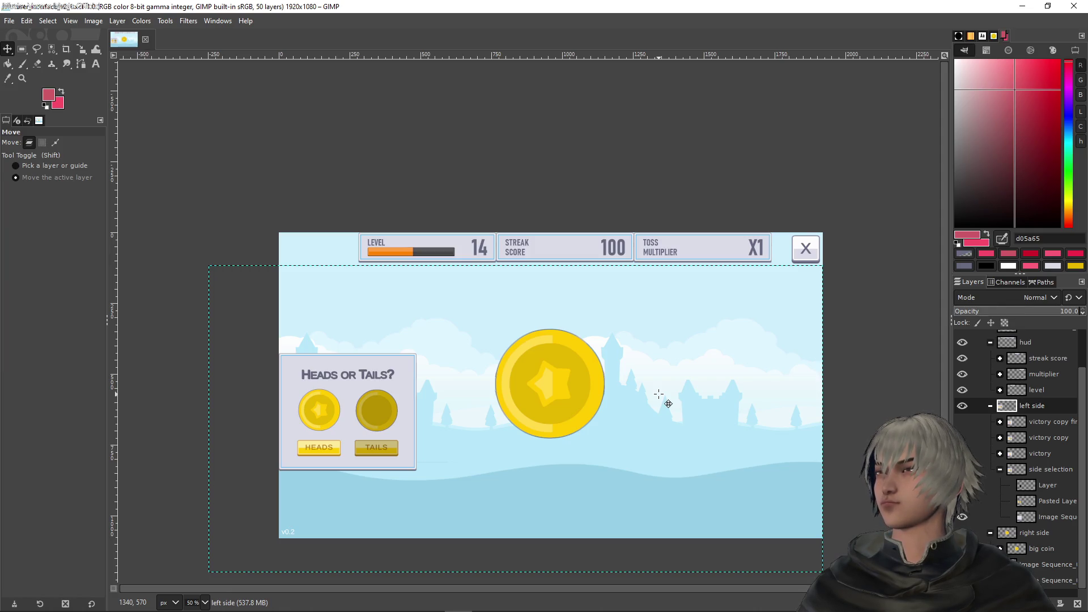
Step: Save the mockup and reopen user_interface_v2.xcf from the recent files
key("ctrl+s")
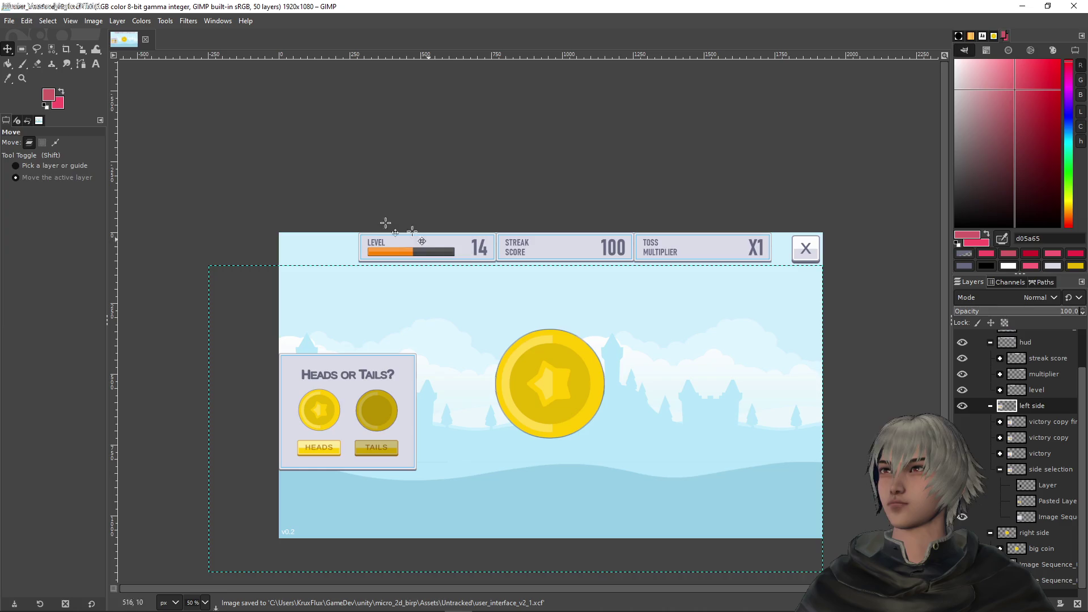
left_click(9, 21)
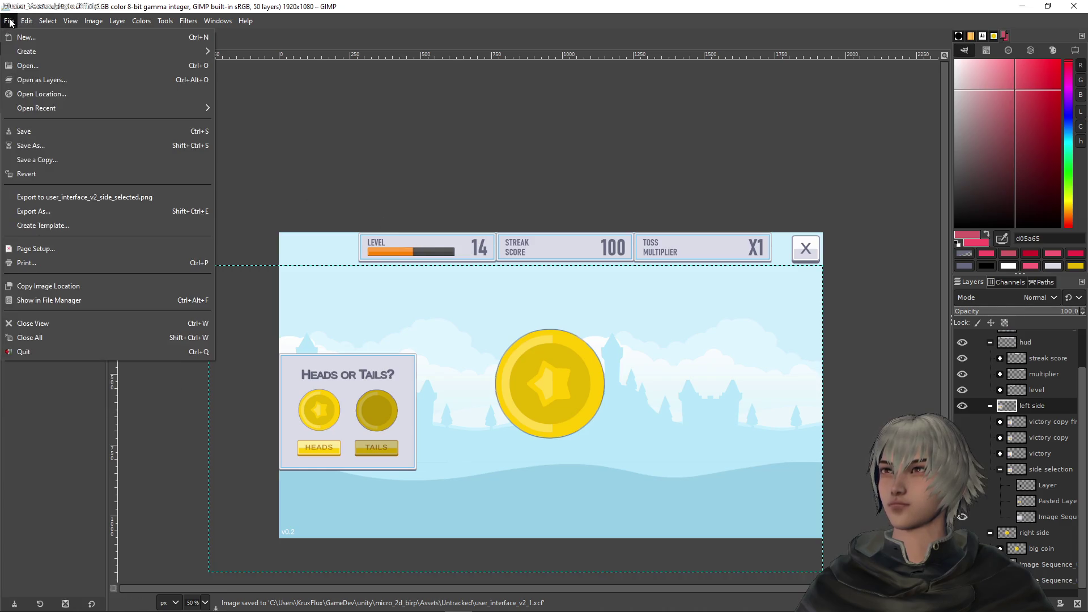
mouse_move(56, 108)
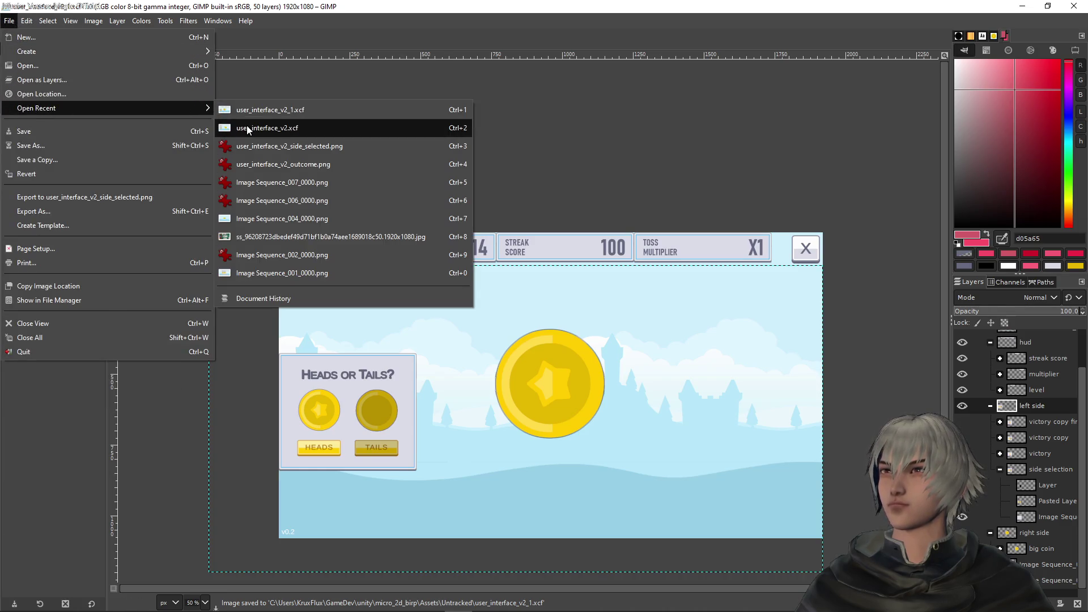
left_click(248, 128)
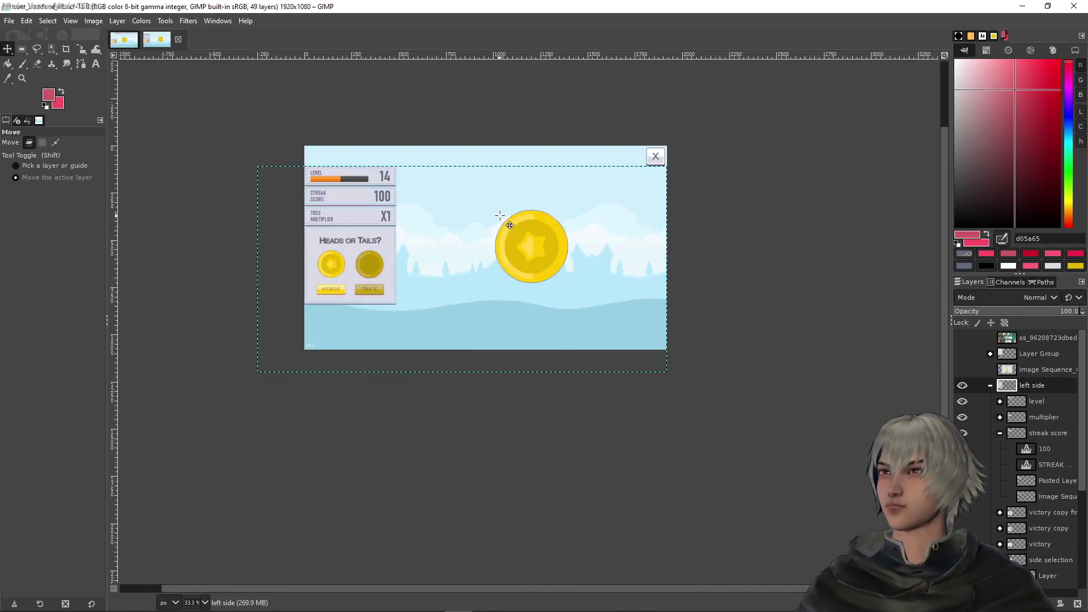
Step: Return to the edited hud mockup and hide the left side Heads or Tails panel
scroll(510, 225, "up", 2)
scroll(509, 225, "down", 1)
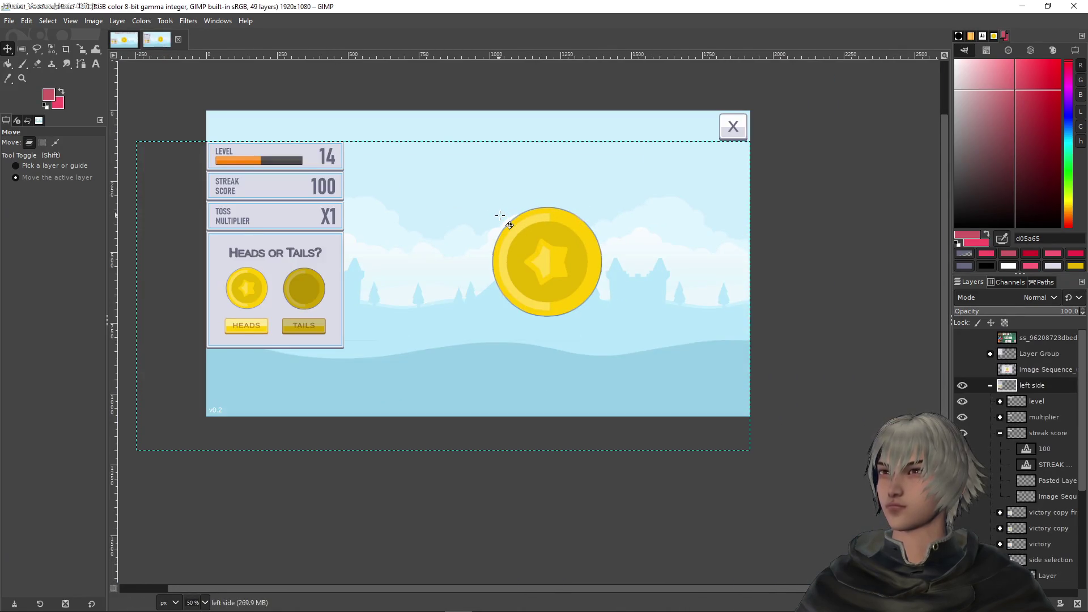
left_click(131, 43)
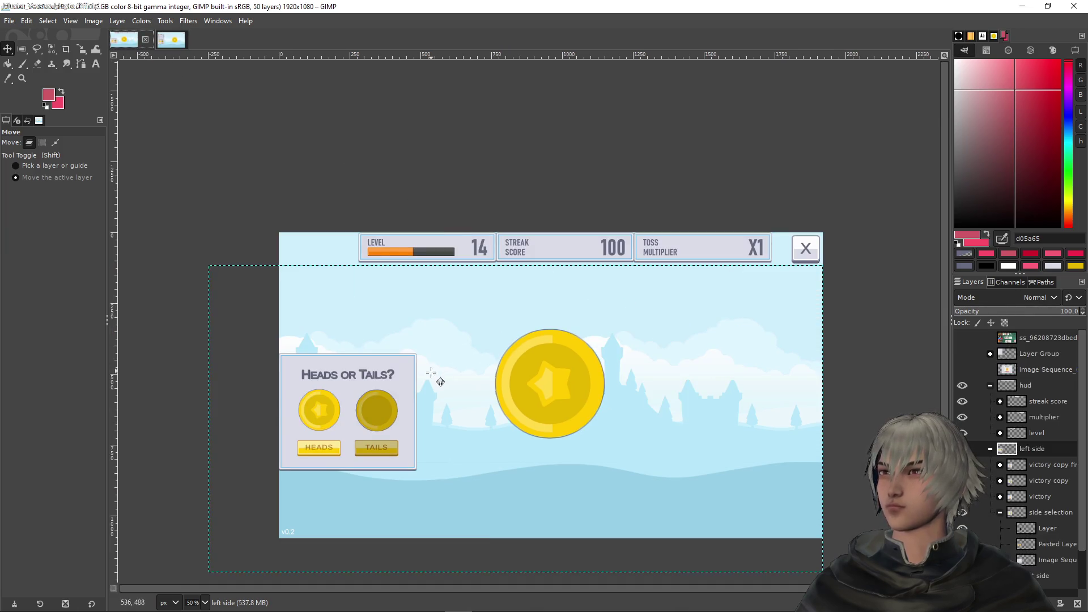
left_click(962, 449)
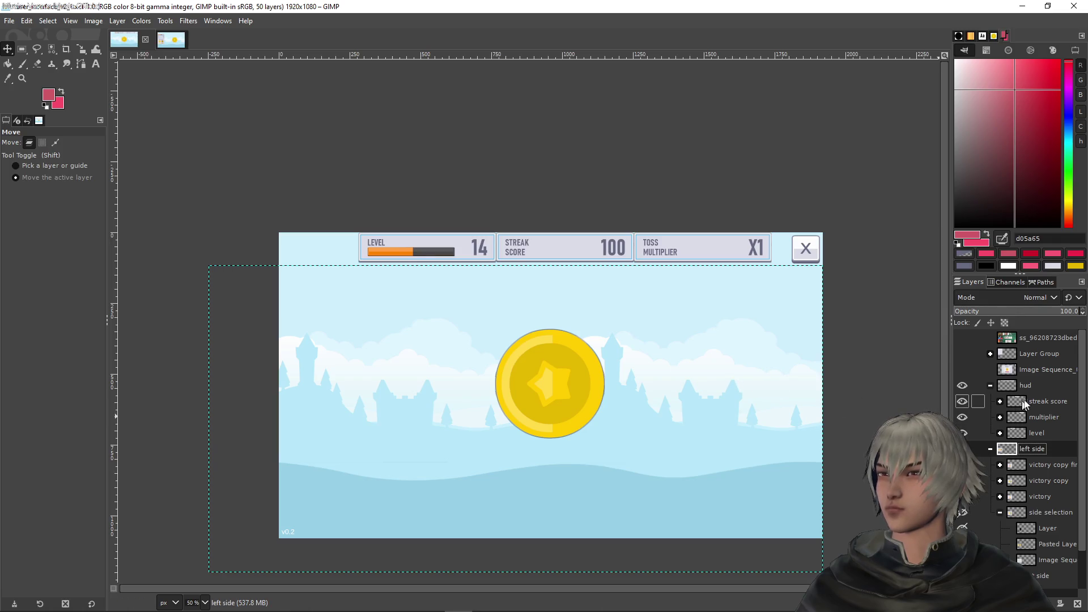
Step: Nudge the hud header bar one pixel left so it sits centred
left_click(1037, 386)
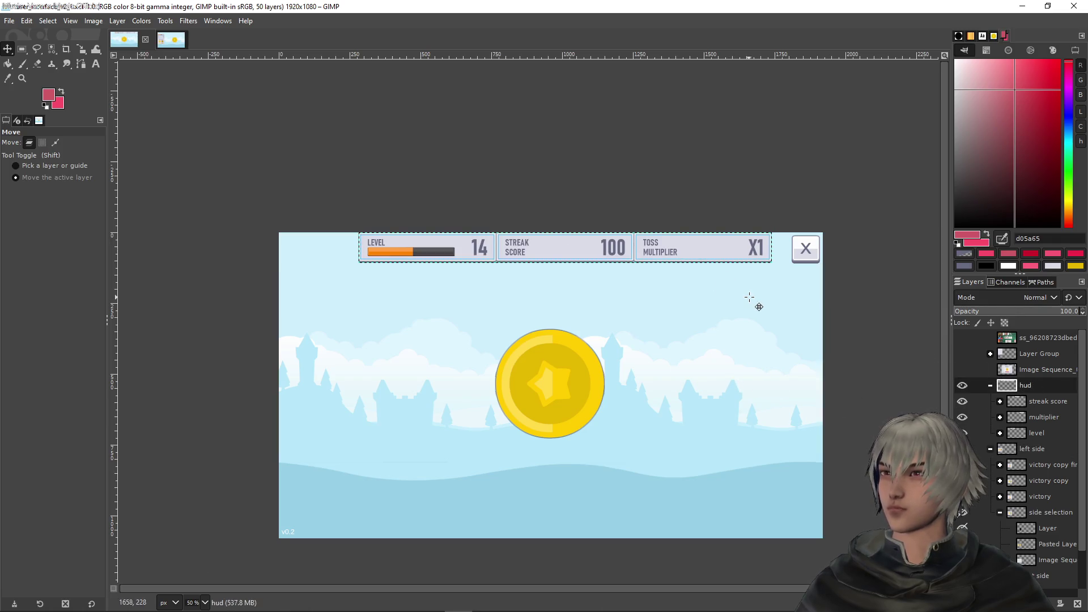
key("Left")
key("Left")
key("Left")
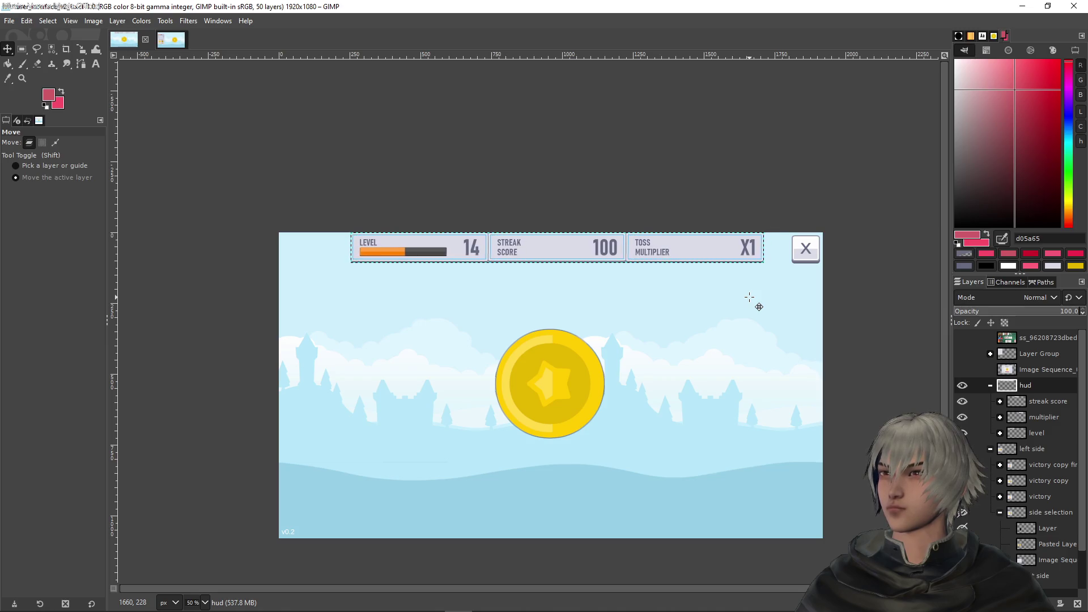
key("Right")
key("Right")
key("Right")
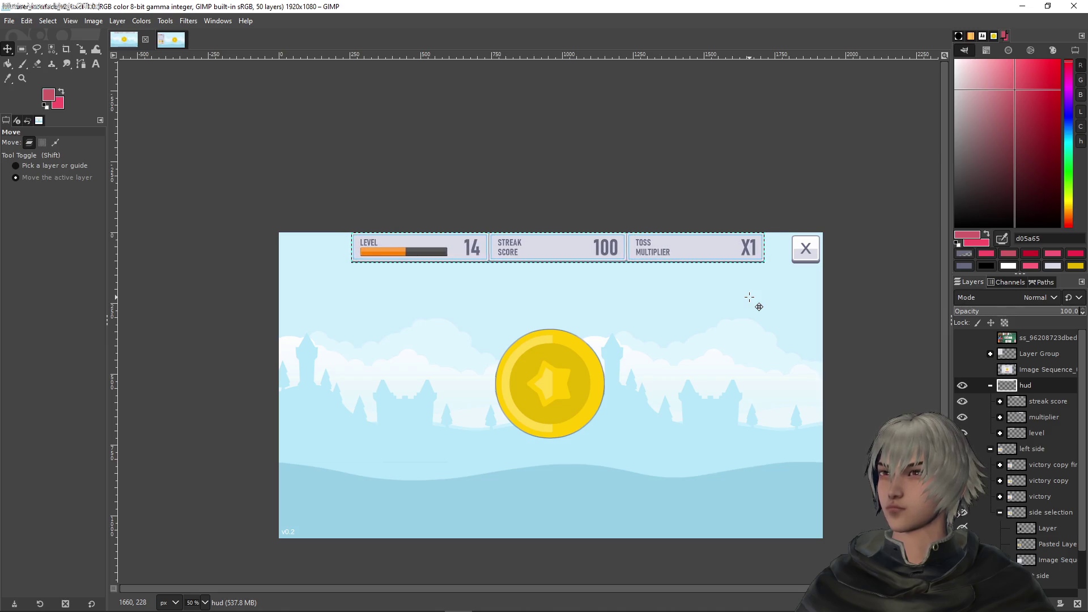
key("Left")
key("Left")
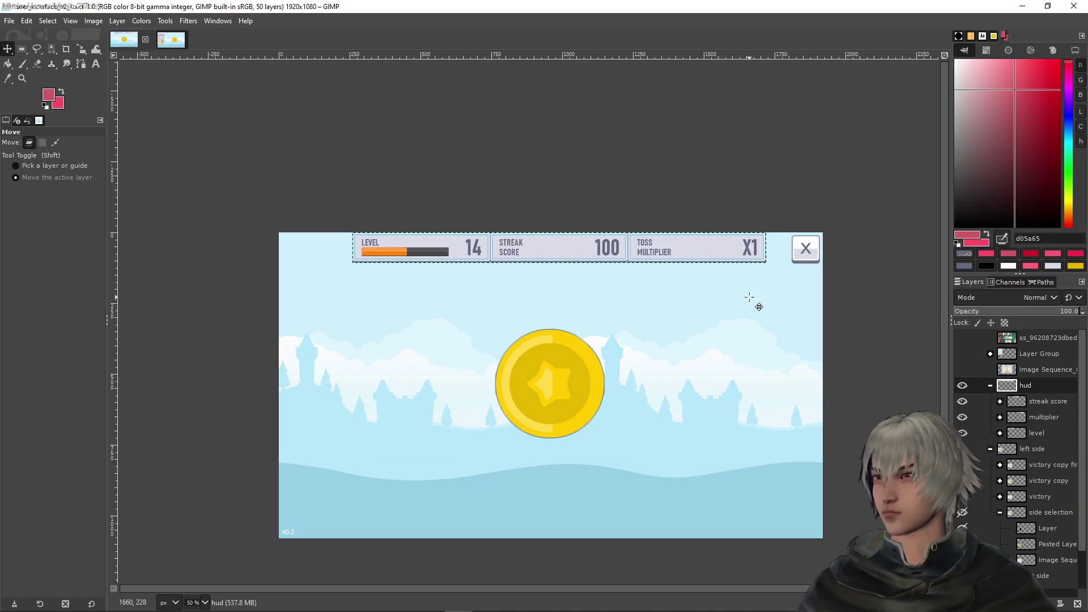
scroll(749, 297, "down", 1, "ctrl")
scroll(737, 366, "up", 1, "ctrl")
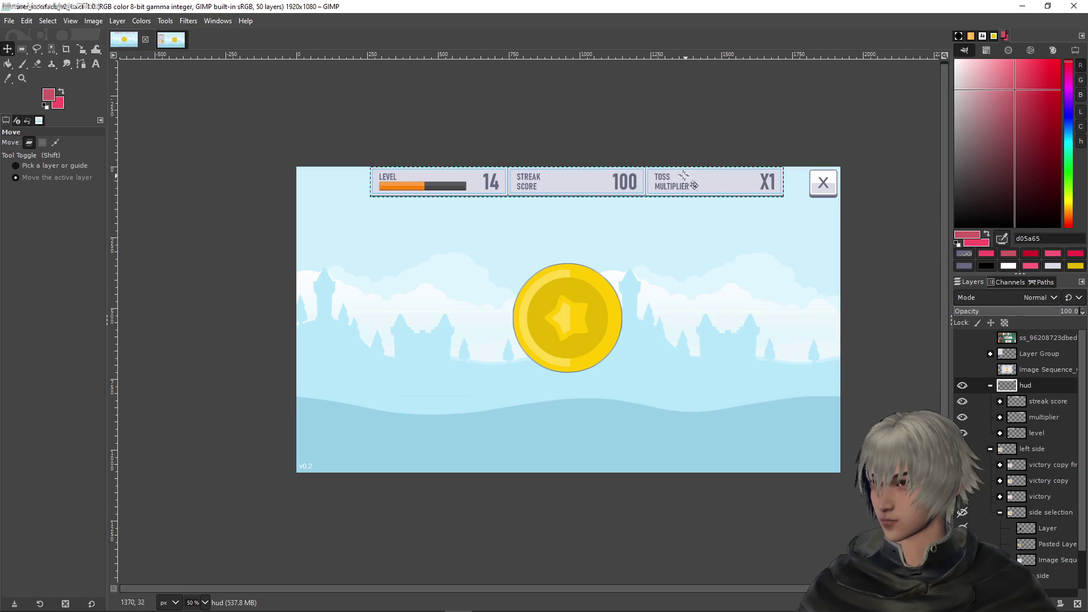
Step: Switch from GIMP back to the Unity editor
key("alt+Tab")
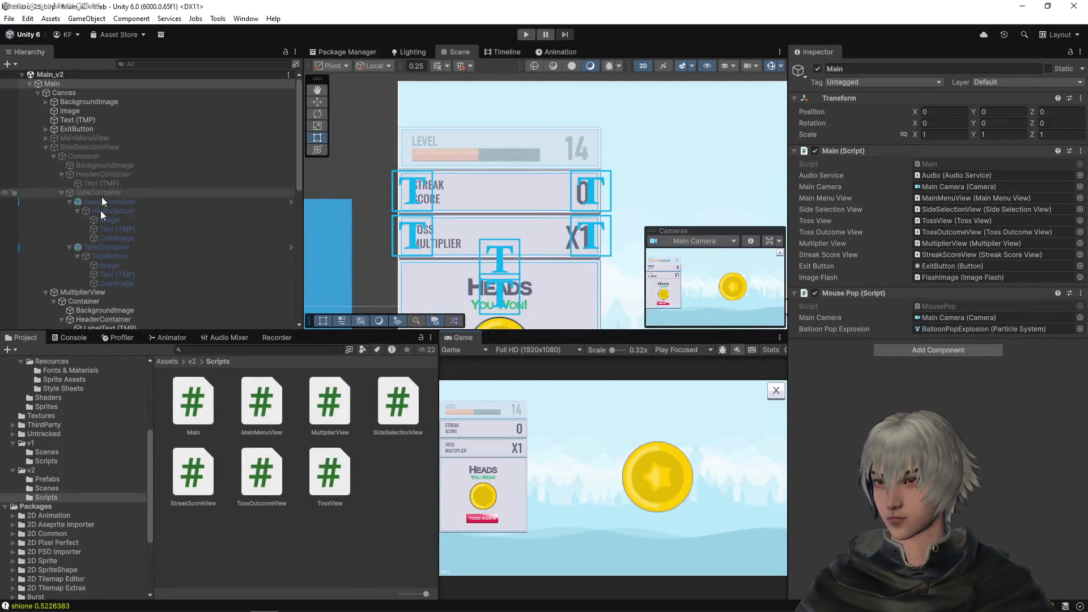
Step: Open the Main scene from the Assets/v1/Scenes folder
scroll(102, 238, "down", 3)
scroll(100, 239, "up", 3)
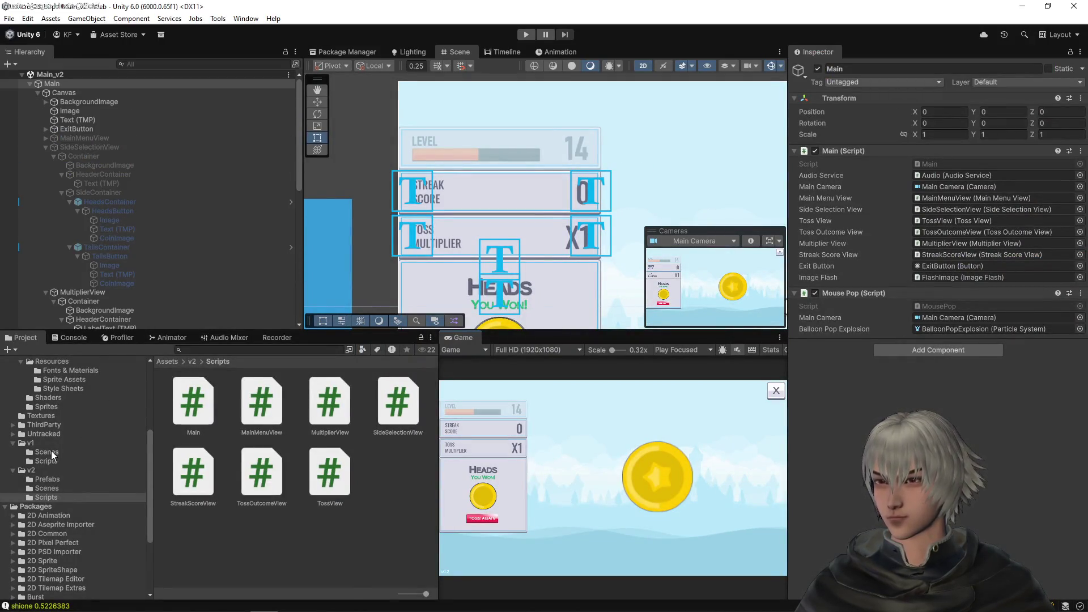
left_click(51, 452)
left_click(51, 462)
left_click(52, 452)
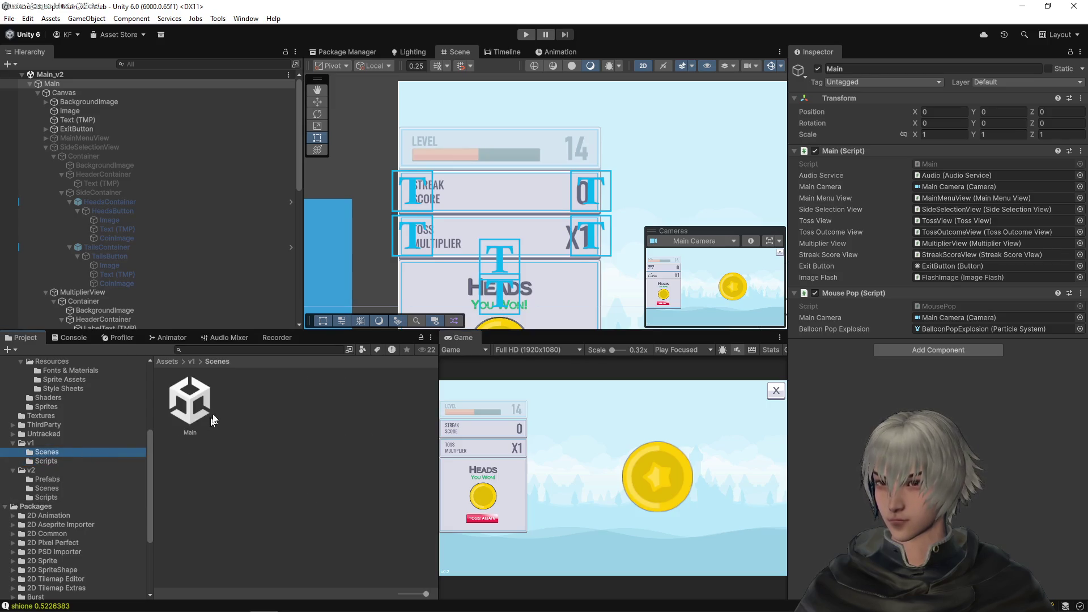
left_click(217, 403)
double_click(198, 397)
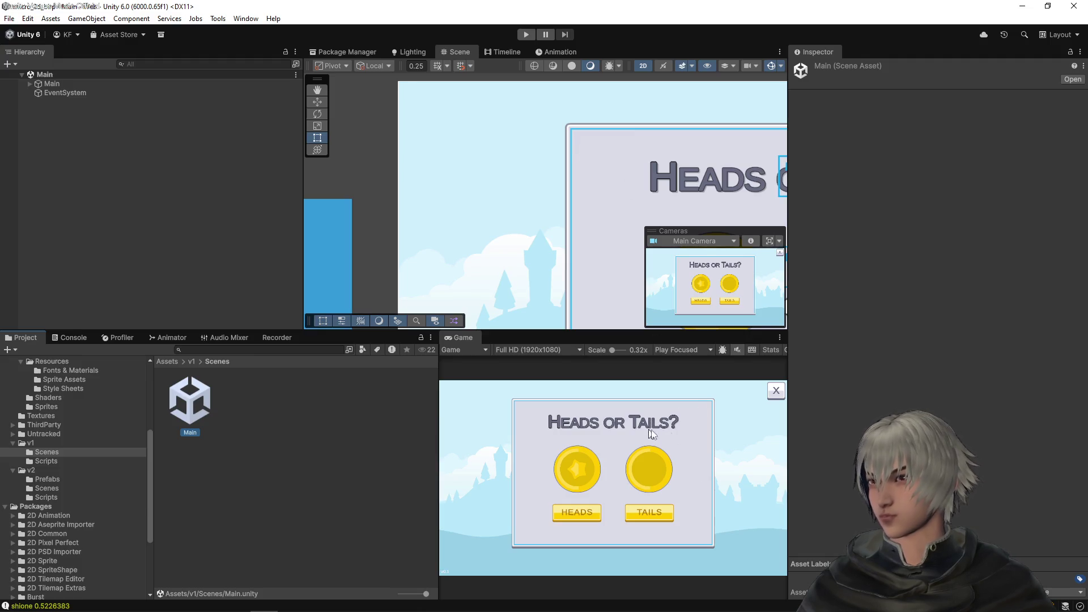
Step: Playtest the v1 scene with one PLAY round, tossing on HEADS, then stop
left_click(526, 35)
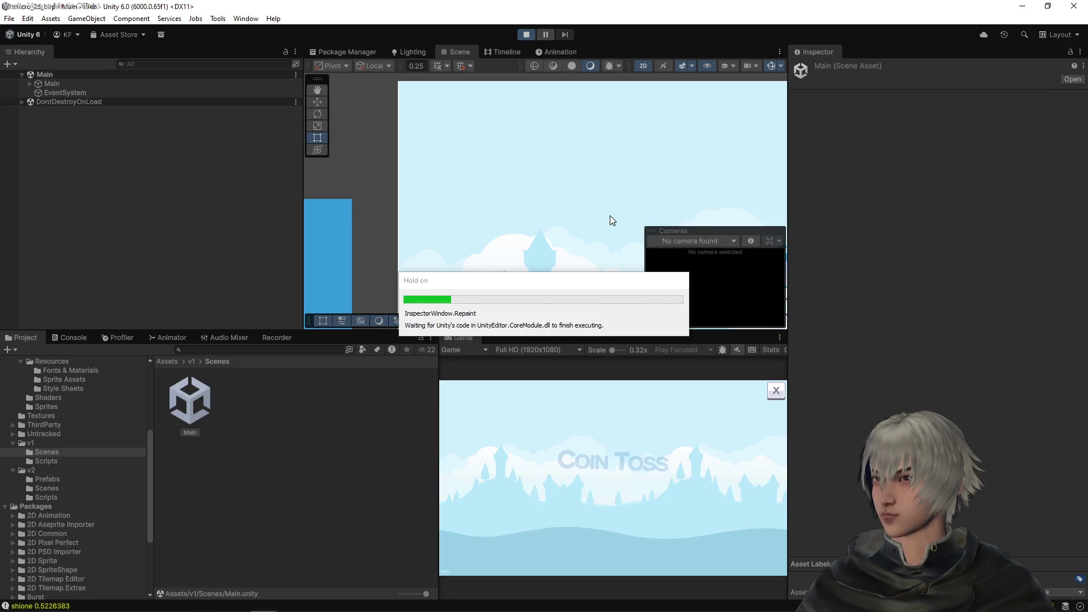
left_click(634, 497)
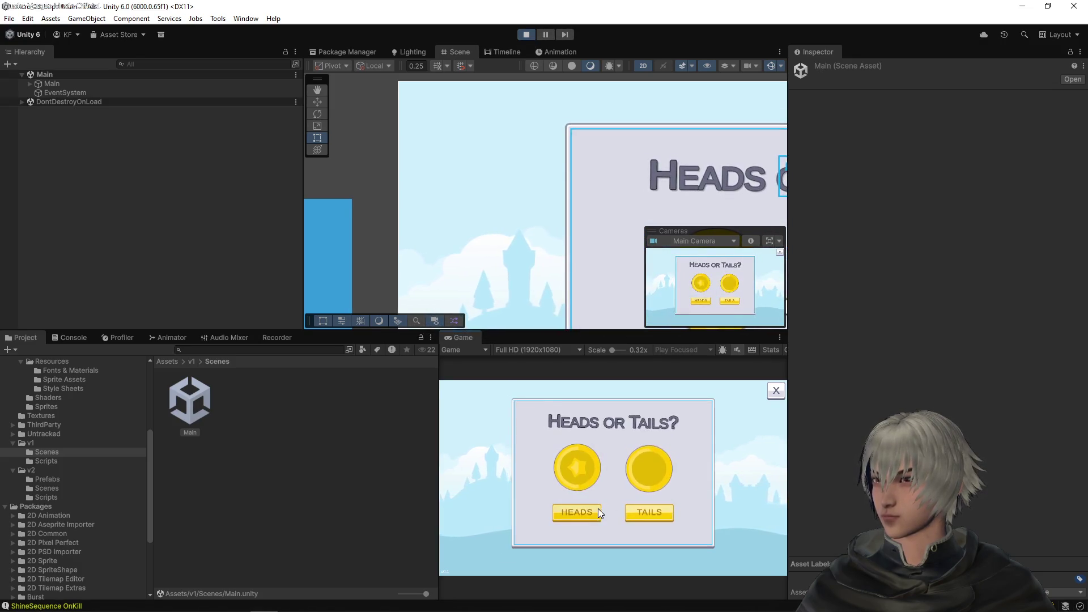
left_click(597, 508)
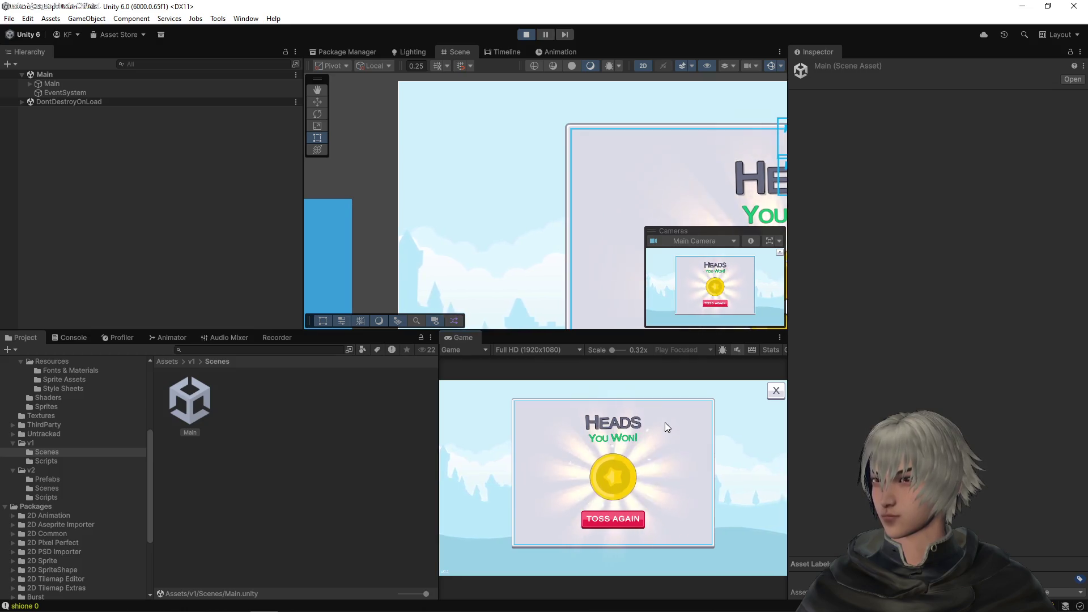
left_click(526, 35)
Step: Reopen the Main_v2 scene from v2/Scenes and switch to Visual Studio Code
left_click(46, 487)
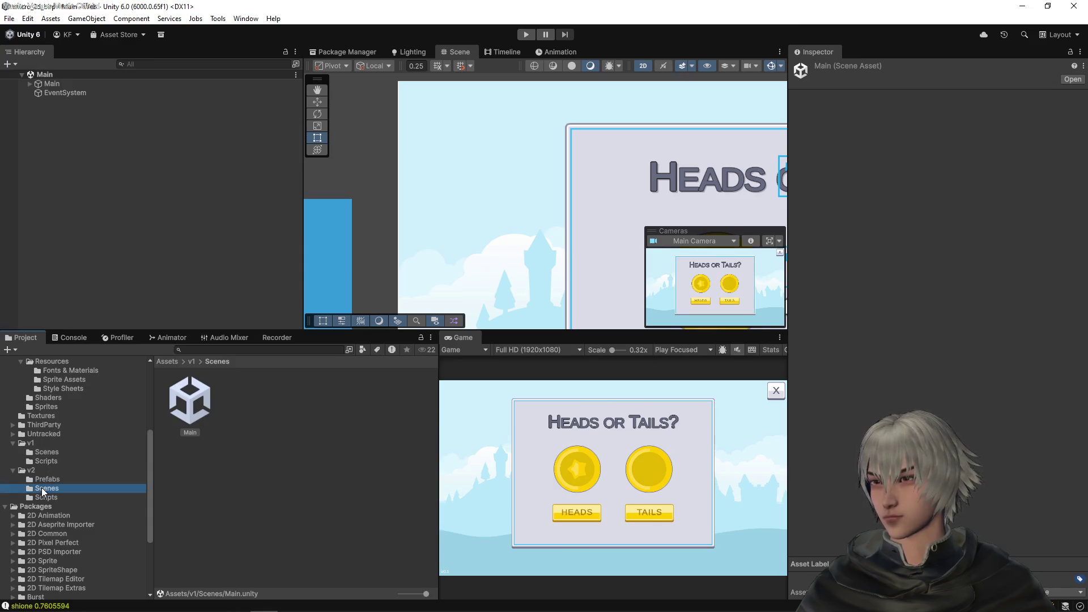
left_click(207, 391)
double_click(207, 391)
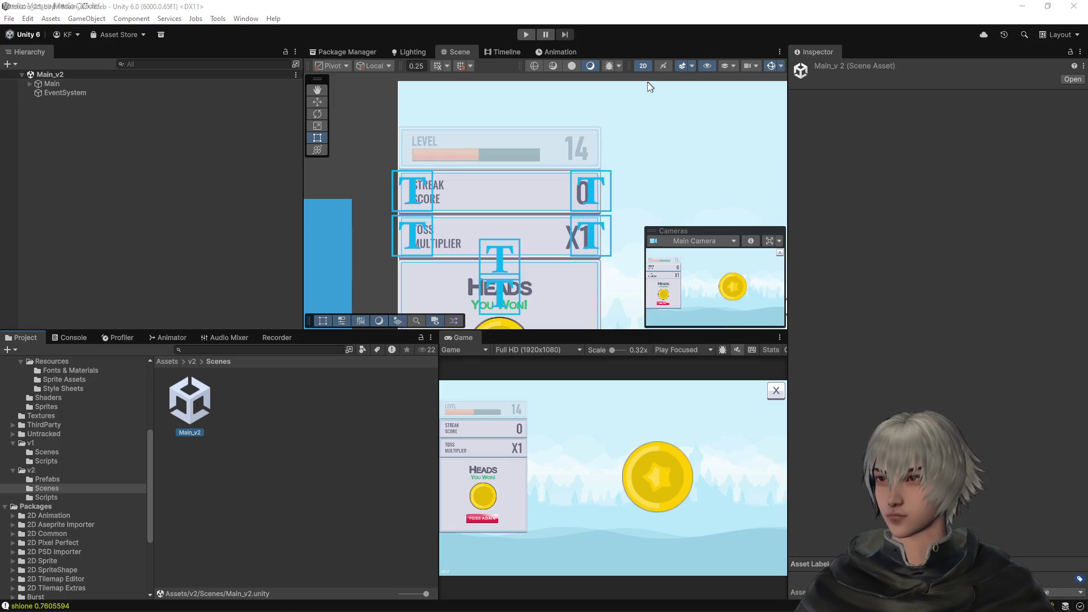
key("alt+Tab")
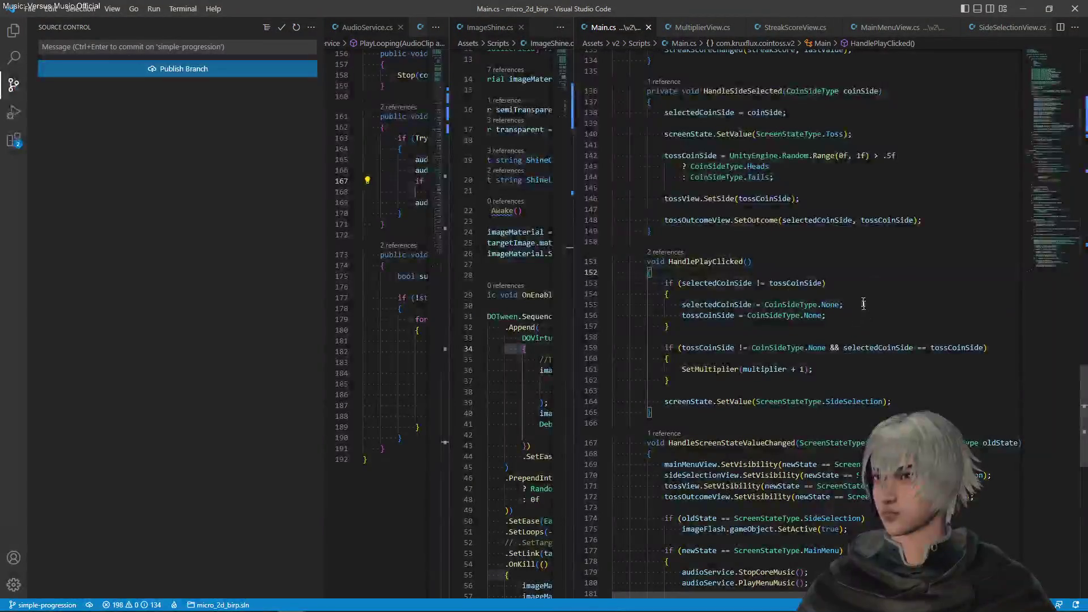
Step: Open todo.md through the quick file search
left_click(805, 177)
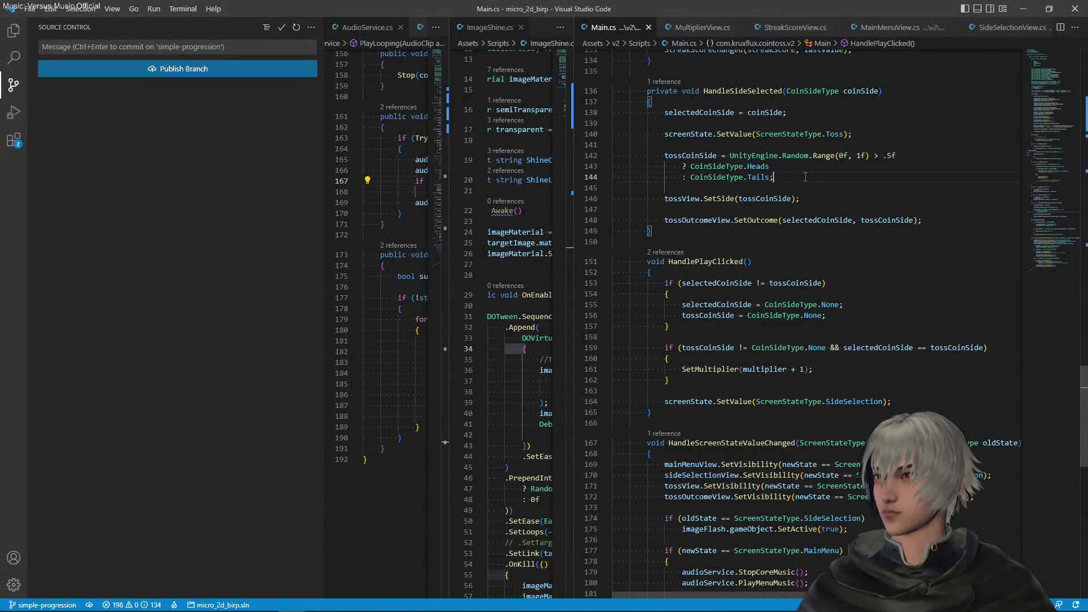
key("ctrl+p")
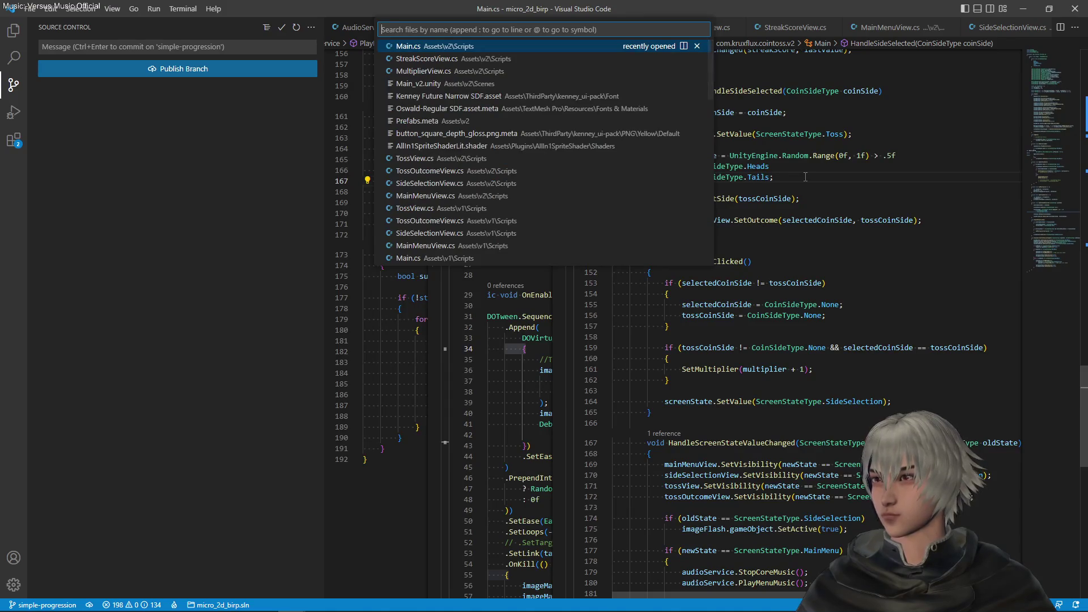
key("Down")
key("Down")
key("Down")
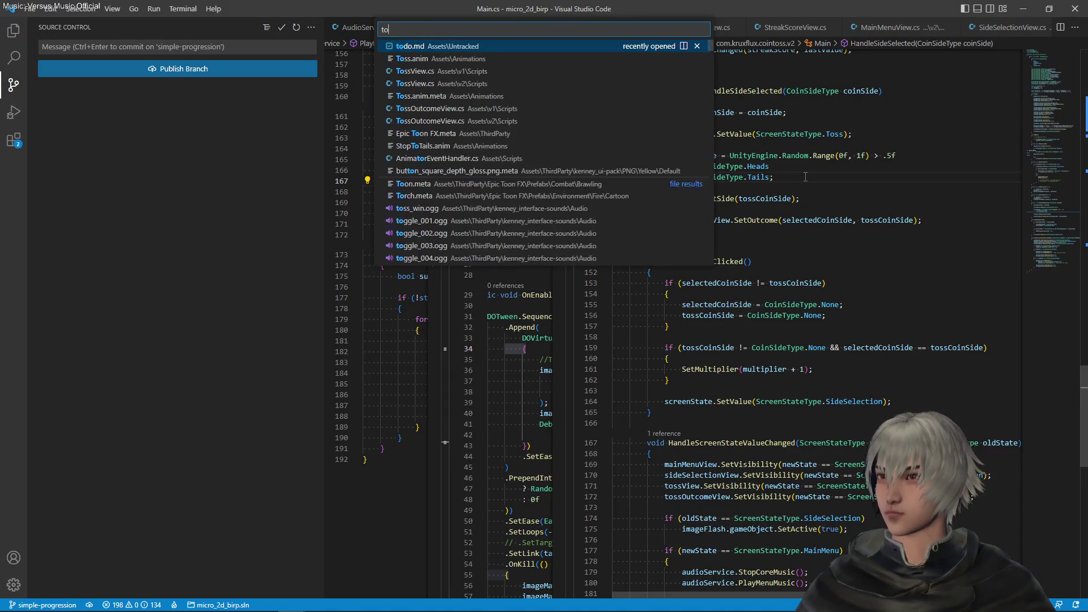
key("Return")
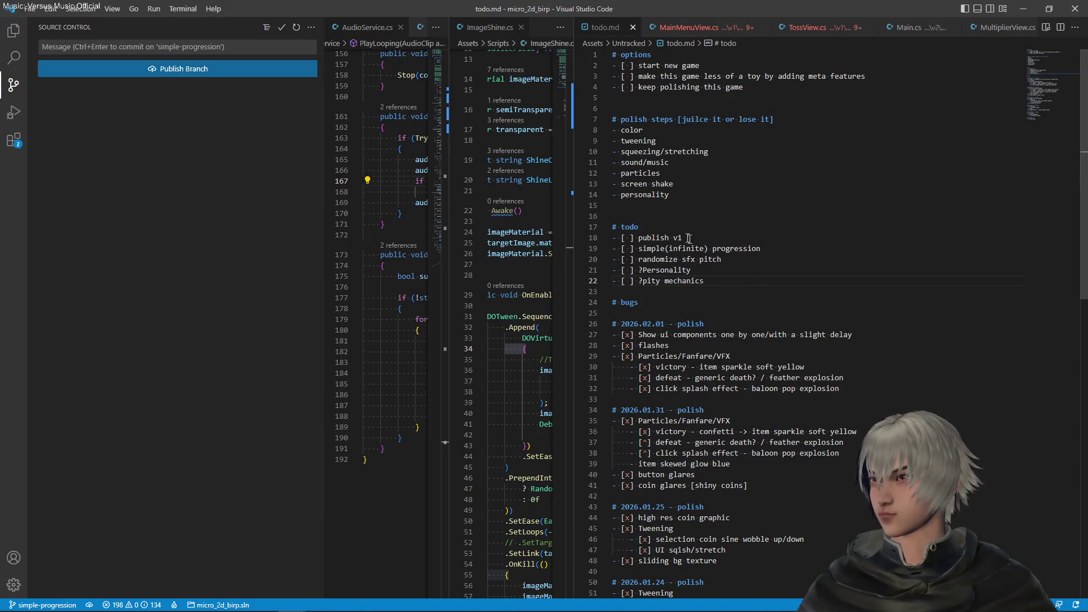
Step: Add a new empty checkbox line under the # todo heading
left_click(681, 231)
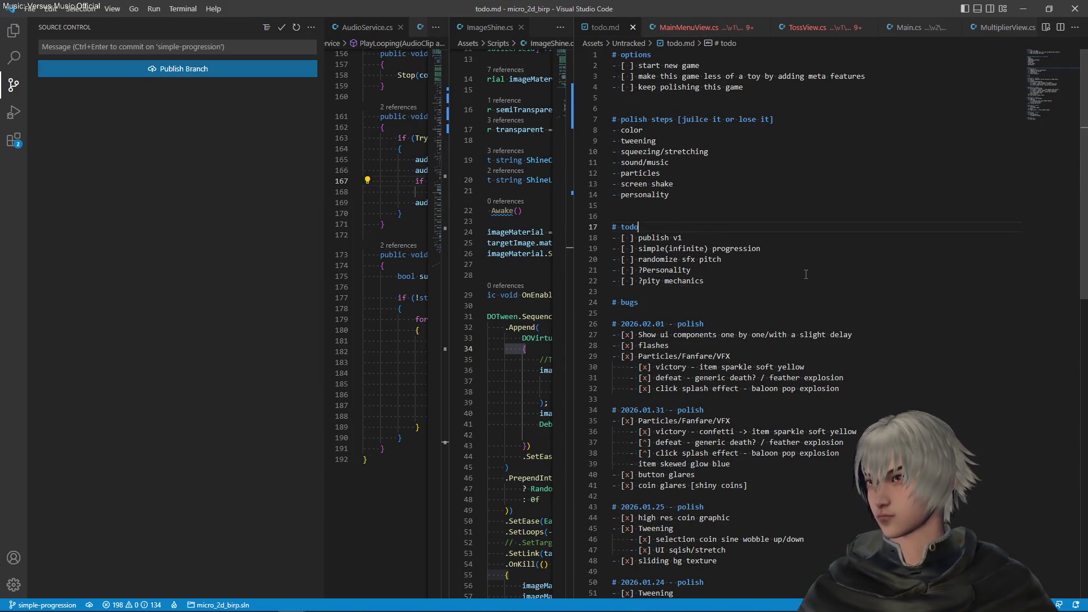
key("Return")
type("-")
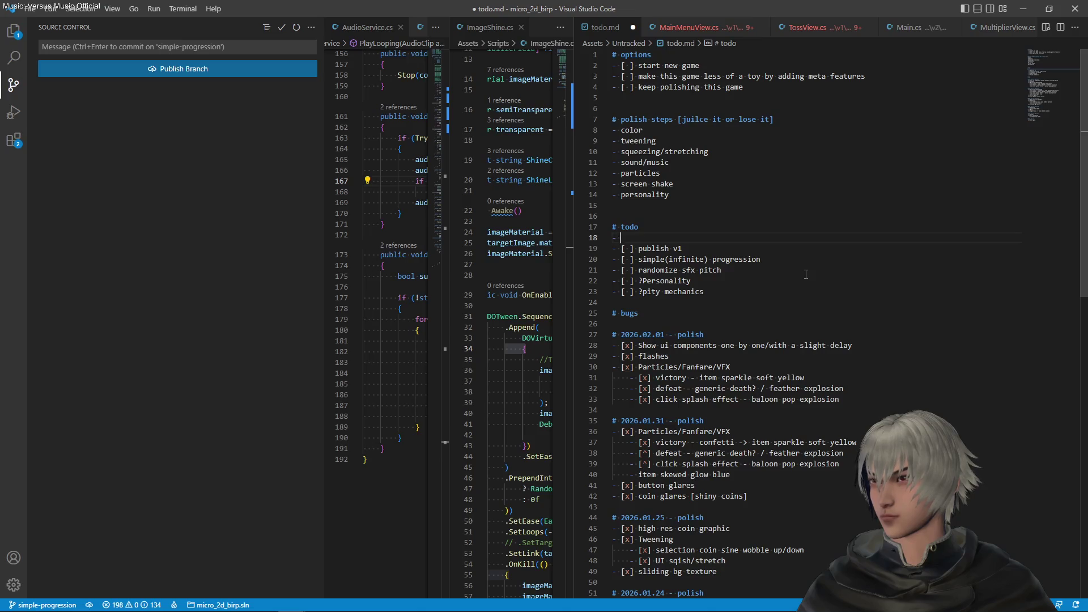
type("[")
Step: Tick the 'publish v1' item with [x] and cut that line from the todo list
key("Down")
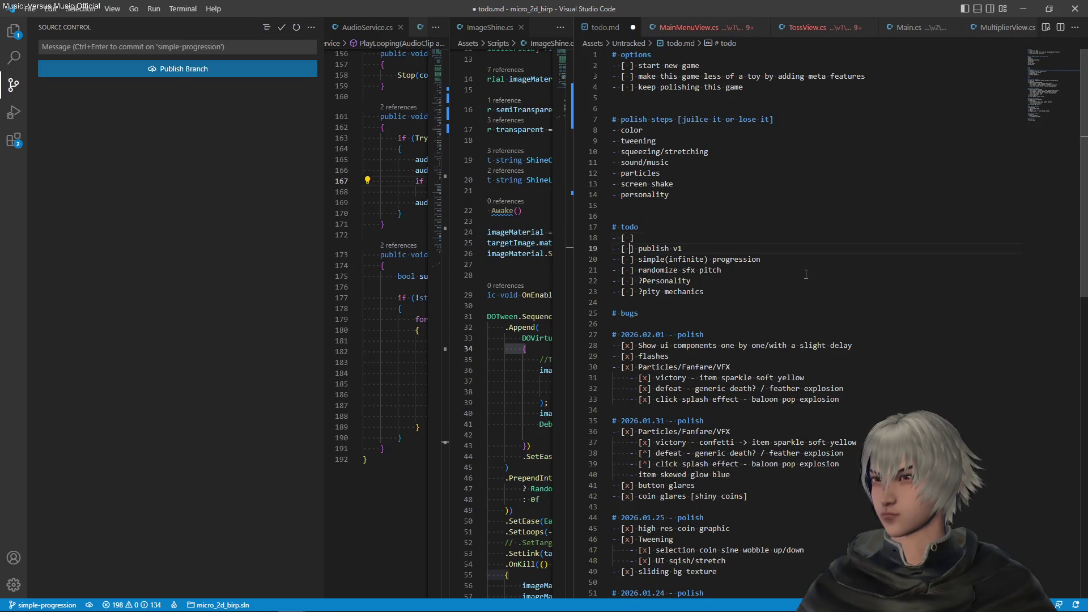
key("BackSpace")
type("x")
key("shift+Up")
key("ctrl+c")
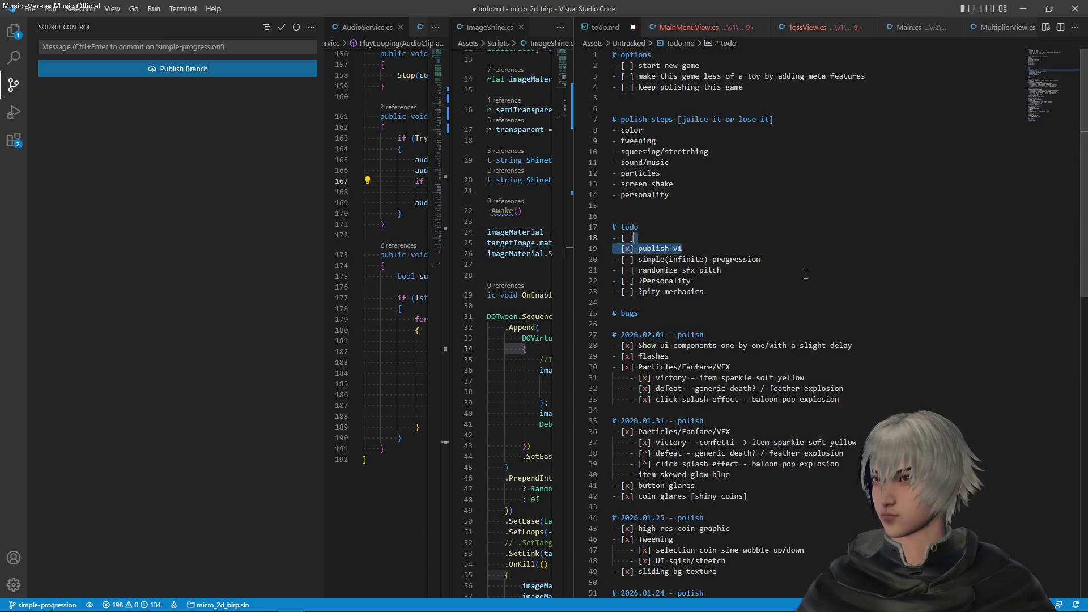
key("BackSpace")
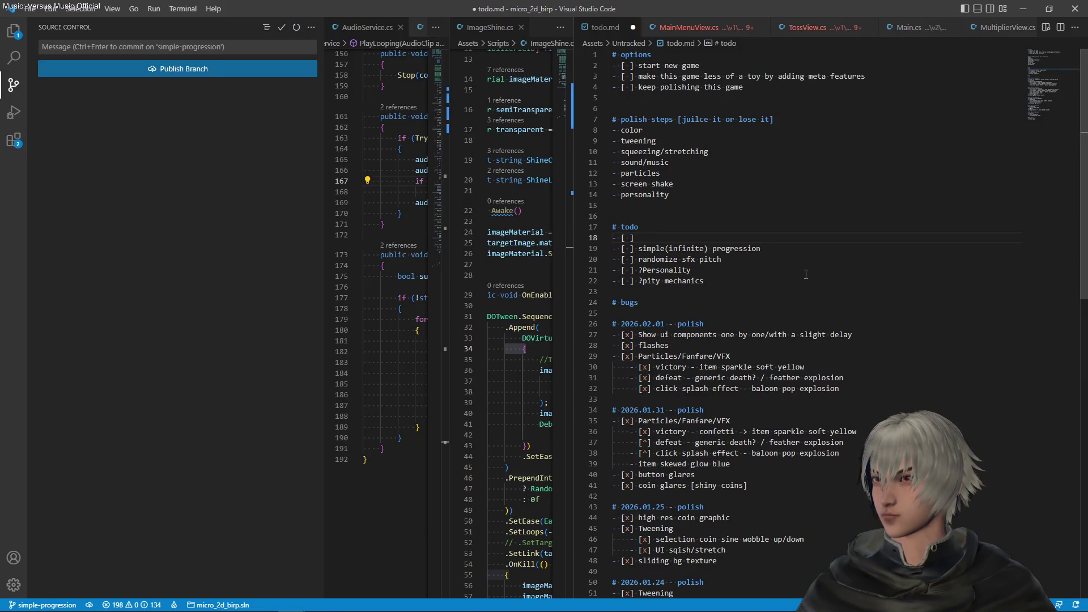
key("ctrl+z")
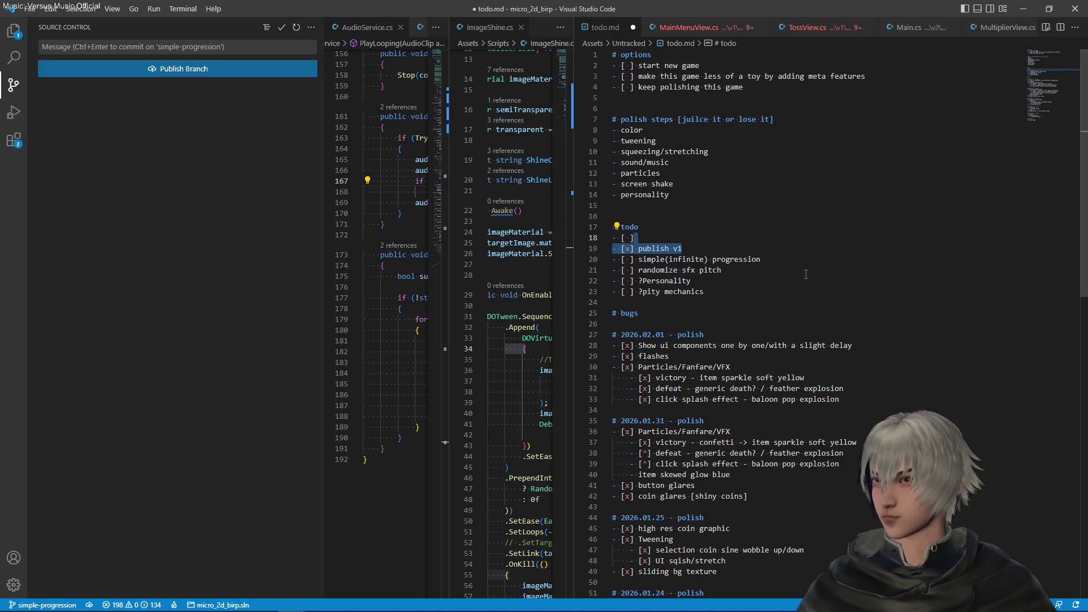
key("BackSpace")
key("Down")
key("Down")
key("Down")
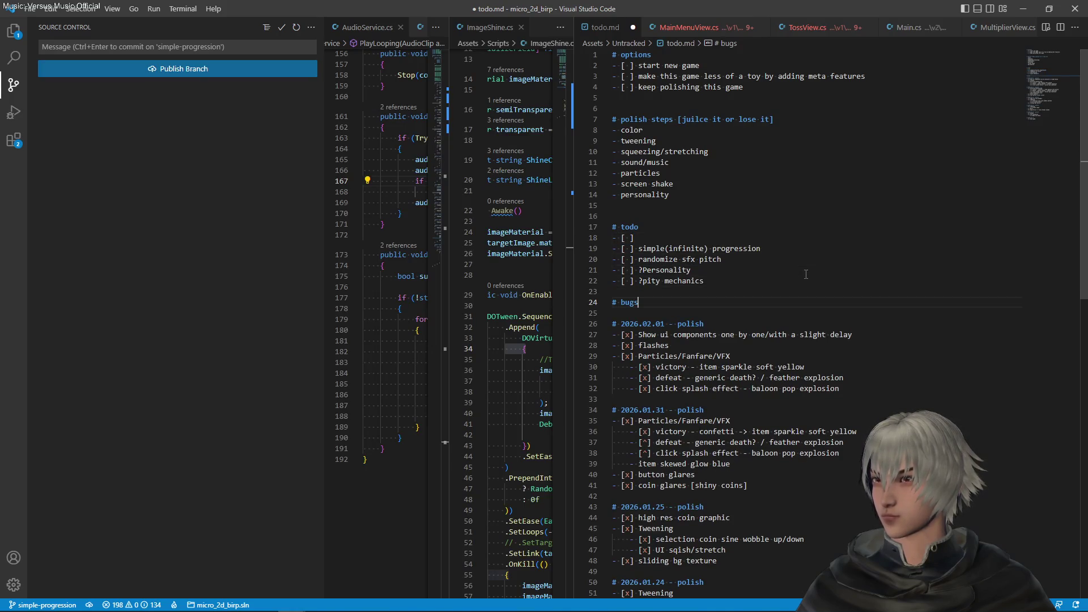
Step: Paste the 'publish v1' line under # bugs and clear out the empty checkbox item
key("Return")
key("ctrl+v")
key("Up")
key("Return")
key("Return")
key("Return")
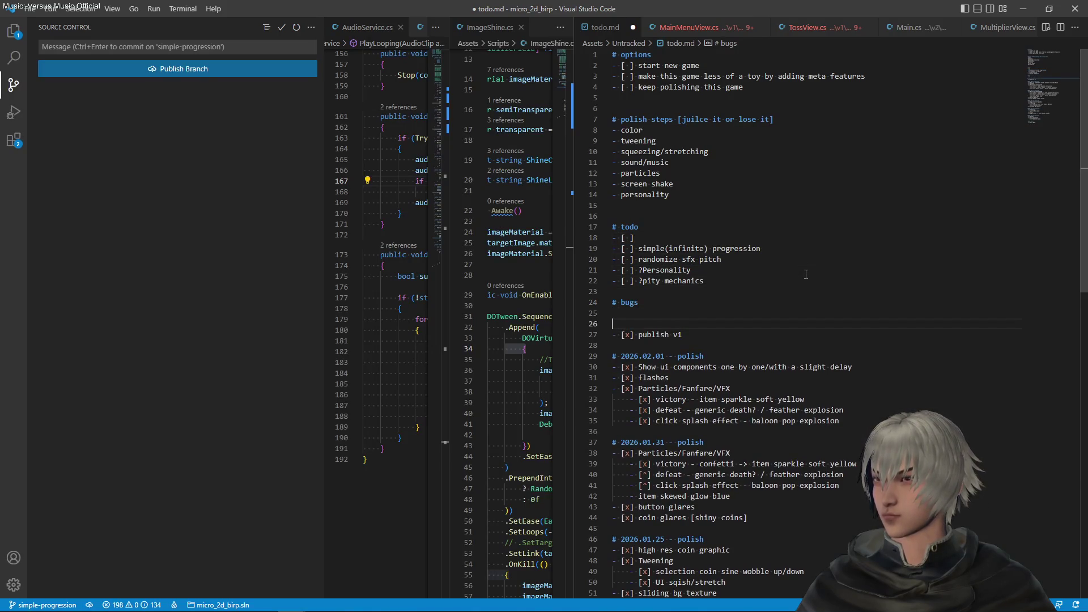
key("Up")
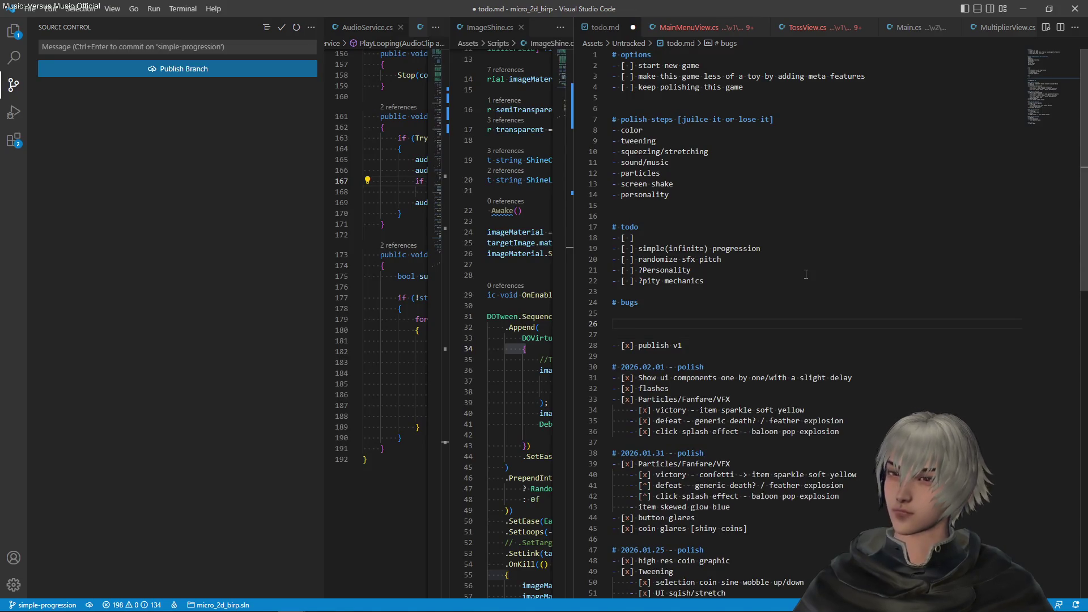
type("- [")
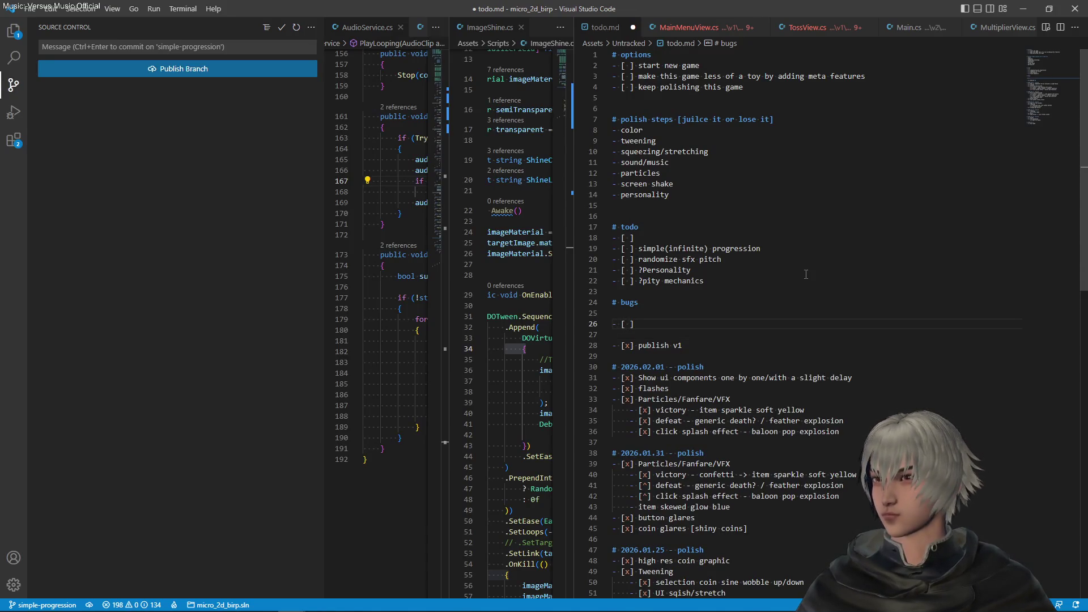
key("BackSpace")
key("BackSpace")
key("BackSpace")
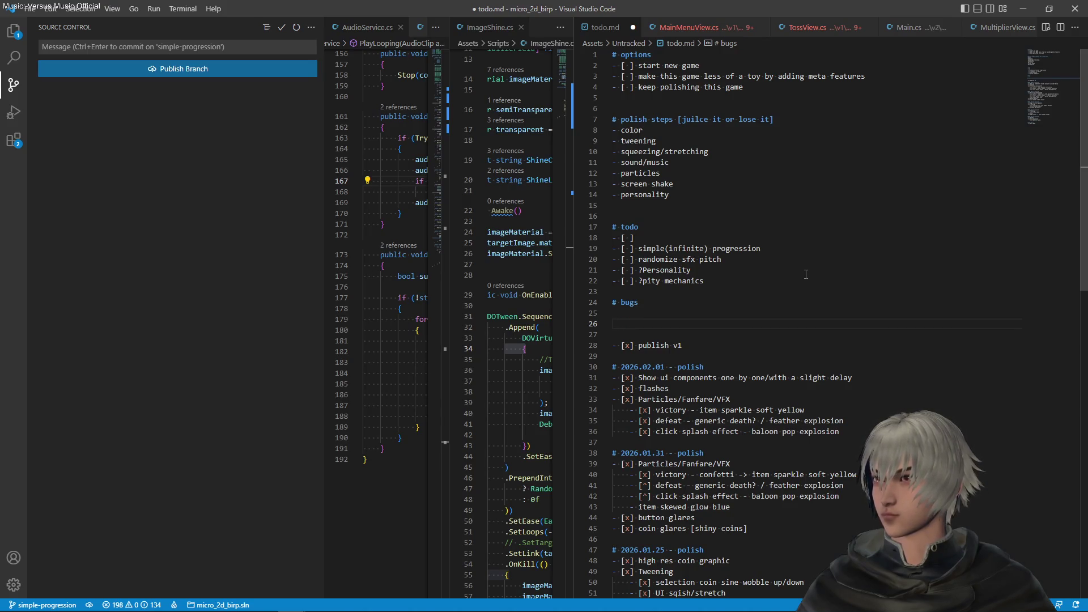
Step: Write the '# 2026.02.07 - progression' heading with item 'design the new progression element UI'
type("# ")
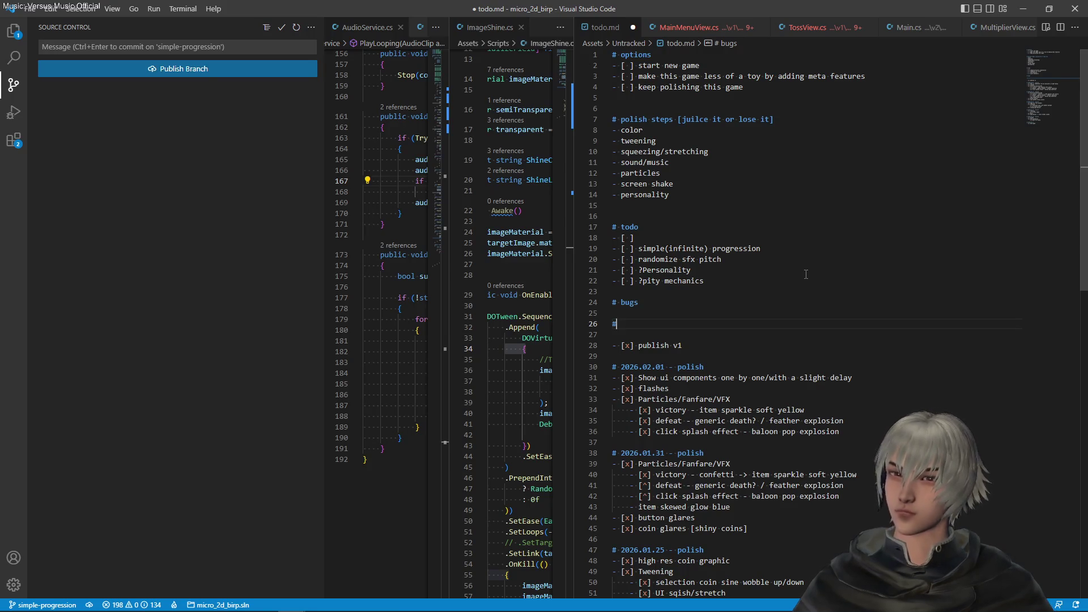
type("20")
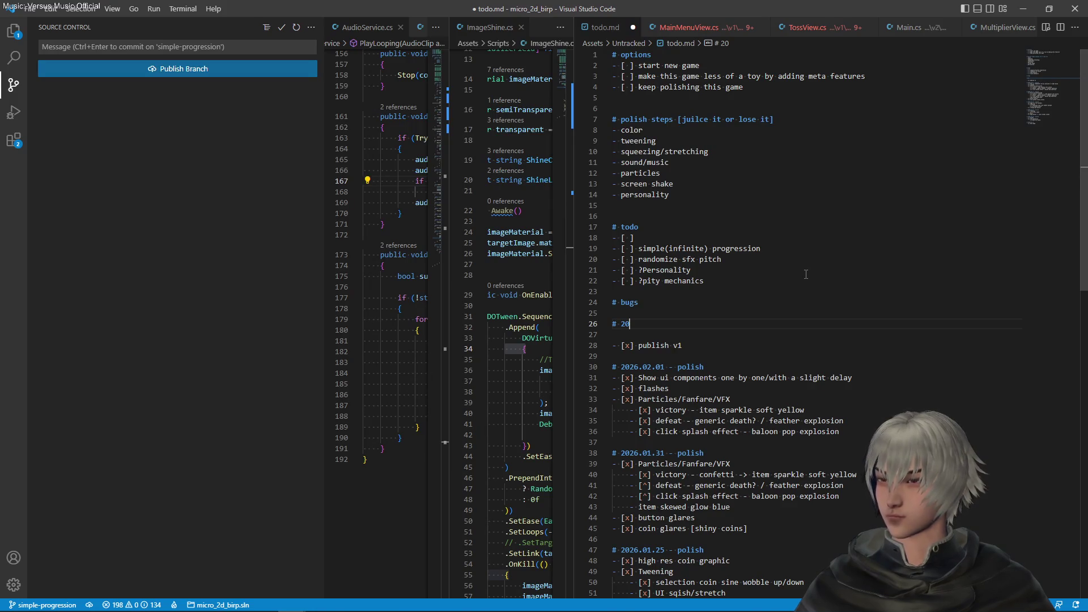
type("26")
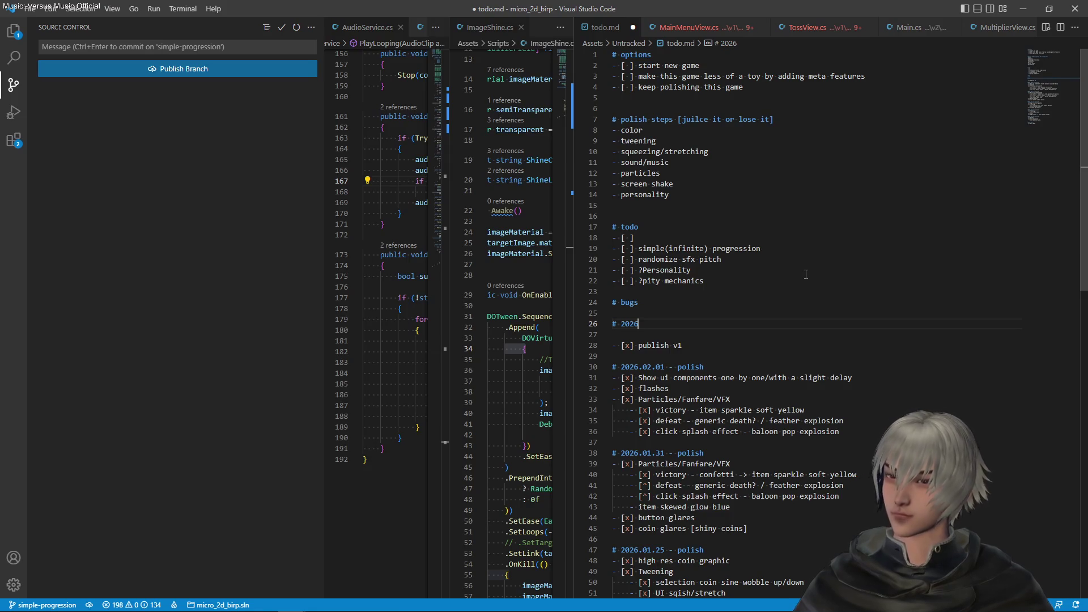
type(".02.07")
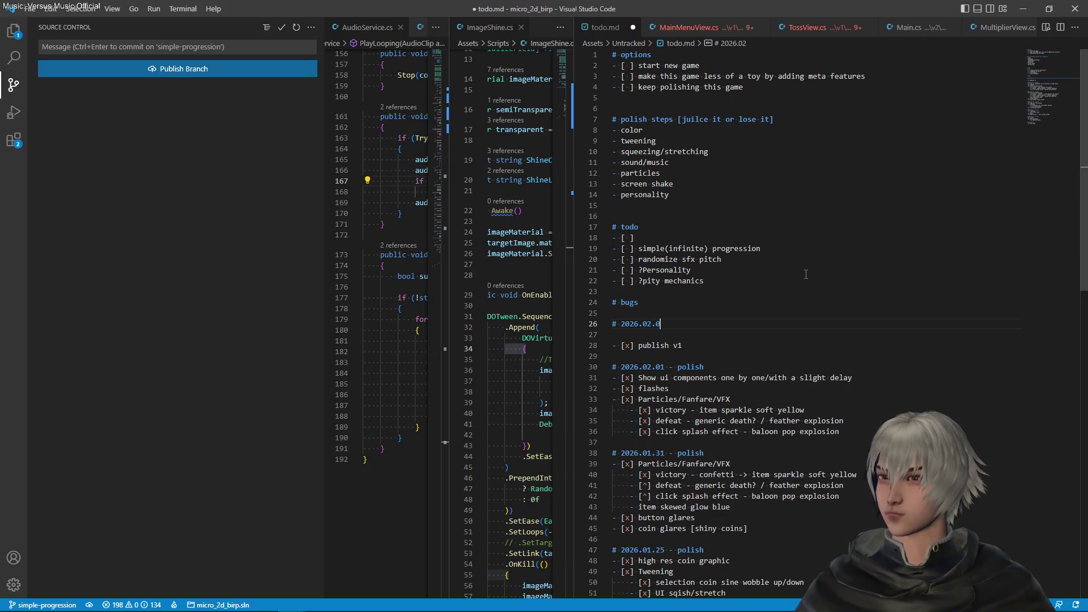
type(" -")
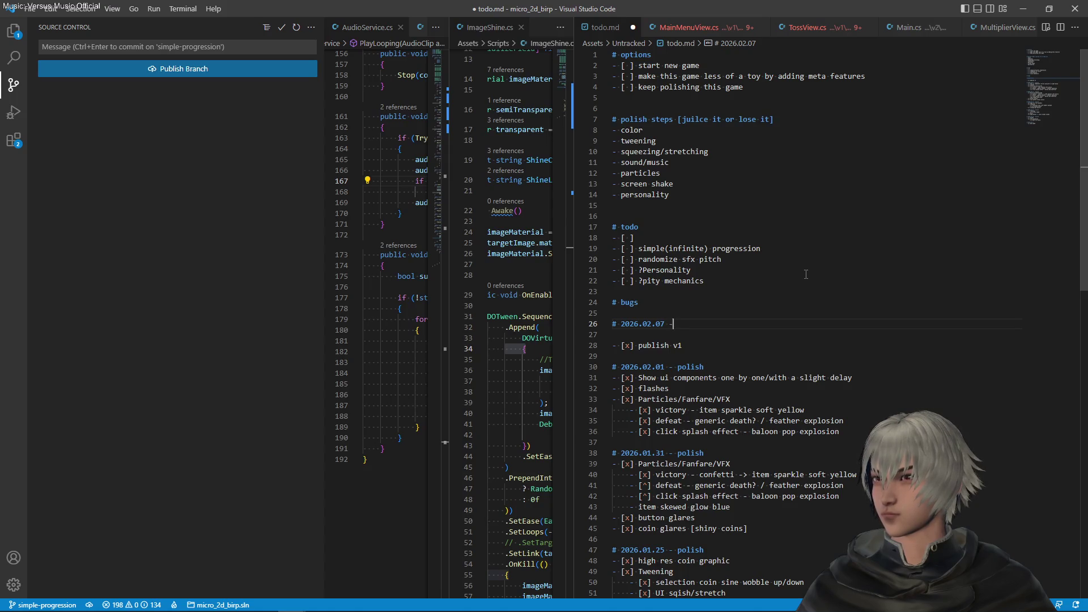
type(" prog")
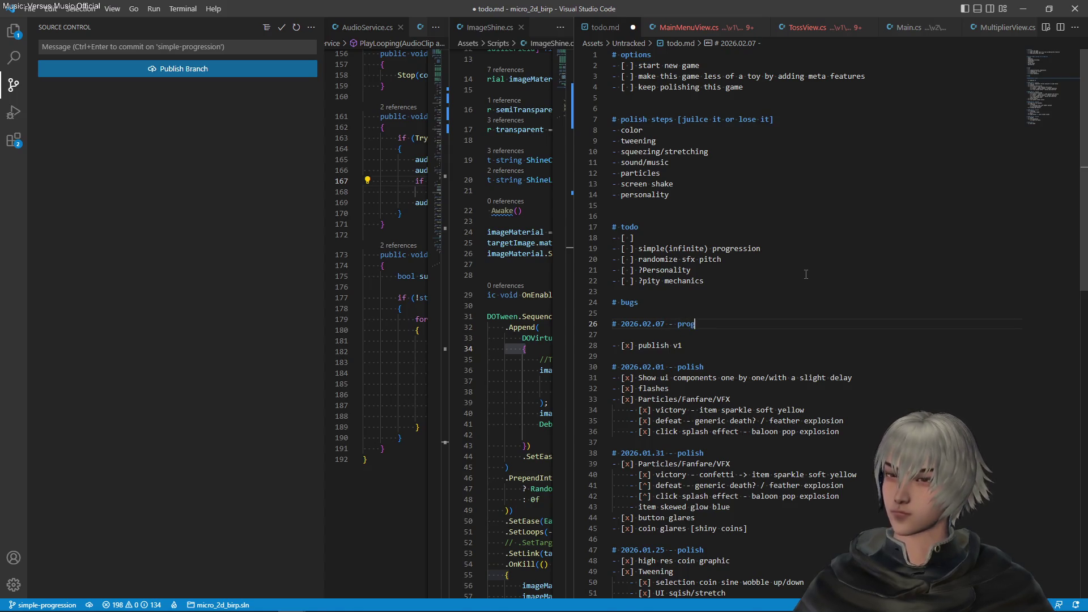
type("ression")
key("Return")
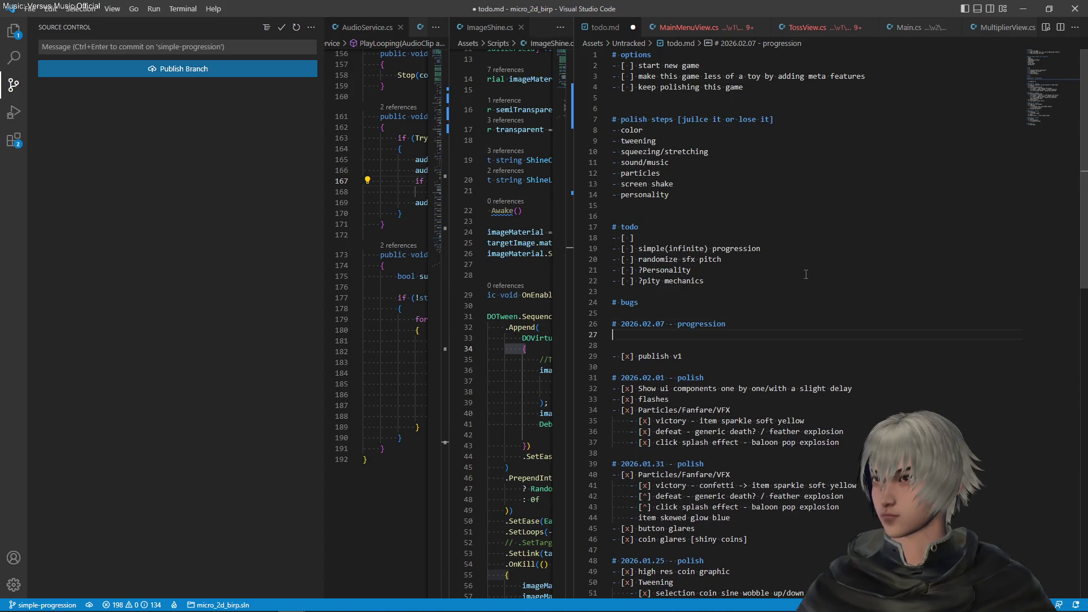
type("- ")
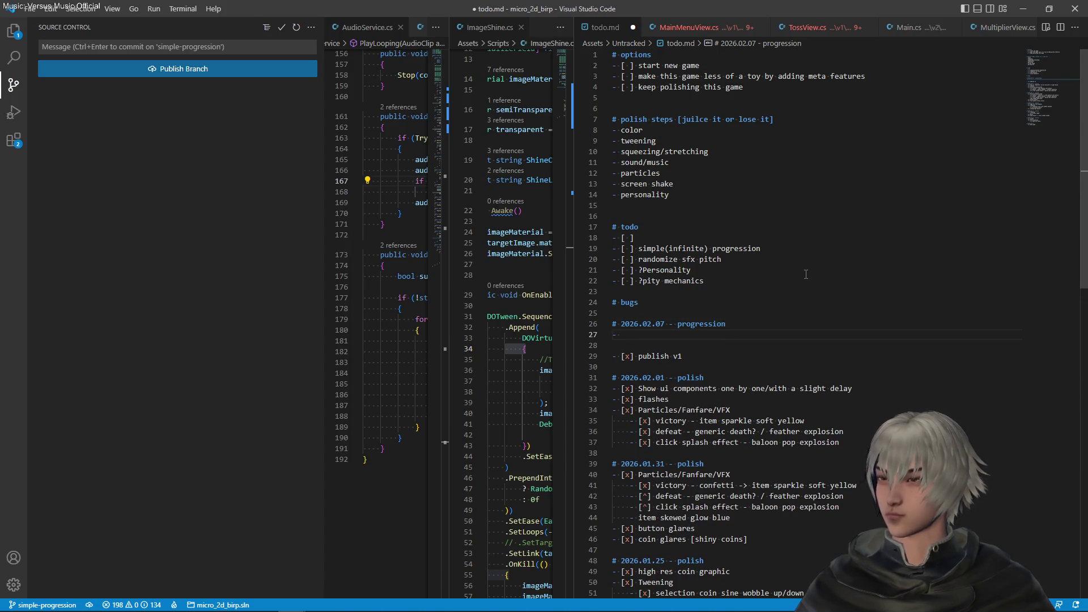
type("[ ] ")
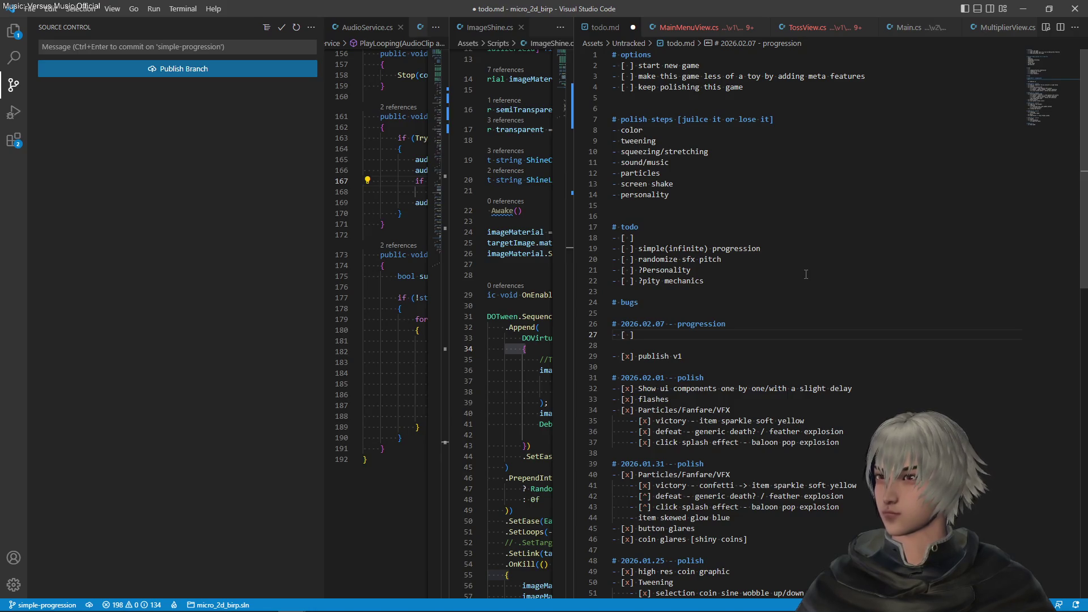
type("ad")
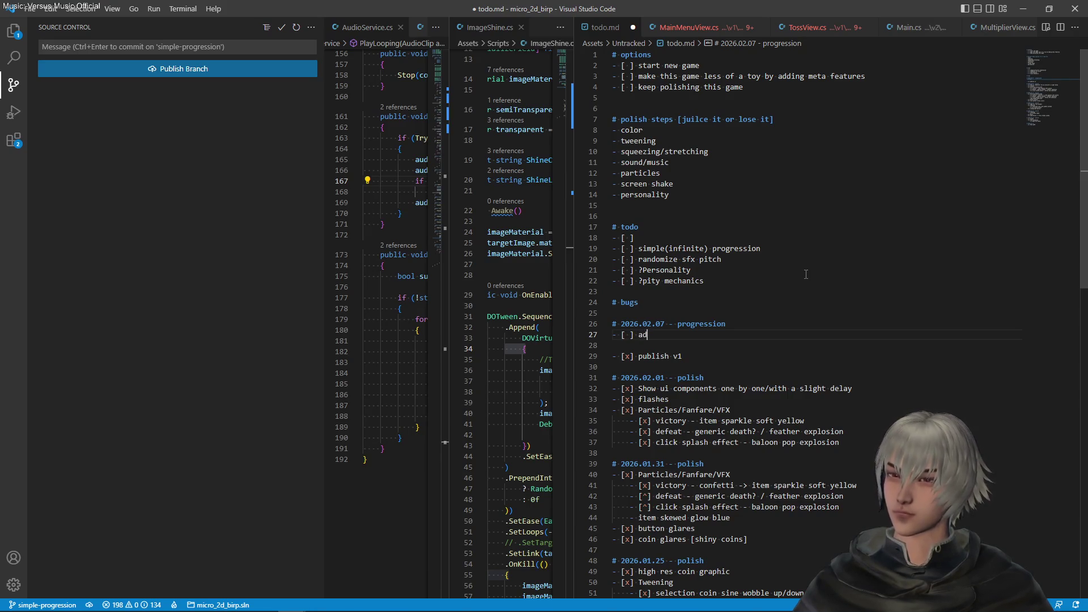
type("d the ")
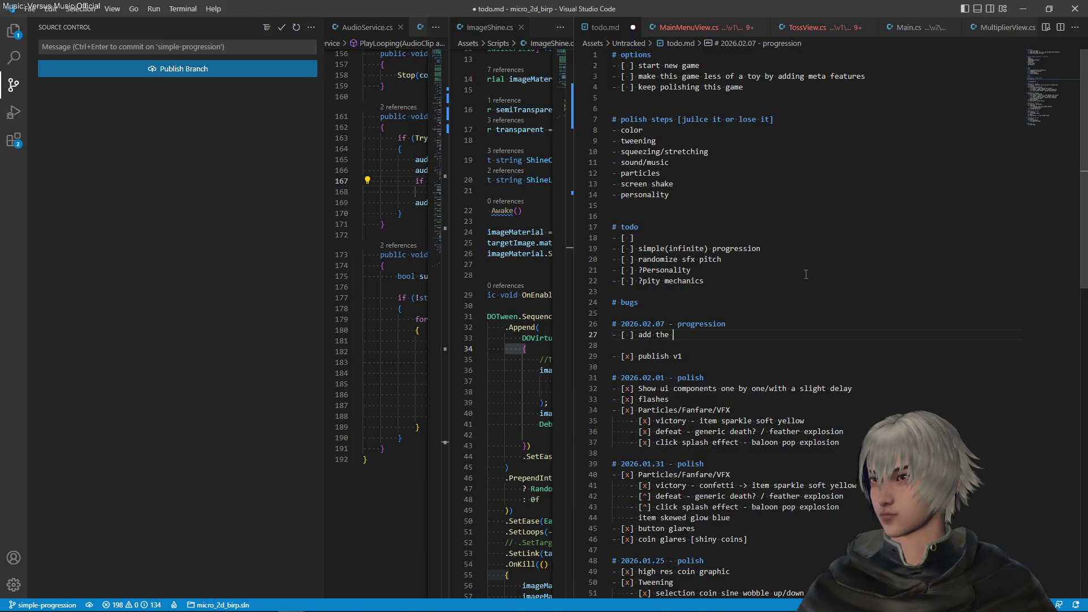
type("new el;e")
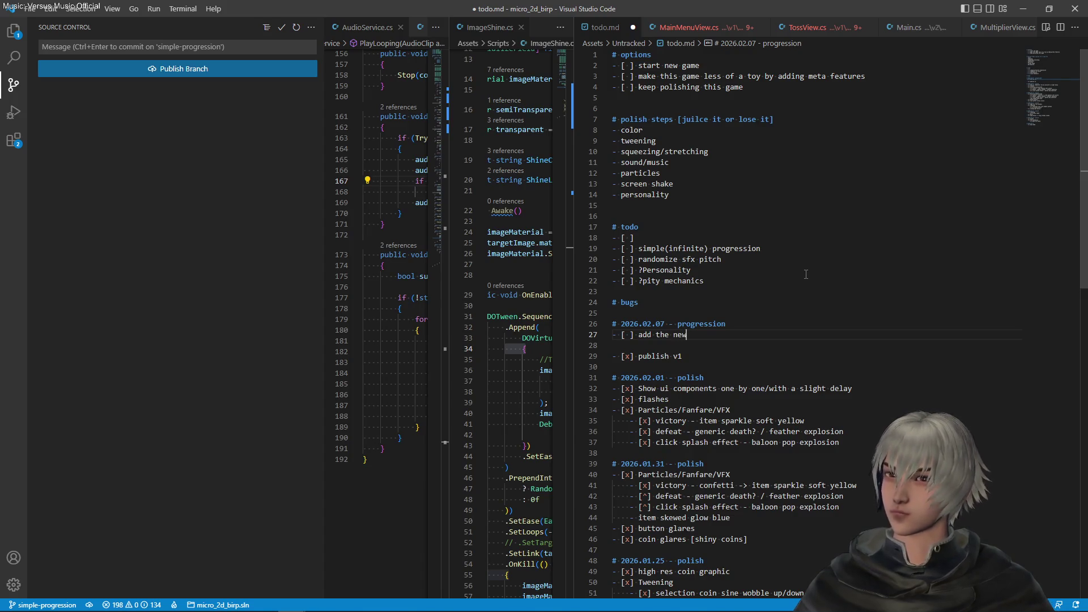
key("BackSpace")
key("BackSpace")
key("BackSpace")
type("p")
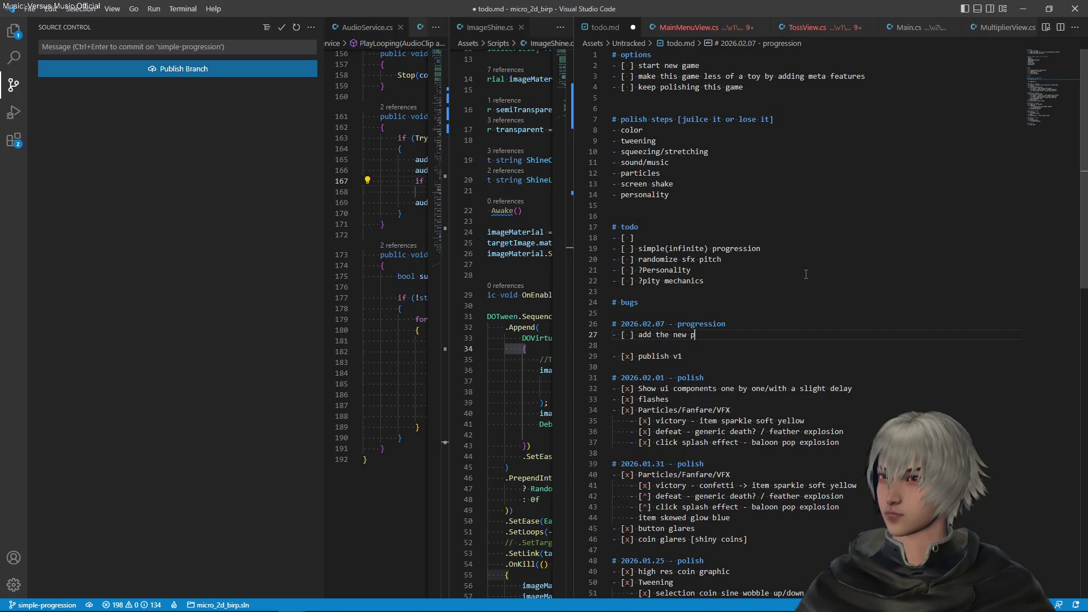
type("rogression")
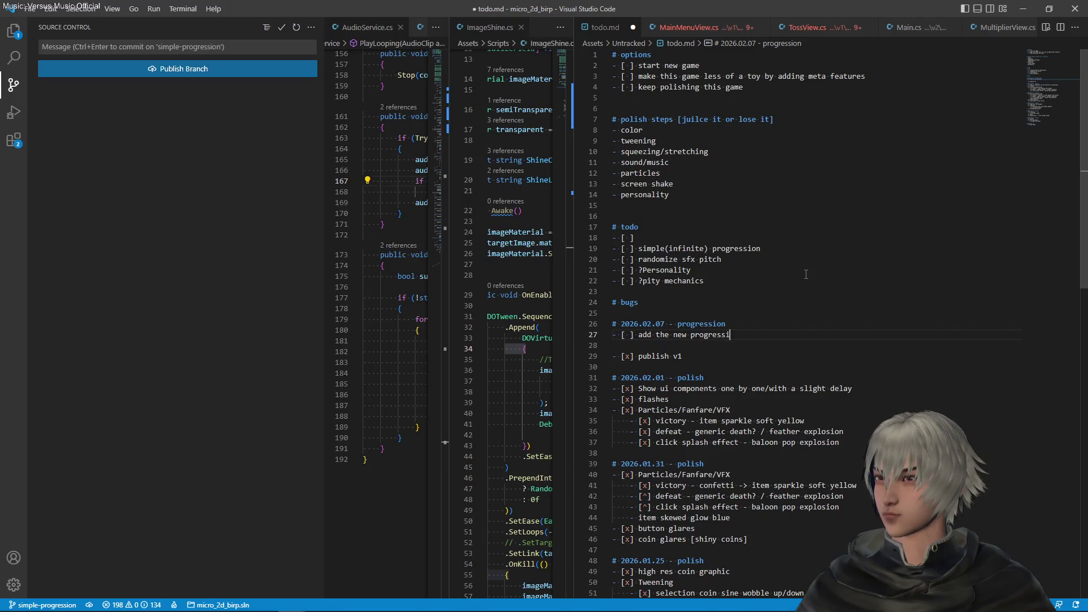
key("Left")
key("Left")
key("Left")
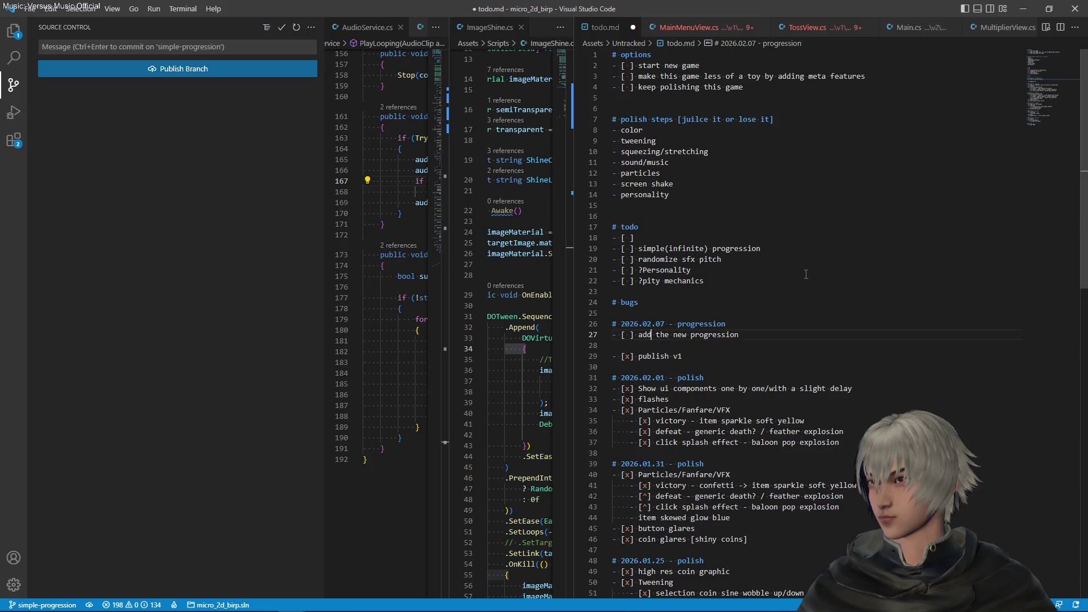
key("ctrl+shift+Left")
type("des")
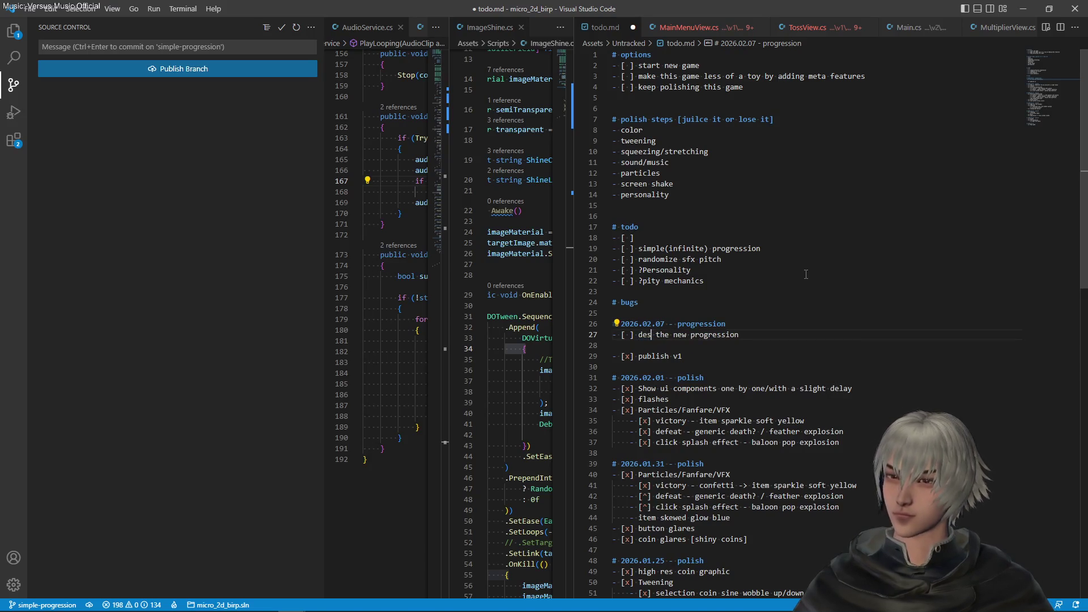
type("ign")
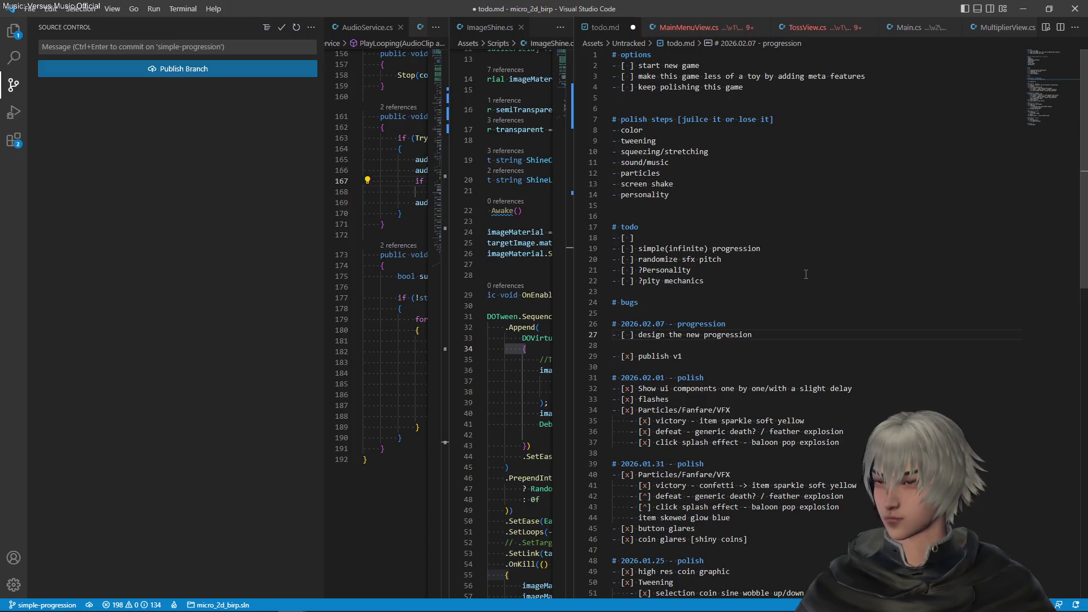
type("element ")
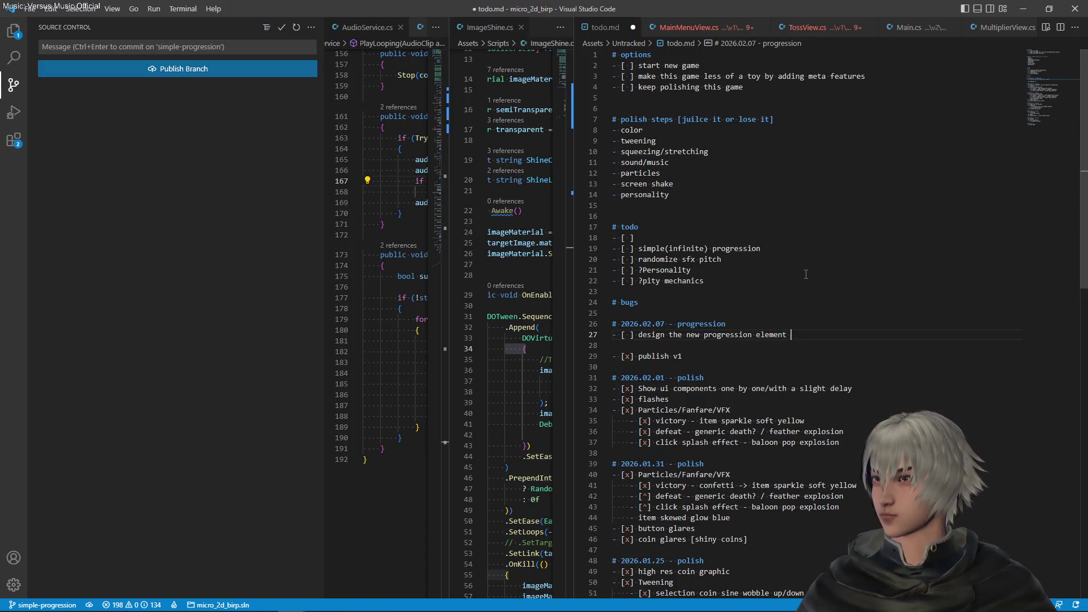
type("UI")
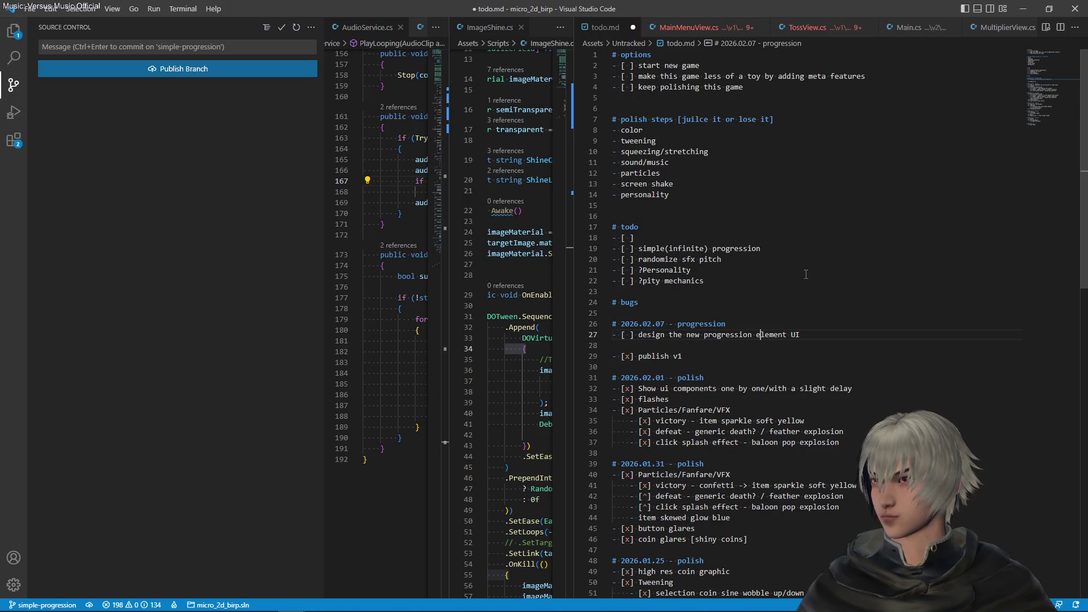
type("x")
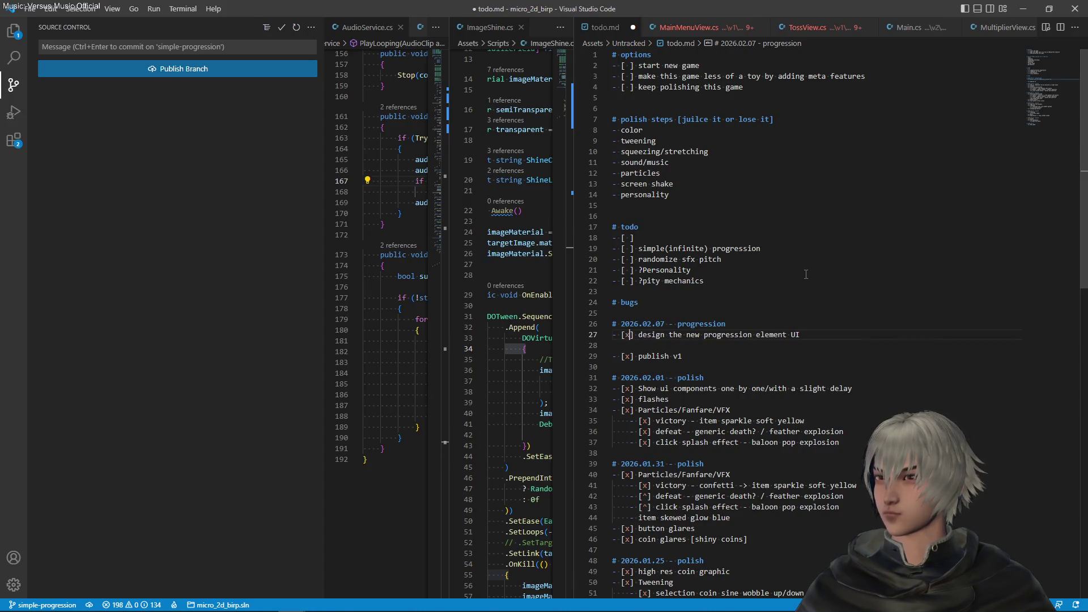
Step: Mark the progression UI item as done, tidy the blank lines and save todo.md
key("Down")
key("Down")
key("Down")
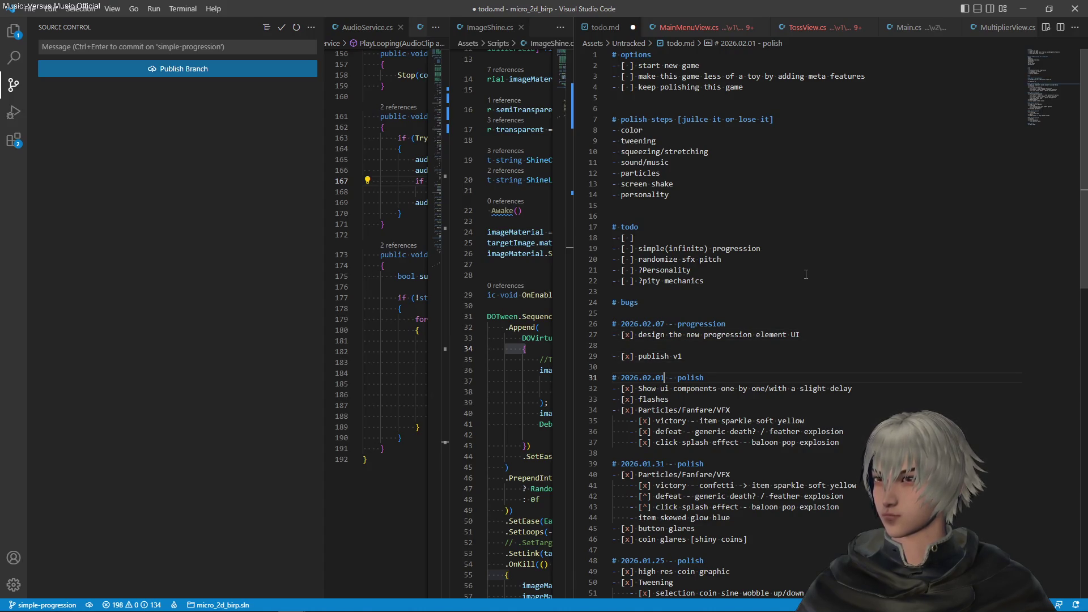
key("shift+Home")
key("Up")
key("Up")
key("Up")
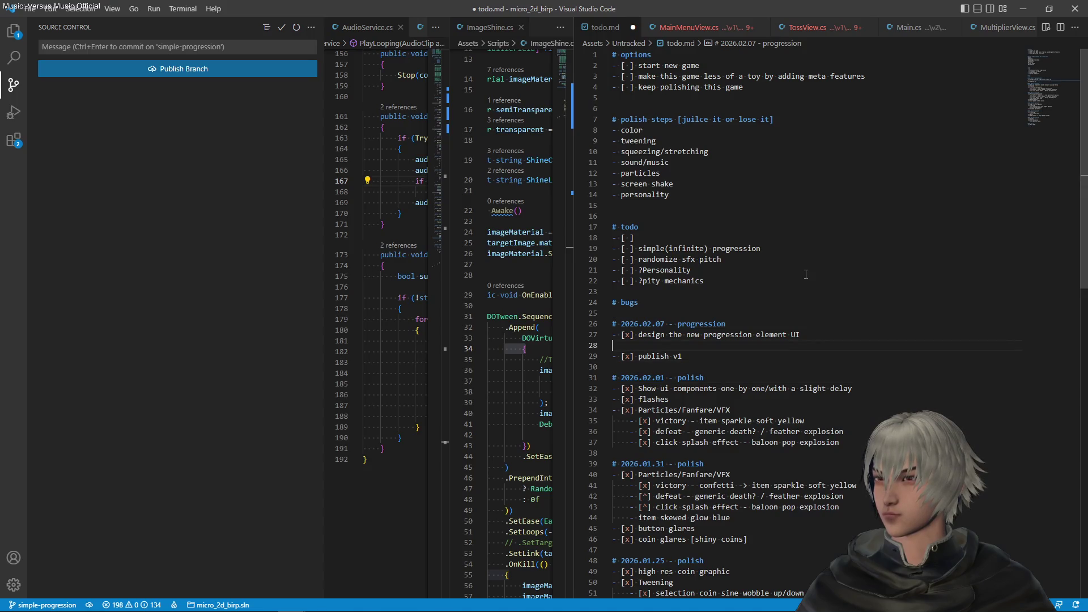
key("Return")
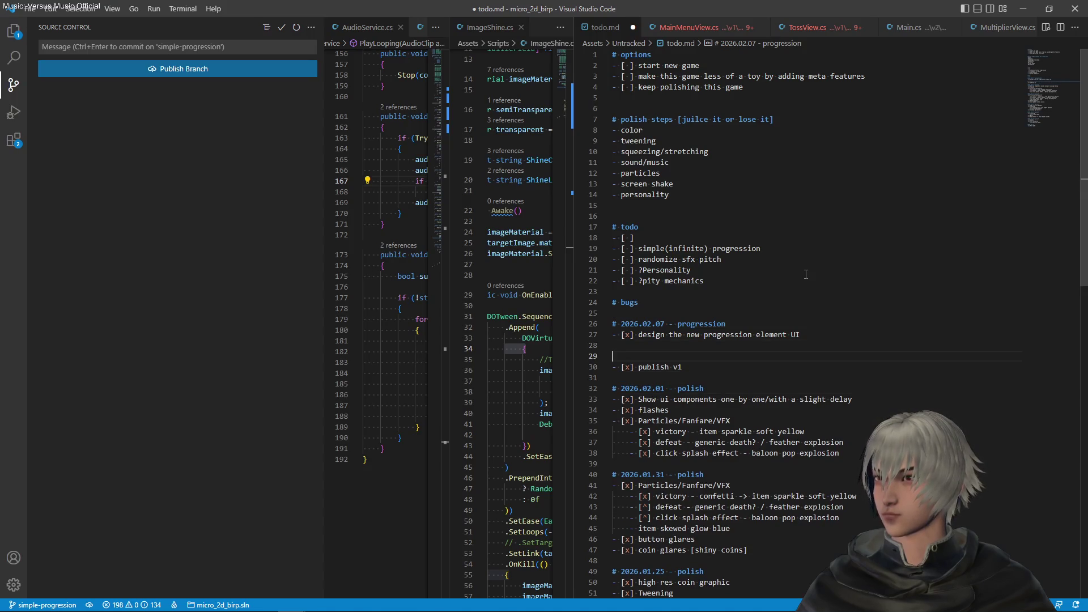
key("BackSpace")
key("ctrl+s")
key("Up")
key("Up")
key("Up")
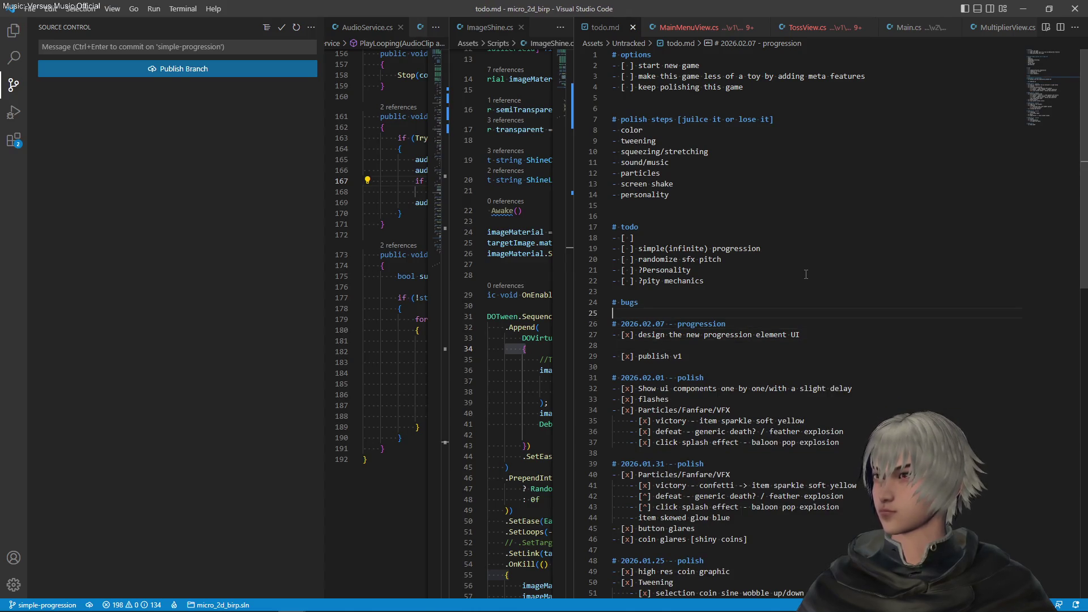
Step: Fill the empty todo item with 'make a hud version of the ui' and save
key("Down")
key("Up")
key("Up")
key("Up")
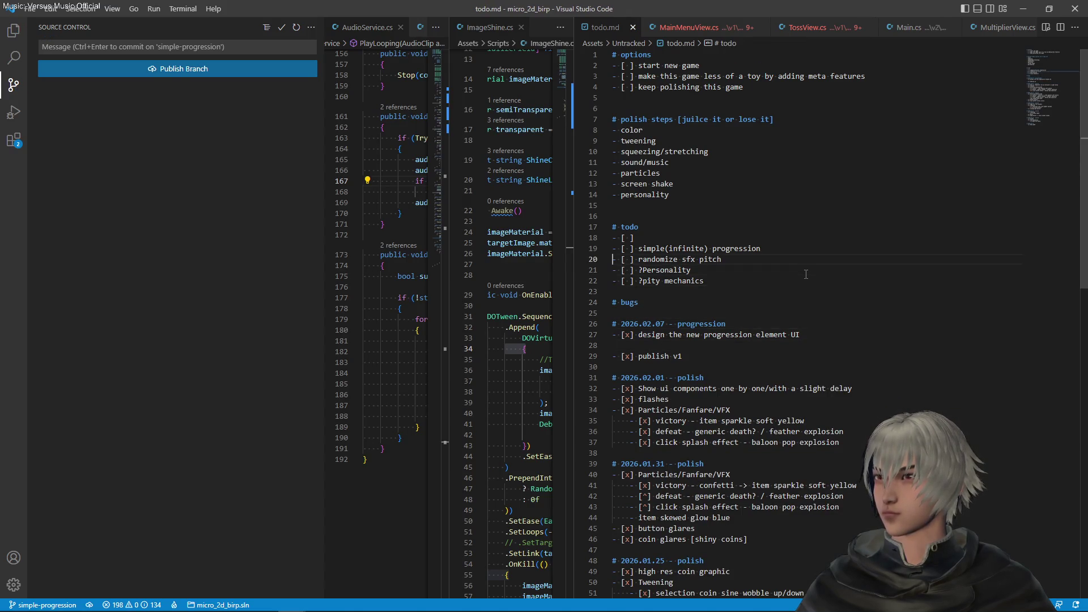
type("make a ")
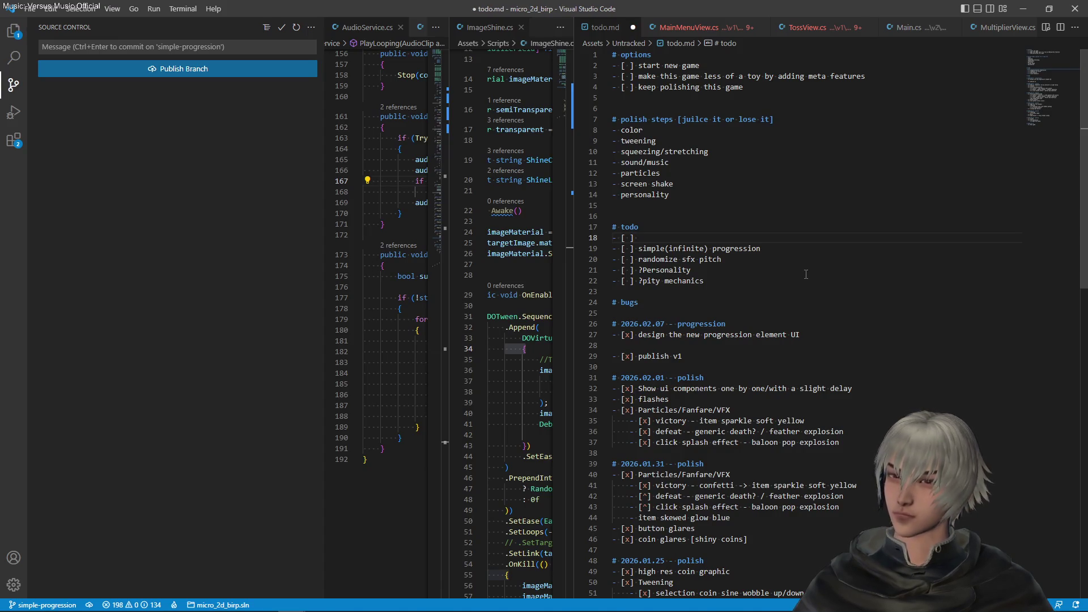
type("h")
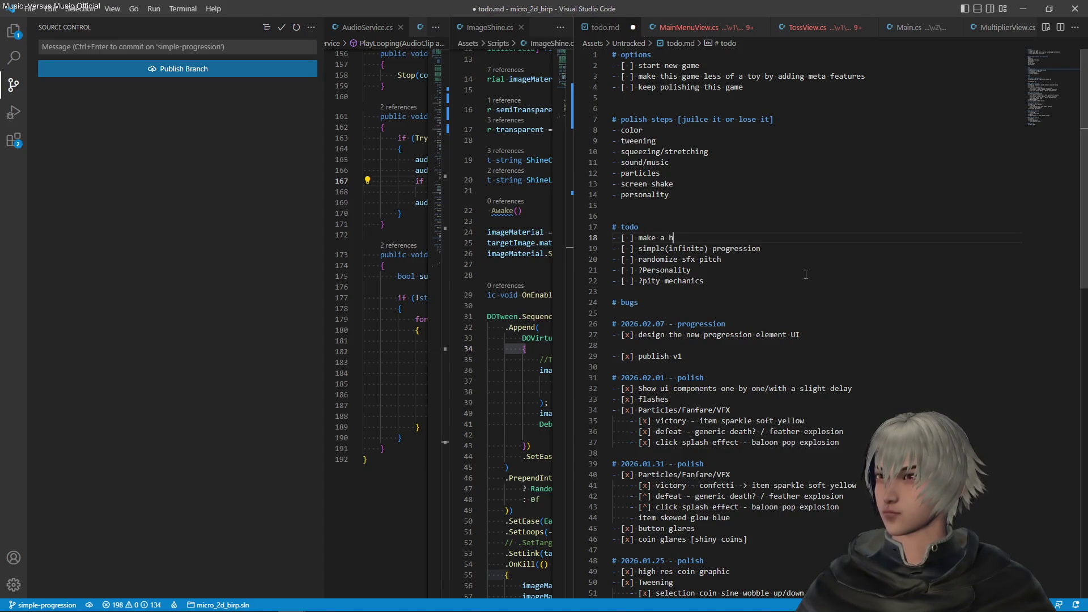
type("ud vers")
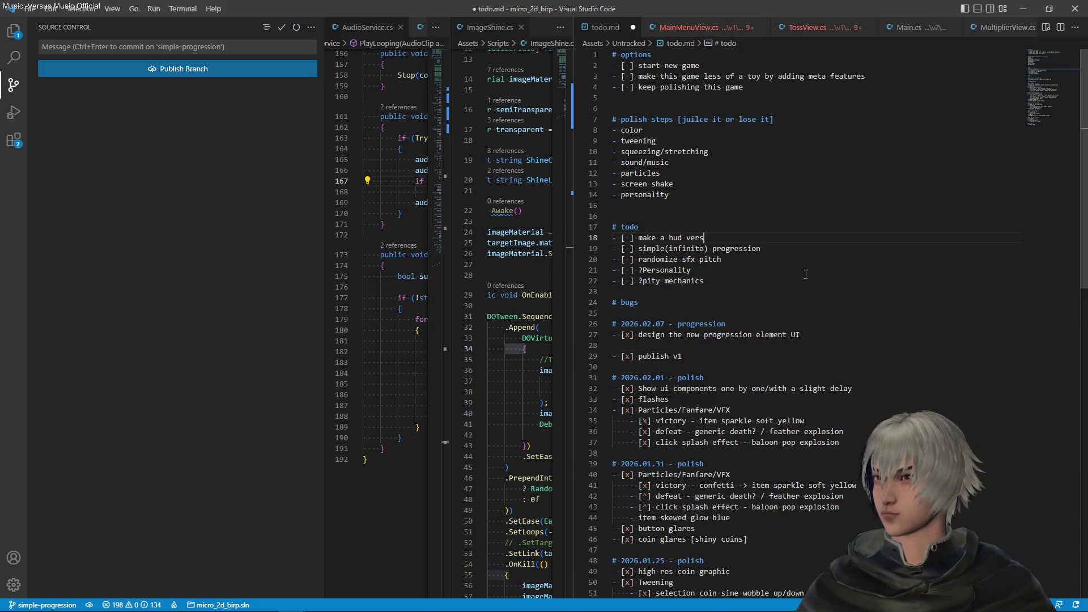
type("ion of the u")
type("i")
key("ctrl+s")
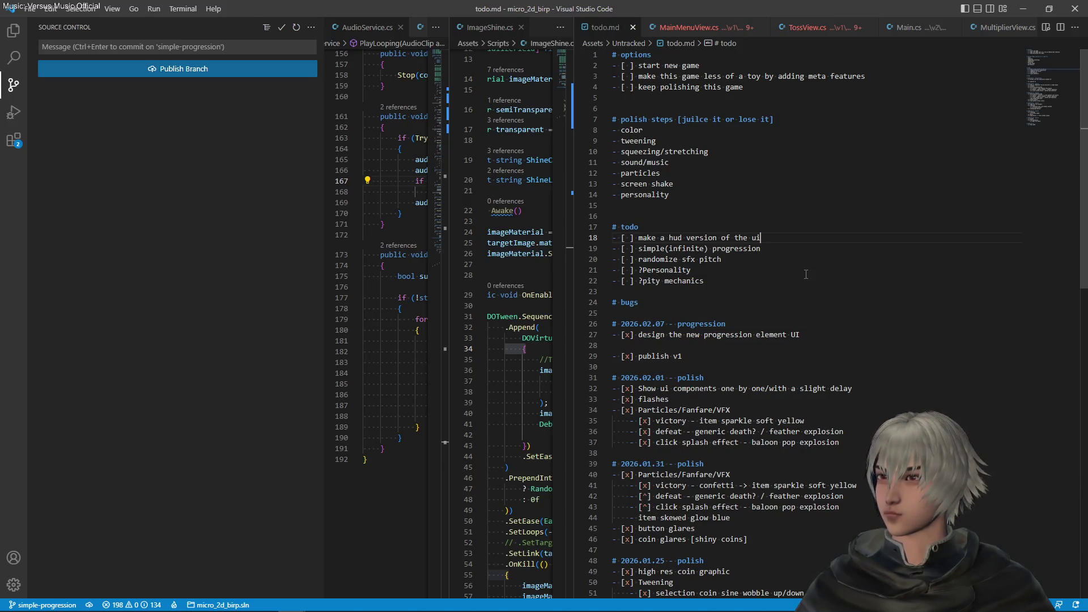
Step: Add an unchecked '?skill/effect/progression tree' item below '?pity mechanics' and save
key("Down")
key("Down")
key("Down")
key("Return")
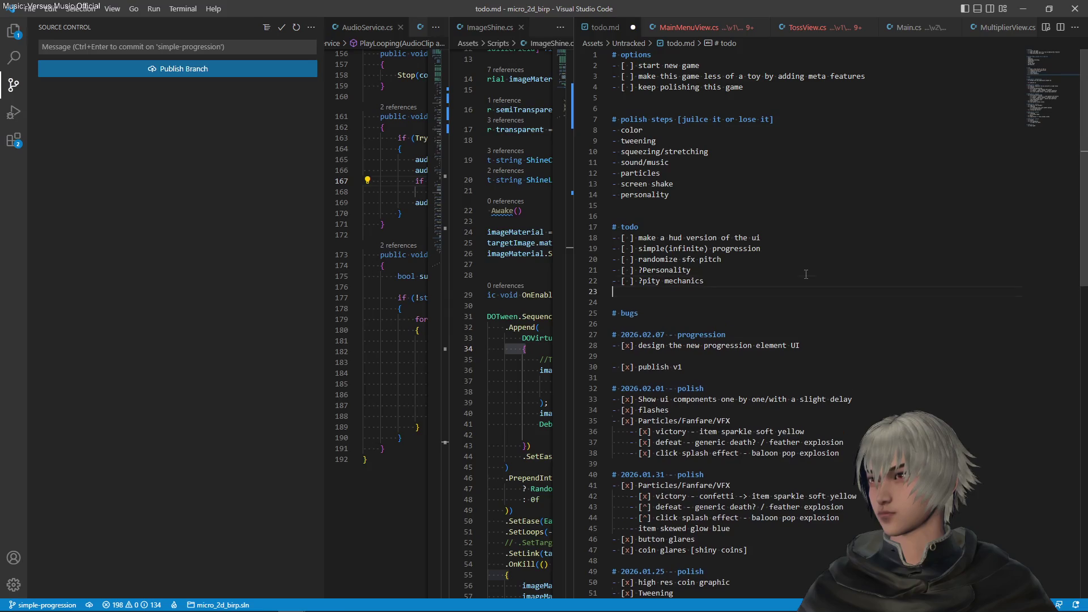
type("- [ ")
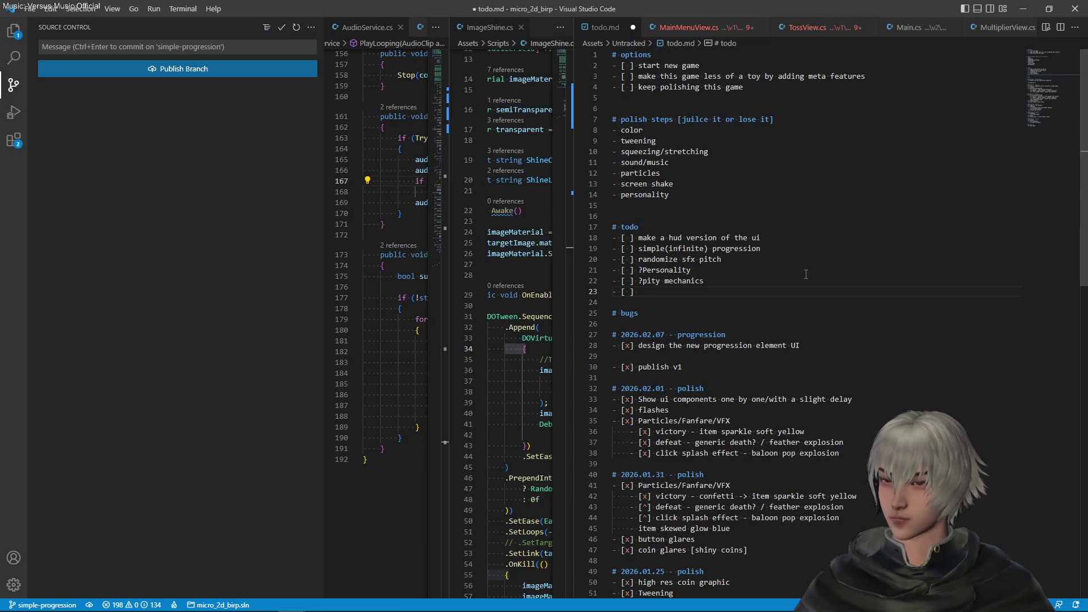
type("] ?pro")
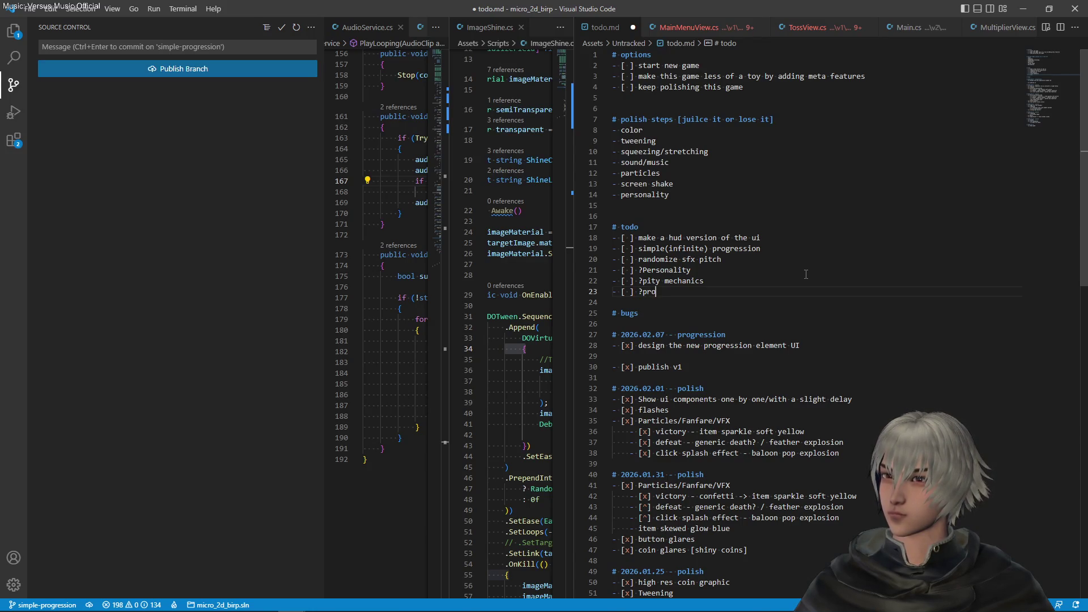
type("gress")
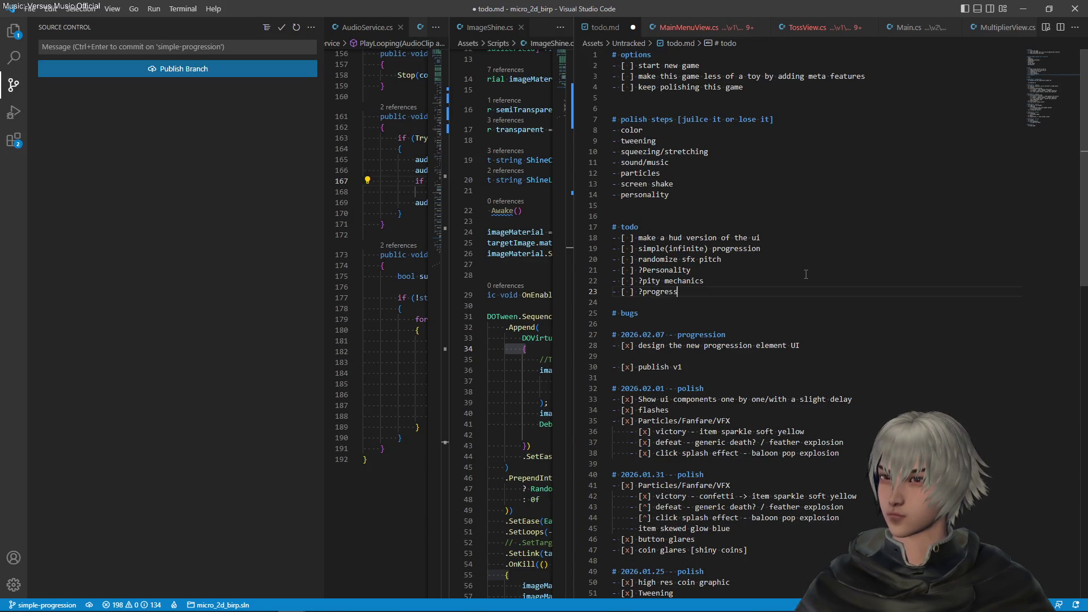
type("ion tree")
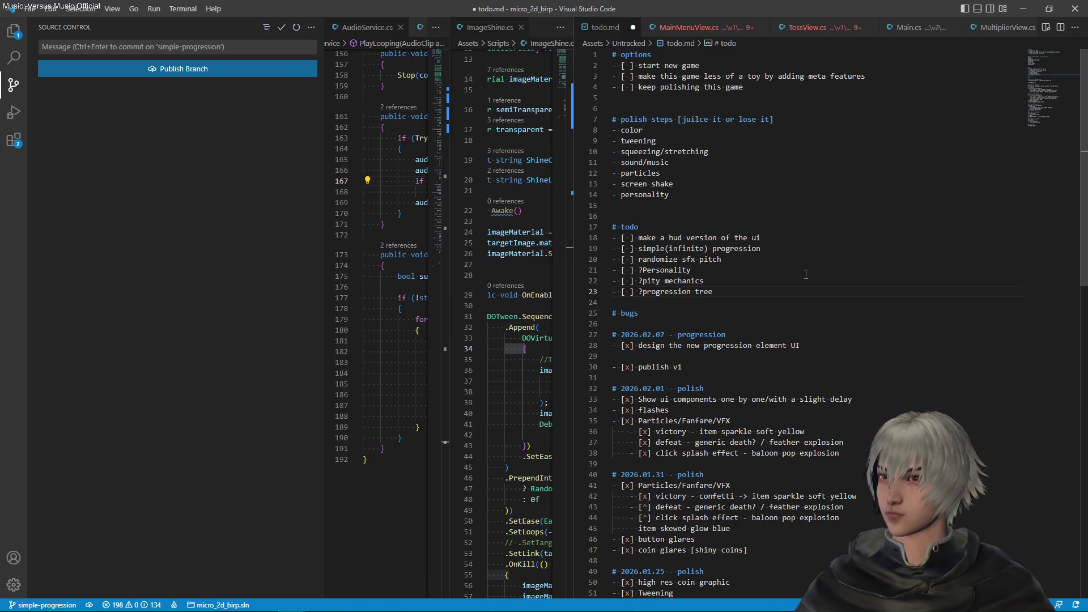
key("ctrl+Left")
key("ctrl+Left")
type("skill/e")
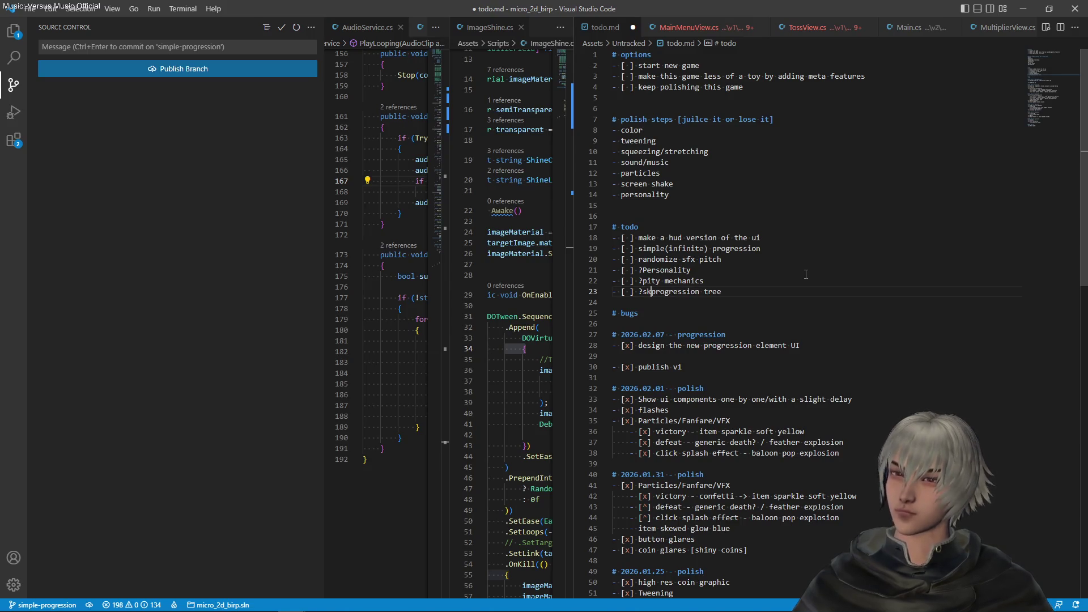
type("ffect/")
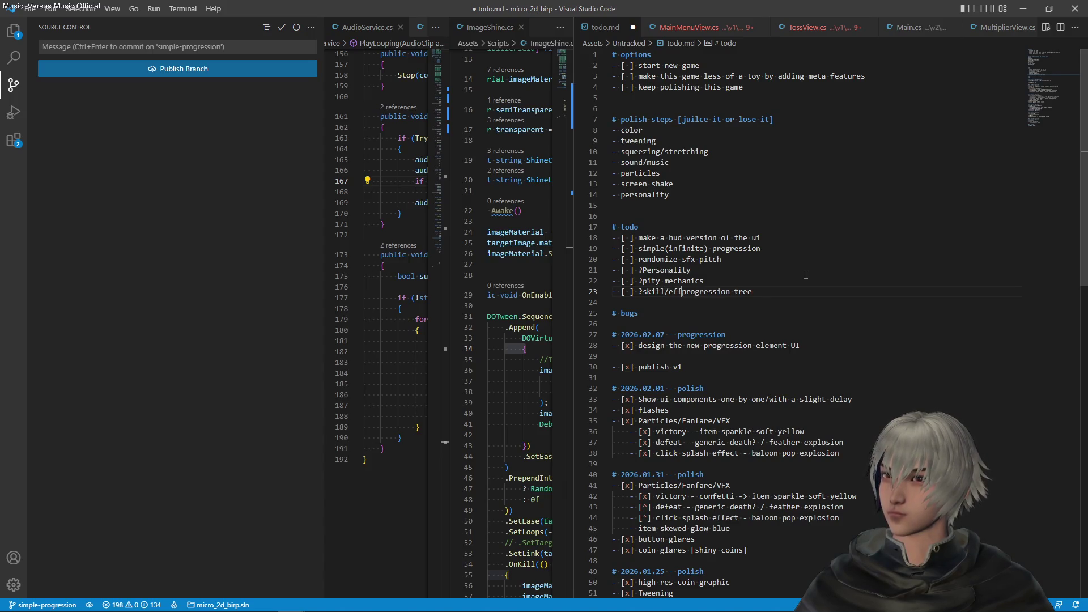
key("ctrl+s")
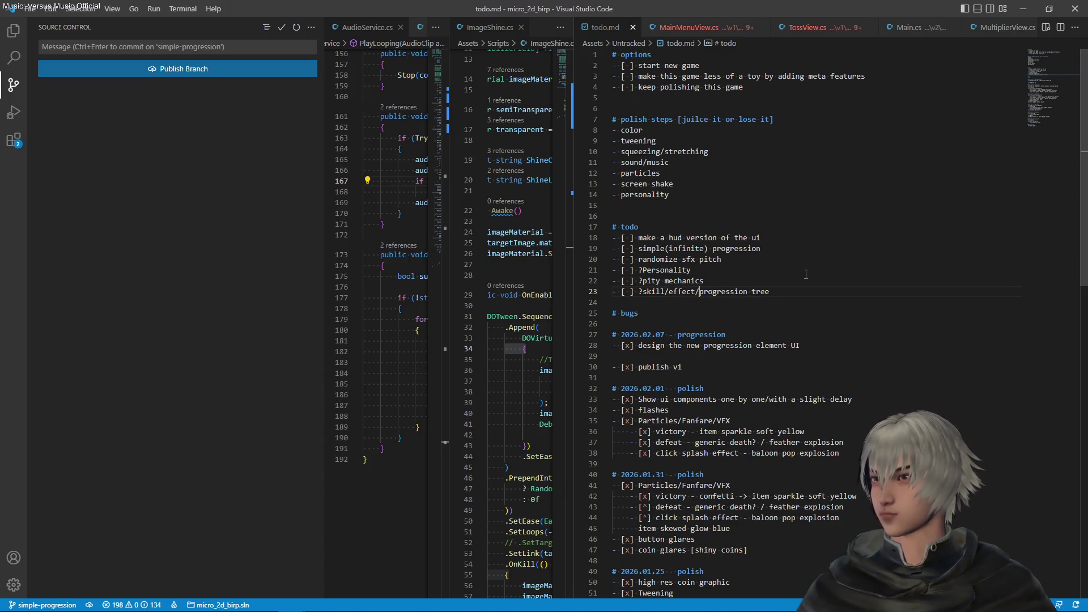
left_click(805, 274)
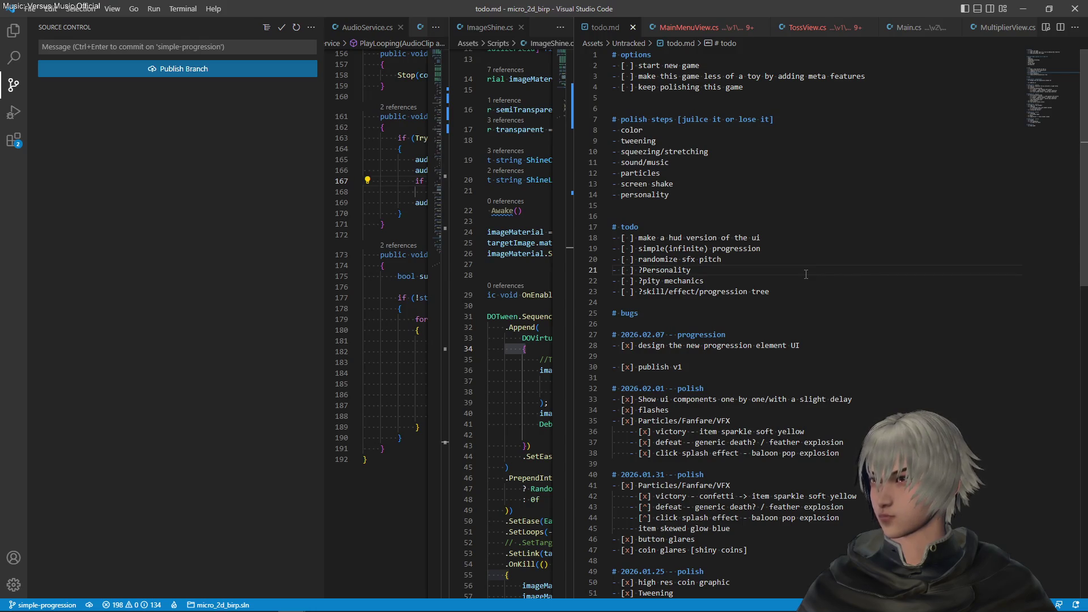
key("Down")
key("Down")
key("Down")
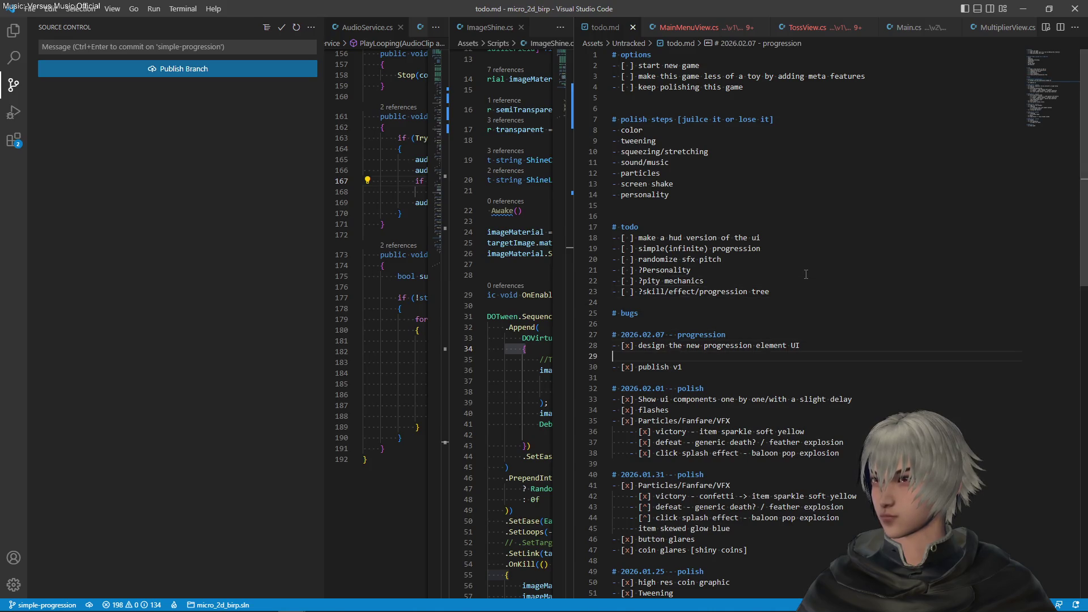
Step: Add 'multiplier ui + logic' and 'streak score ui + logic' items to the progression todo list
key("End")
key("Return")
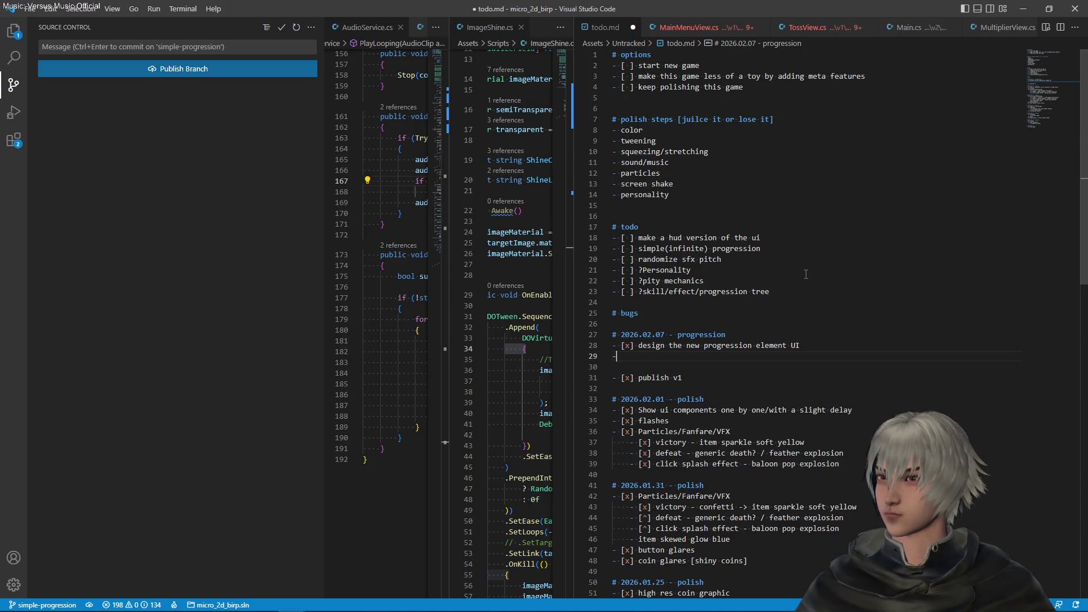
type("[ ")
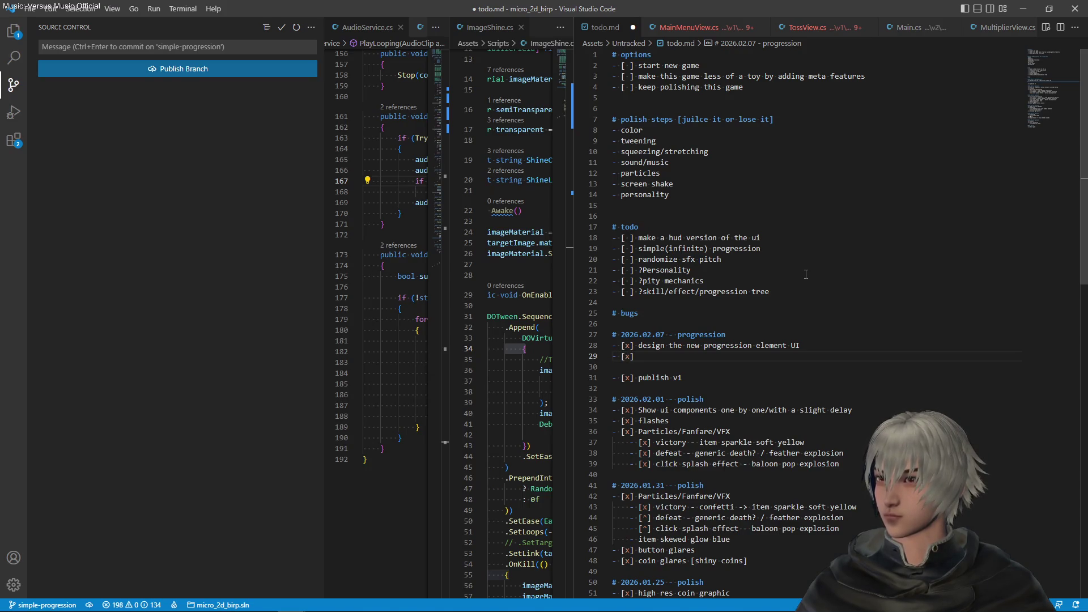
type(" added")
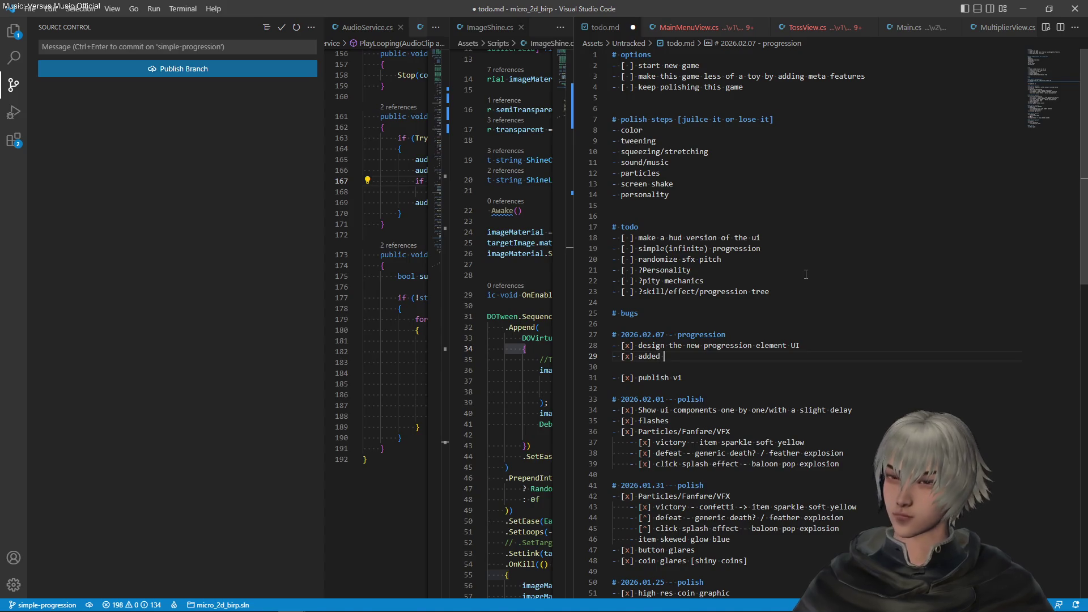
key("BackSpace")
key("BackSpace")
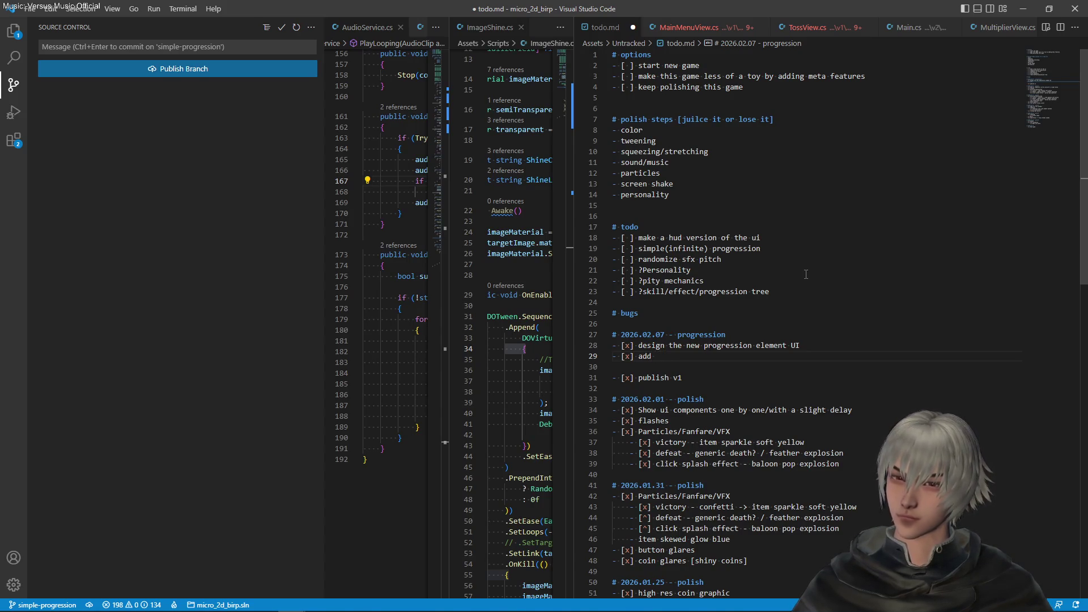
type("multiplier ui ")
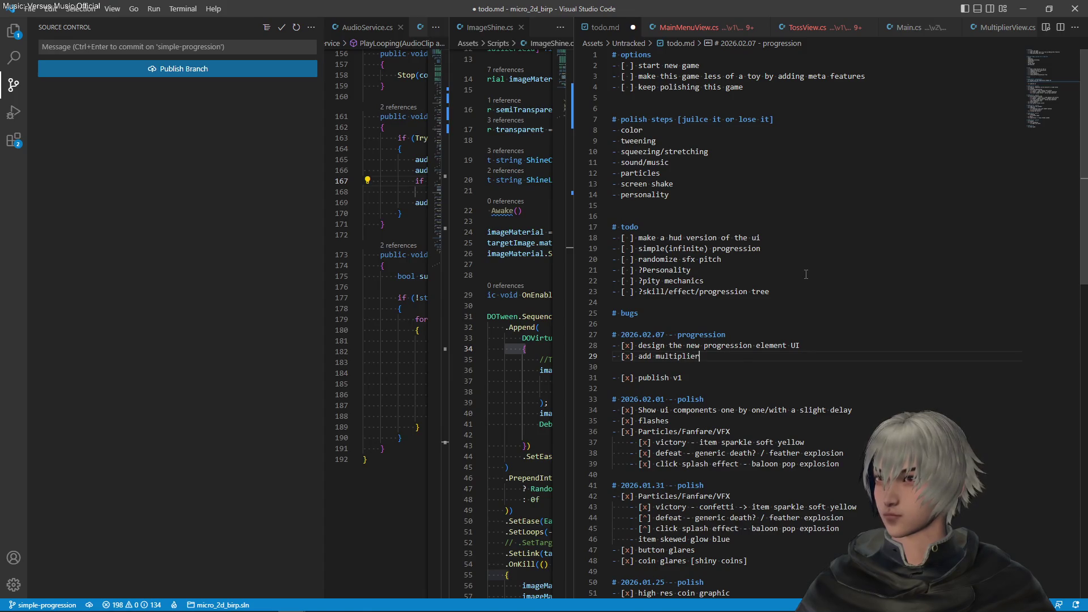
type("+ logic")
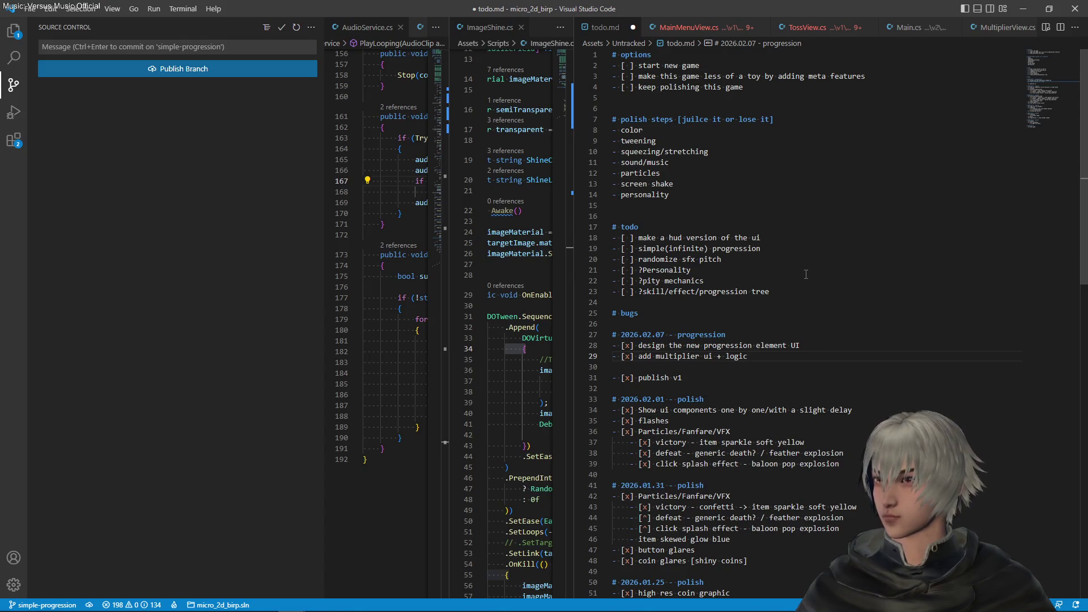
key("shift+alt+Down")
key("ctrl+Left")
key("ctrl+Left")
key("ctrl+Left")
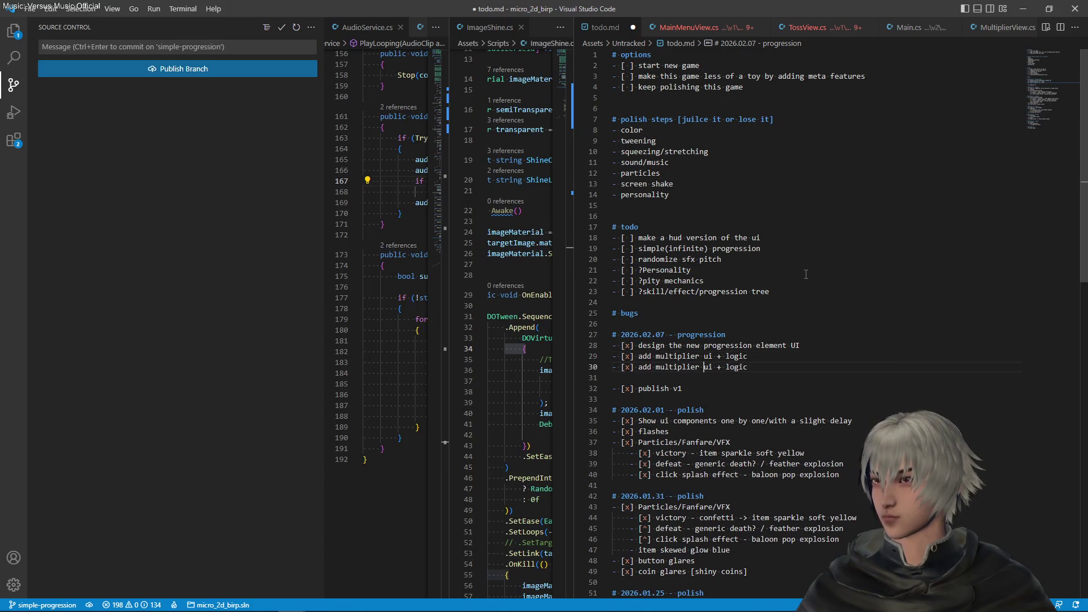
key("ctrl+d")
type("streak")
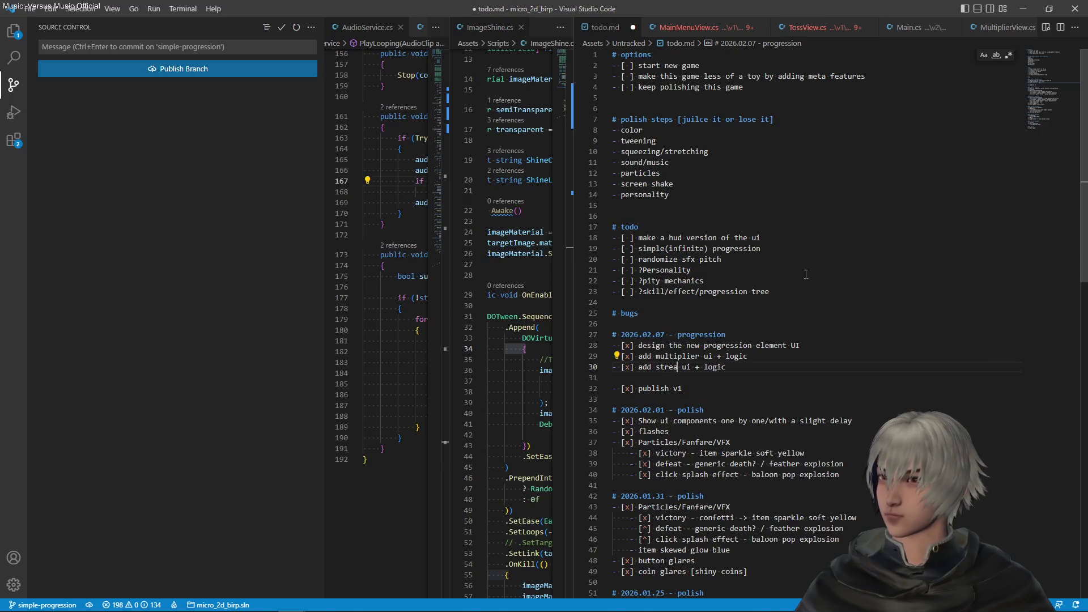
type("ore")
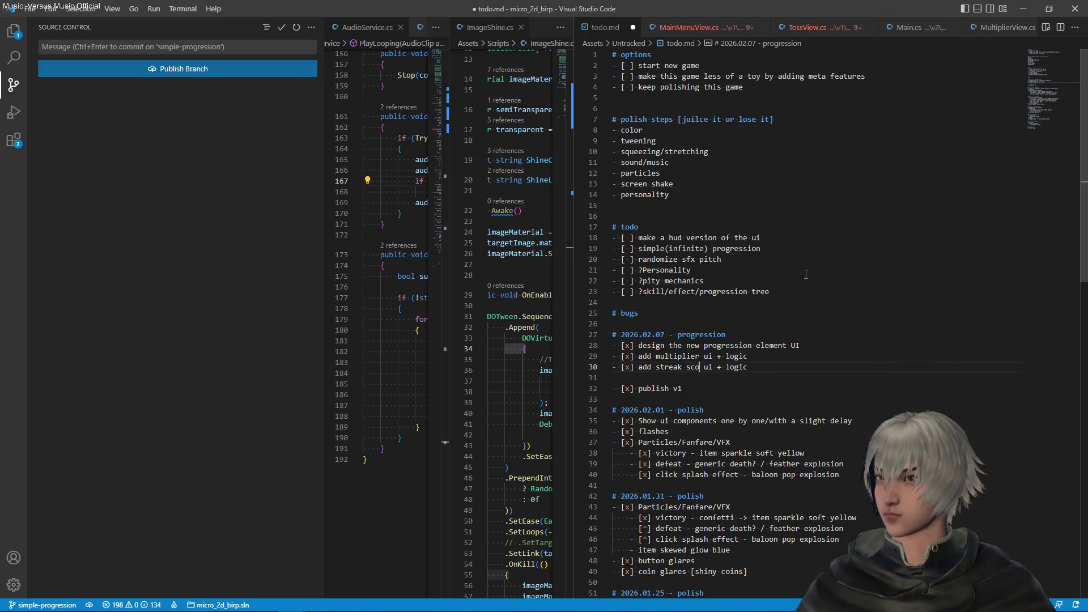
Step: Save, then add a new '2026.02.08 - progression' header by duplicating the 2026.02.07 one
key("ctrl+s")
key("Up")
key("Up")
key("Up")
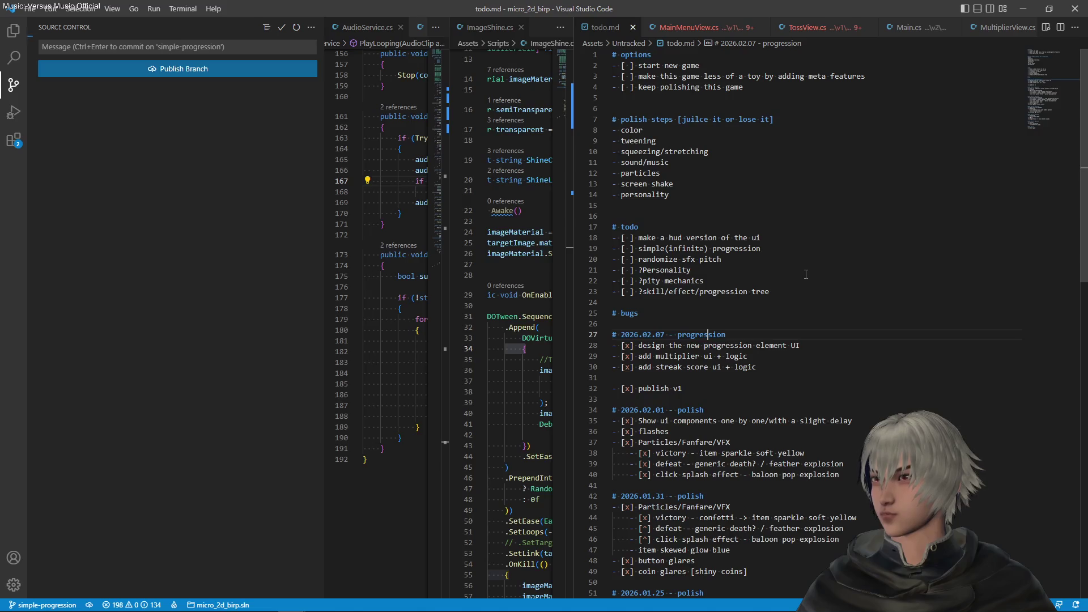
key("shift+alt+Down")
key("ctrl+shift+Return")
key("Up")
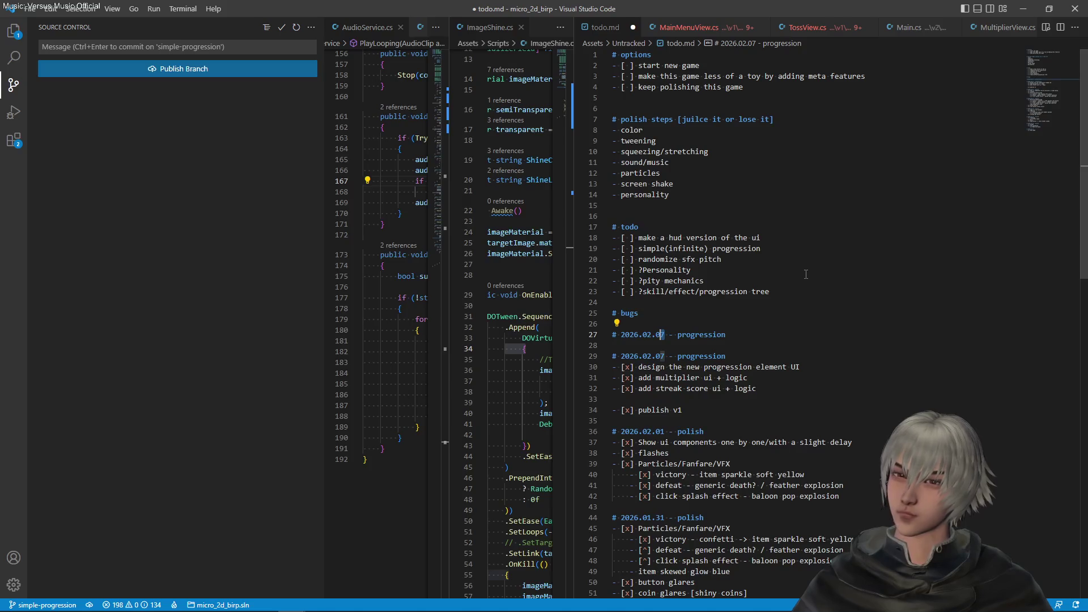
key("BackSpace")
type("8")
Step: Copy the streak score line under the 2026.02.08 header and reword it to 'level score ui + logic'
key("Down")
key("Down")
key("Down")
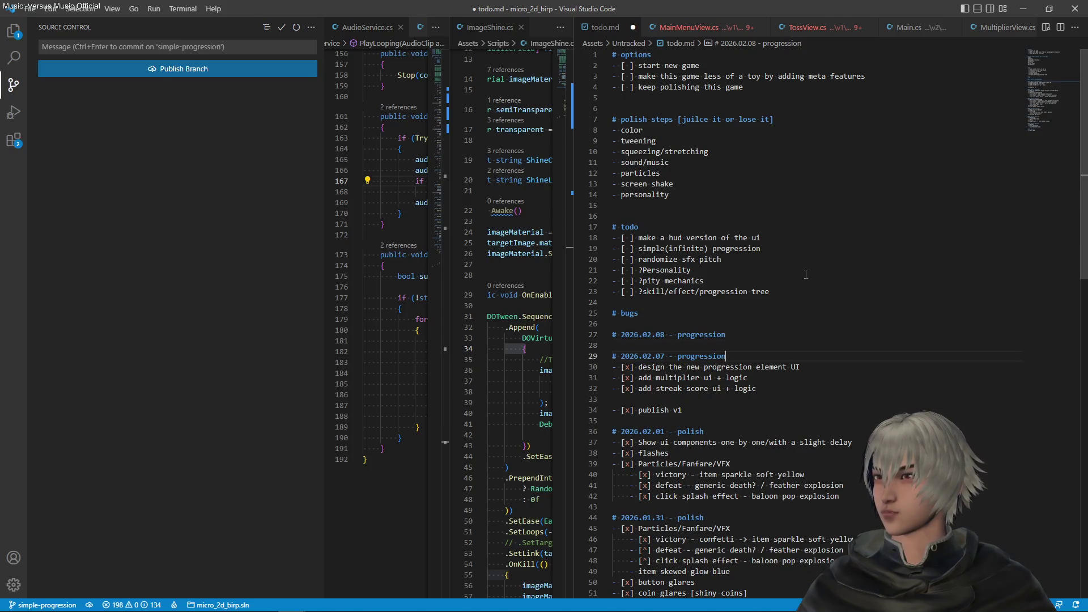
key("shift+Home")
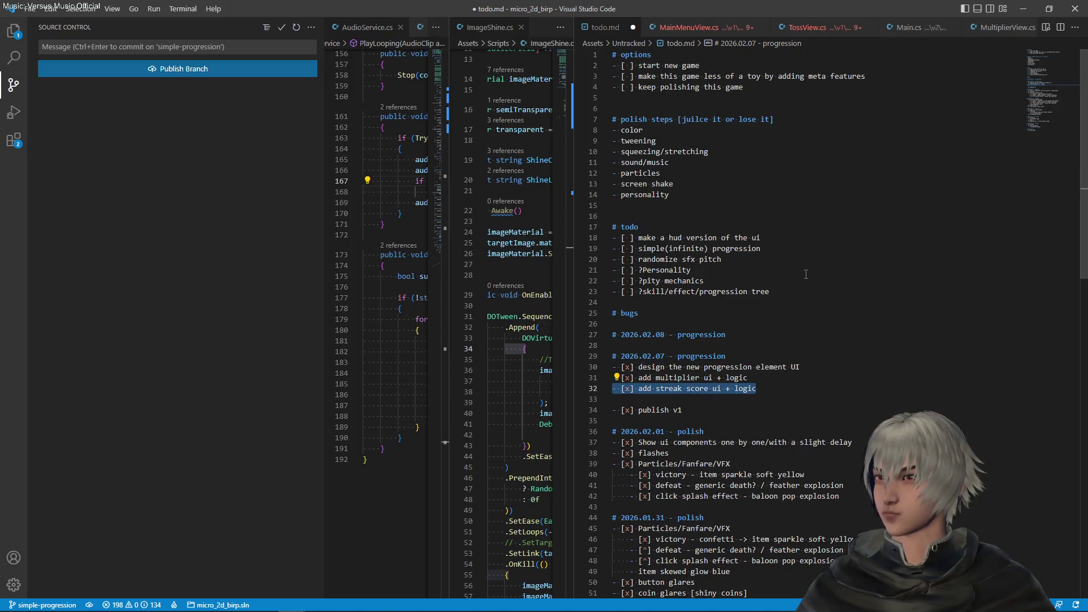
key("ctrl+c")
key("Up")
key("Up")
key("Up")
key("End")
key("Return")
key("ctrl+v")
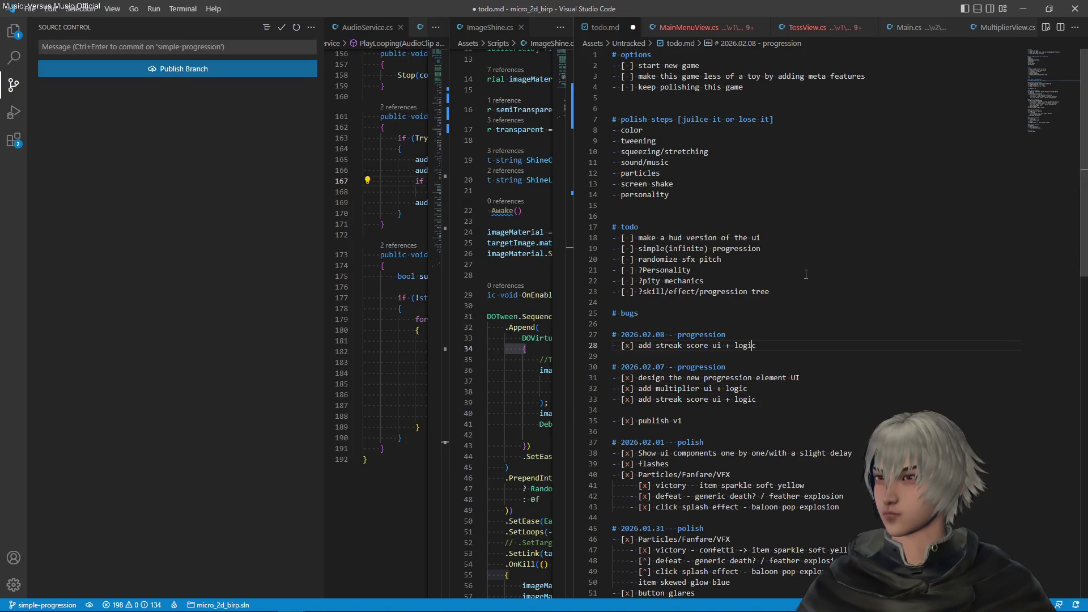
key("ctrl+shift+Left")
type("level")
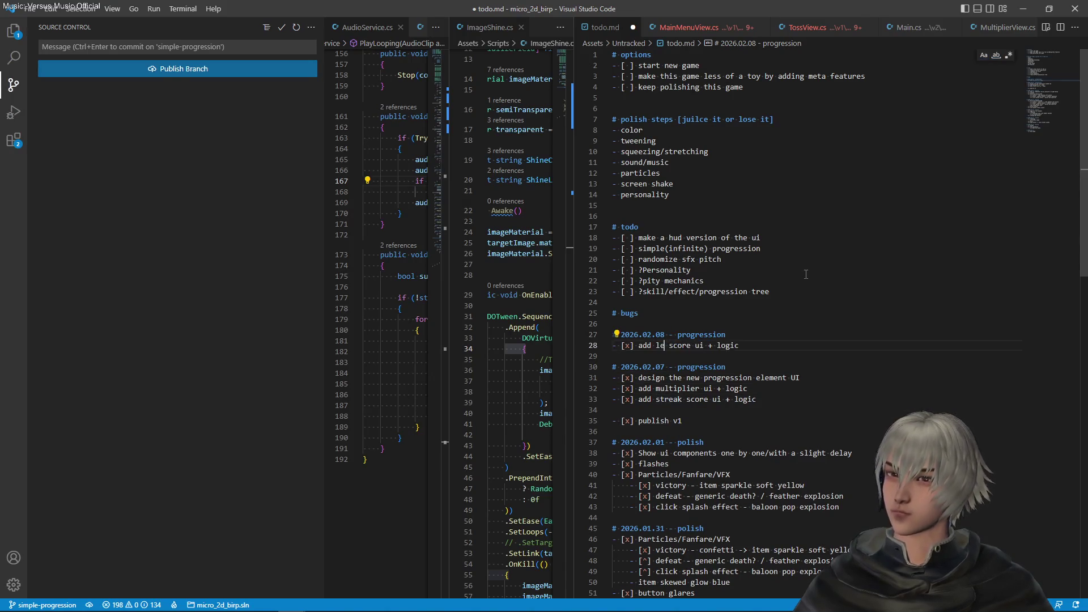
Step: Duplicate the level score item and leave both copies unchecked
key("shift+alt+Down")
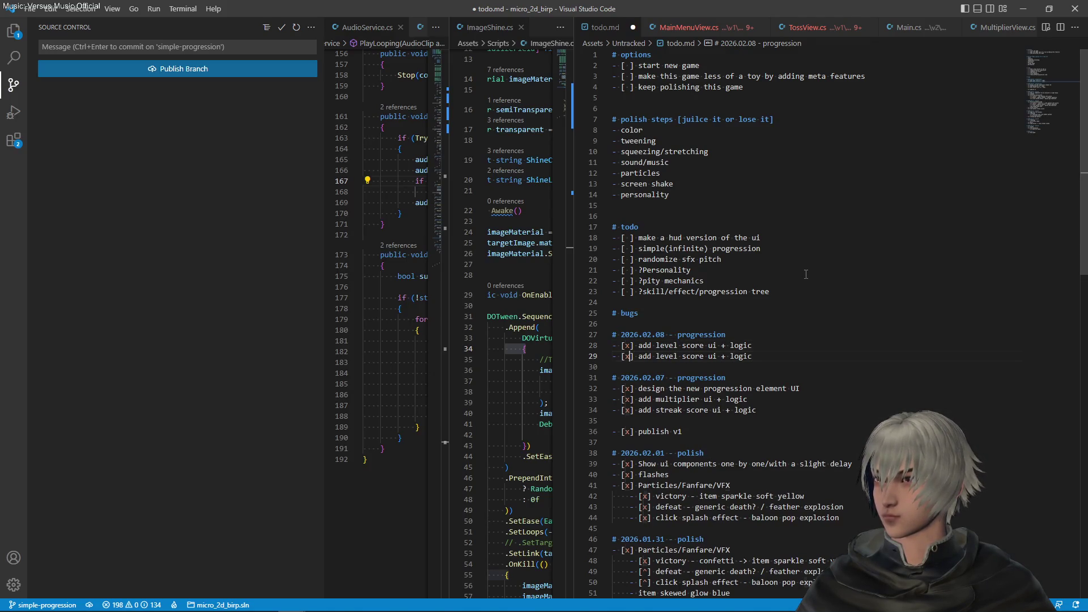
key("Up")
key("BackSpace")
key("Down")
key("BackSpace")
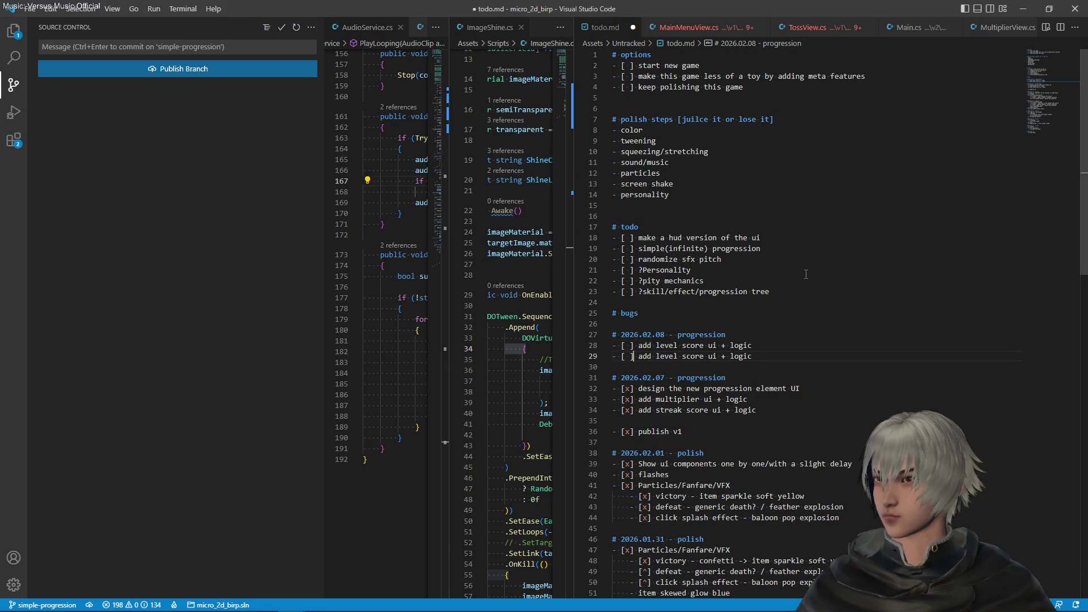
Step: Reword line 29 to 'add level up ui + rewards?' and save todo.md
key("shift+Right")
key("shift+Right")
key("shift+Right")
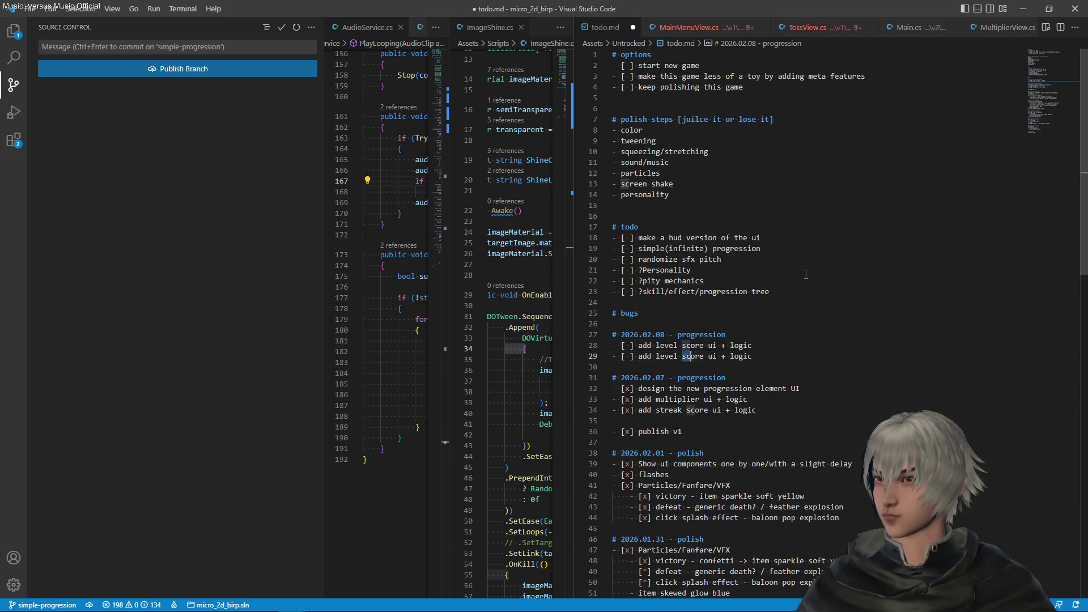
type("up")
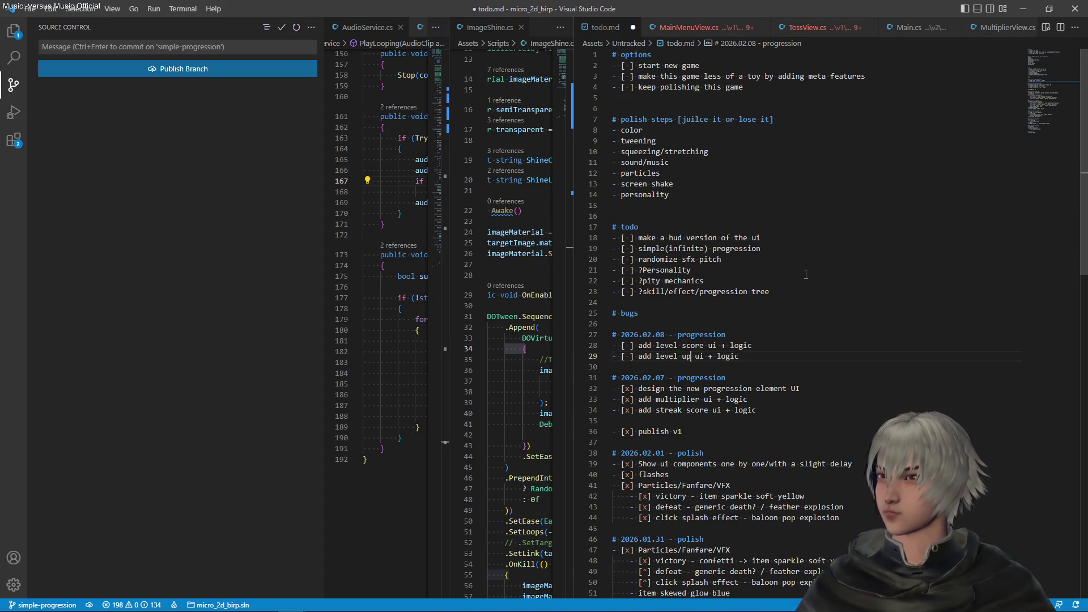
key("ctrl+Right")
key("shift+End")
key("BackSpace")
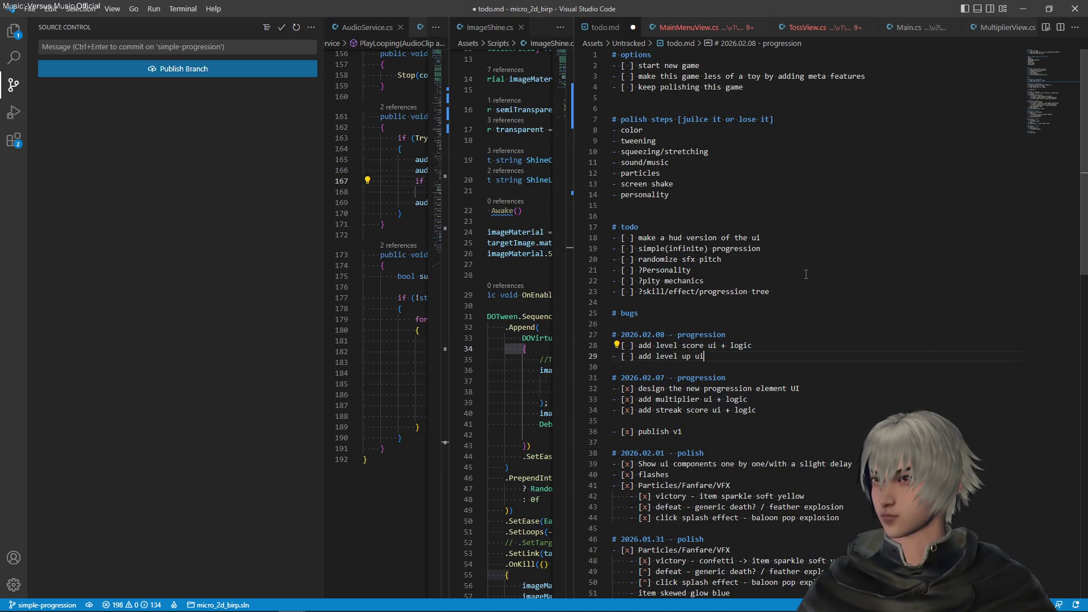
key("ctrl+s")
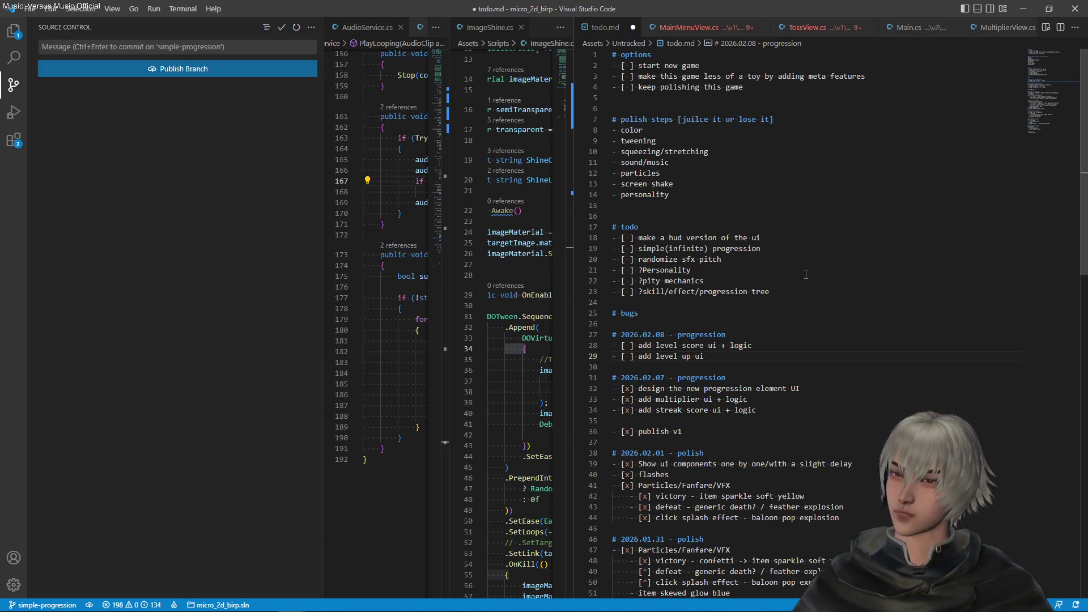
type("+ rewards?")
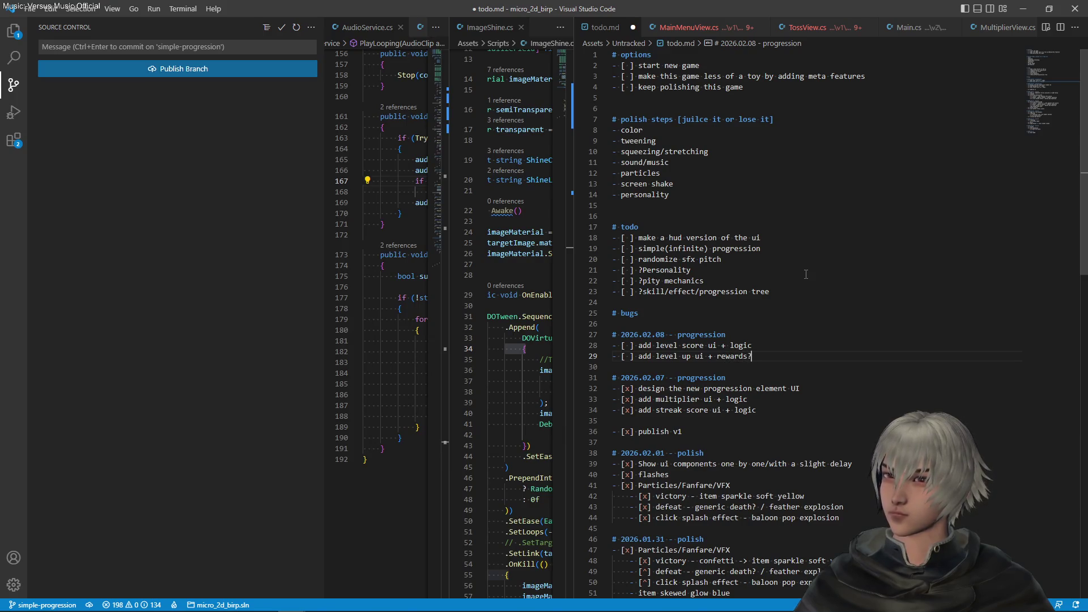
key("ctrl+s")
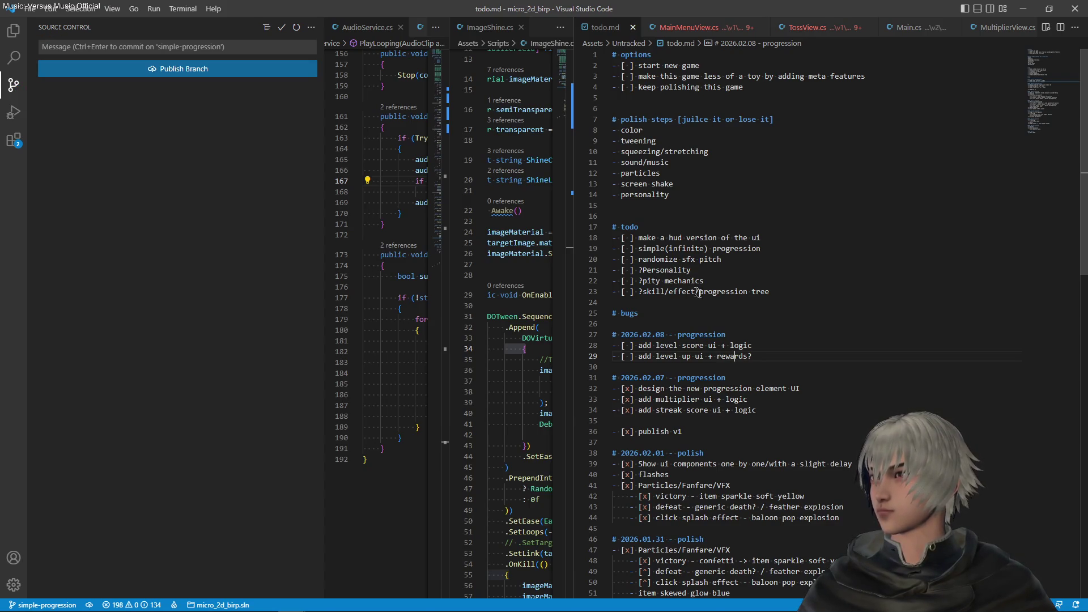
Step: Highlight 'progression' and 'tree' in the notes, then widen the ImageShine.cs editor pane
double_click(739, 292)
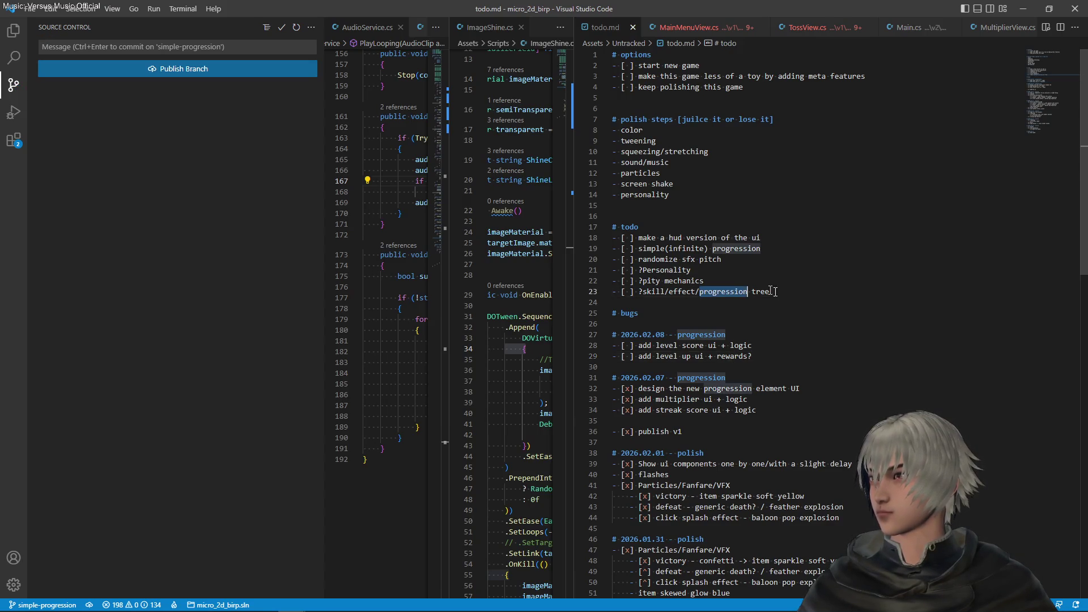
left_click(777, 360)
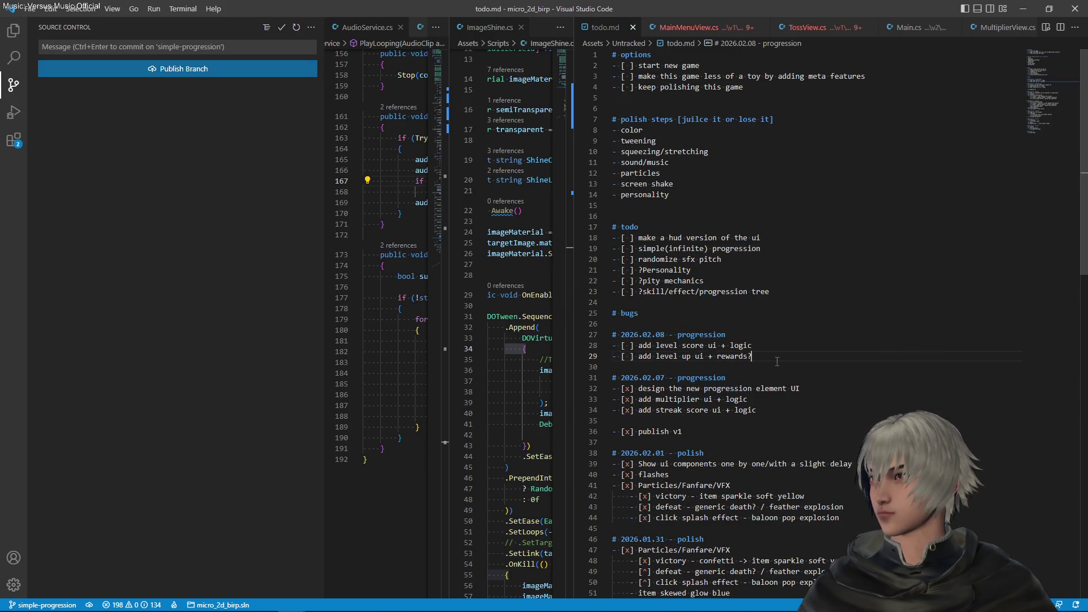
double_click(759, 292)
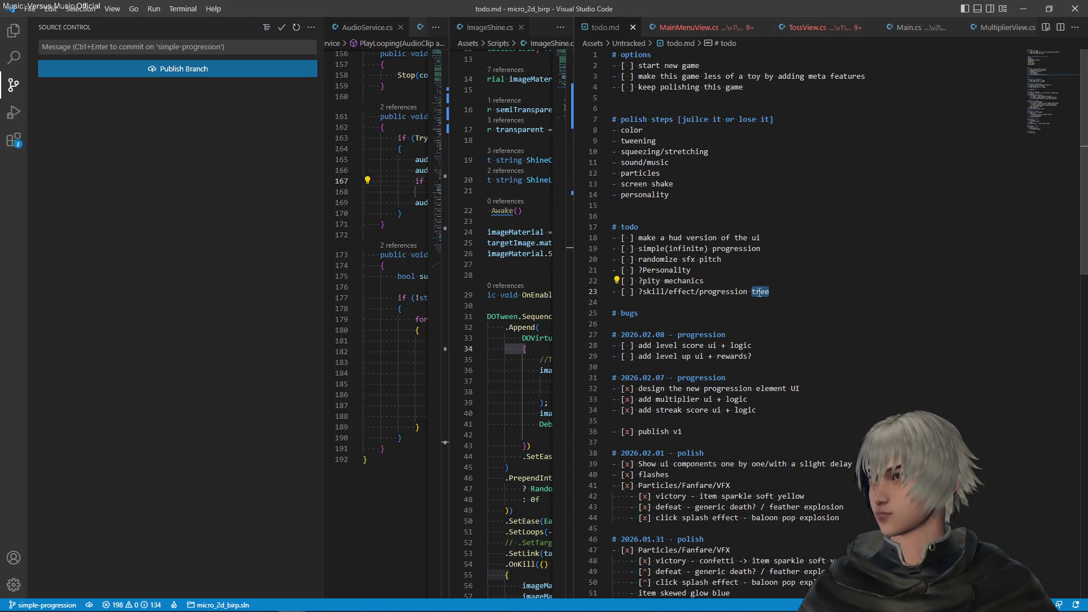
left_click(772, 361)
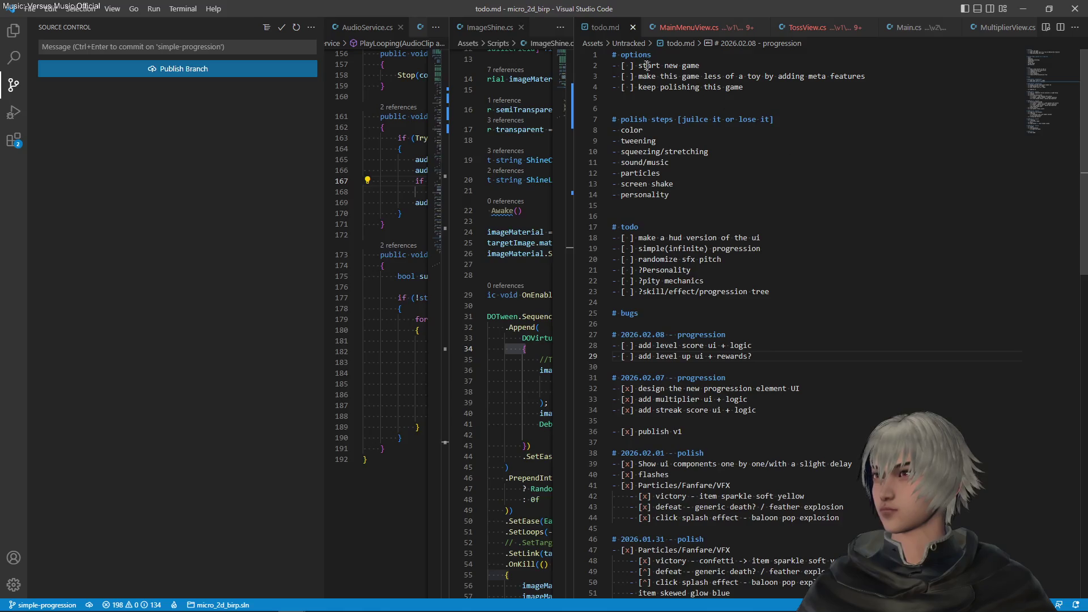
left_click_drag(572, 96, 740, 124)
Step: Open Main.cs through the quick file finder in the editor beside the todo notes
left_click(670, 142)
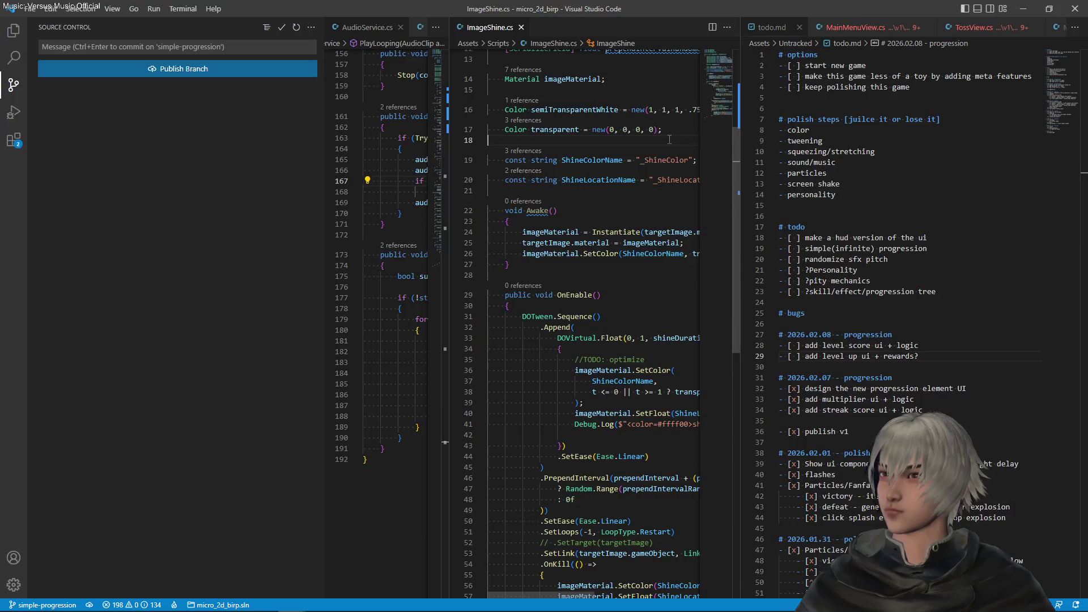
key("ctrl+p")
key("Down")
key("Down")
key("Down")
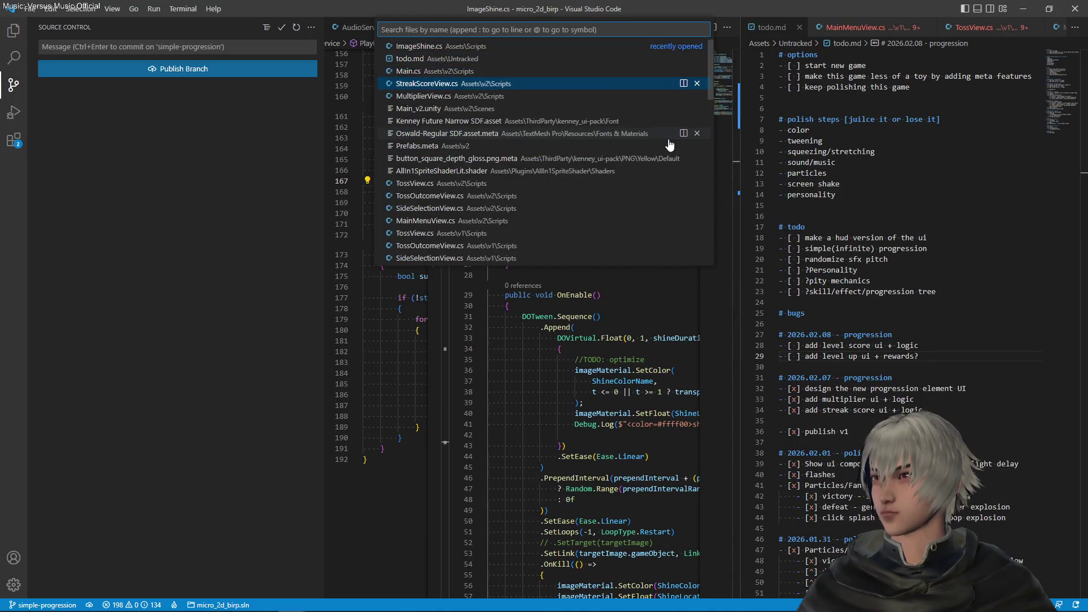
key("Up")
key("Return")
scroll(590, 229, "down", 10)
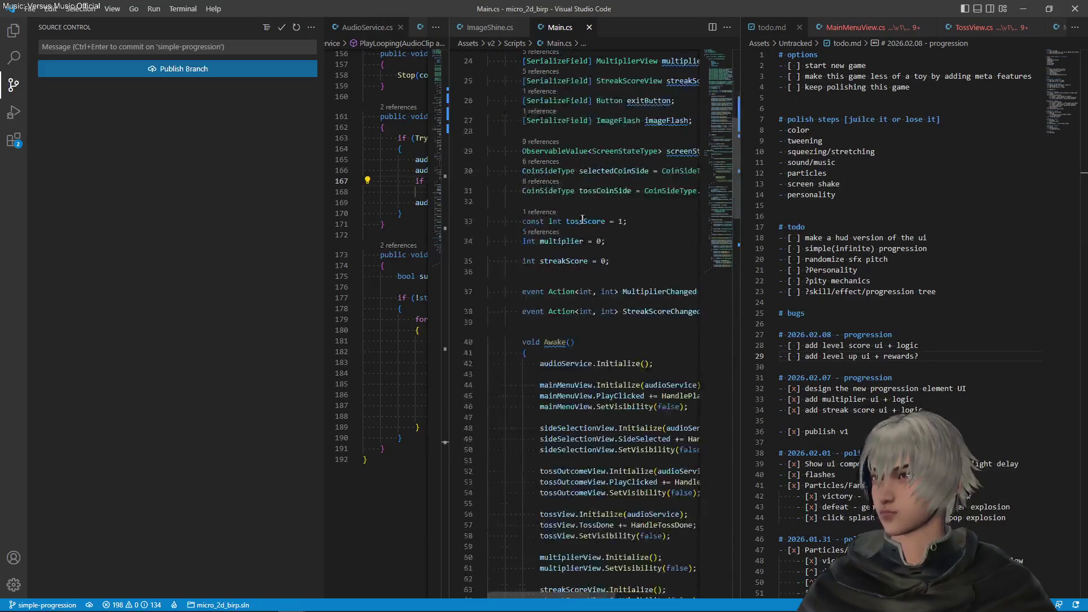
Step: Select the tossScore constant and its value 1, then switch back to Unity
double_click(590, 222)
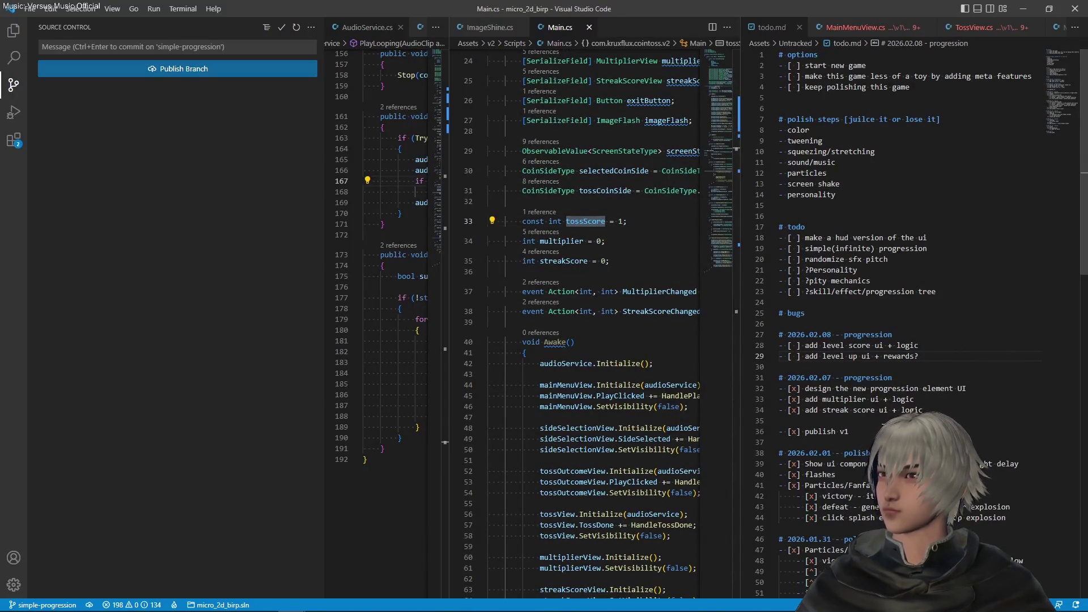
left_click(918, 409)
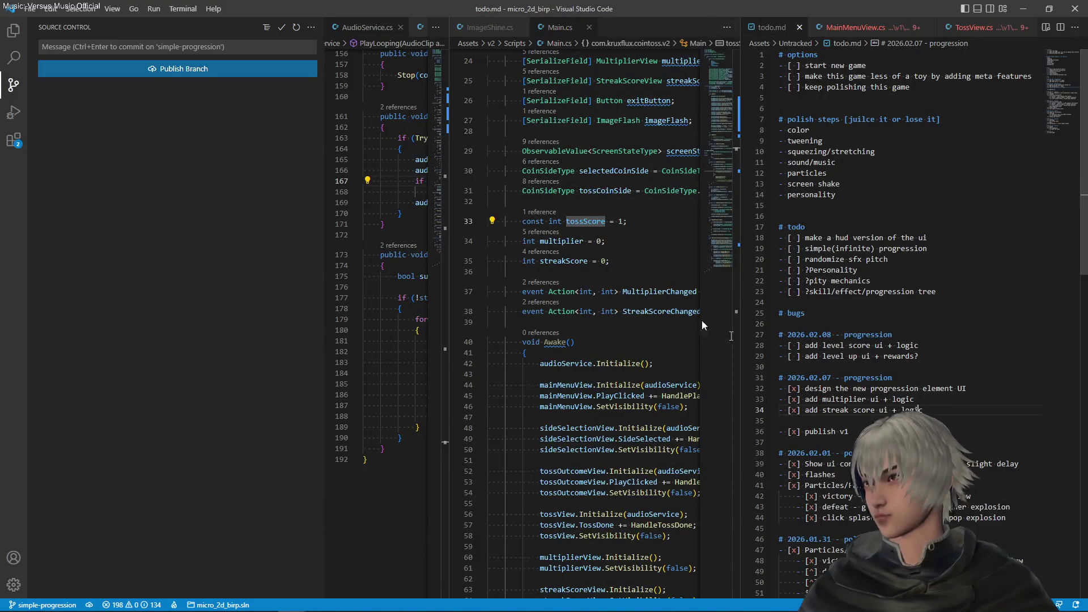
left_click_drag(618, 222, 627, 222)
left_click(627, 221)
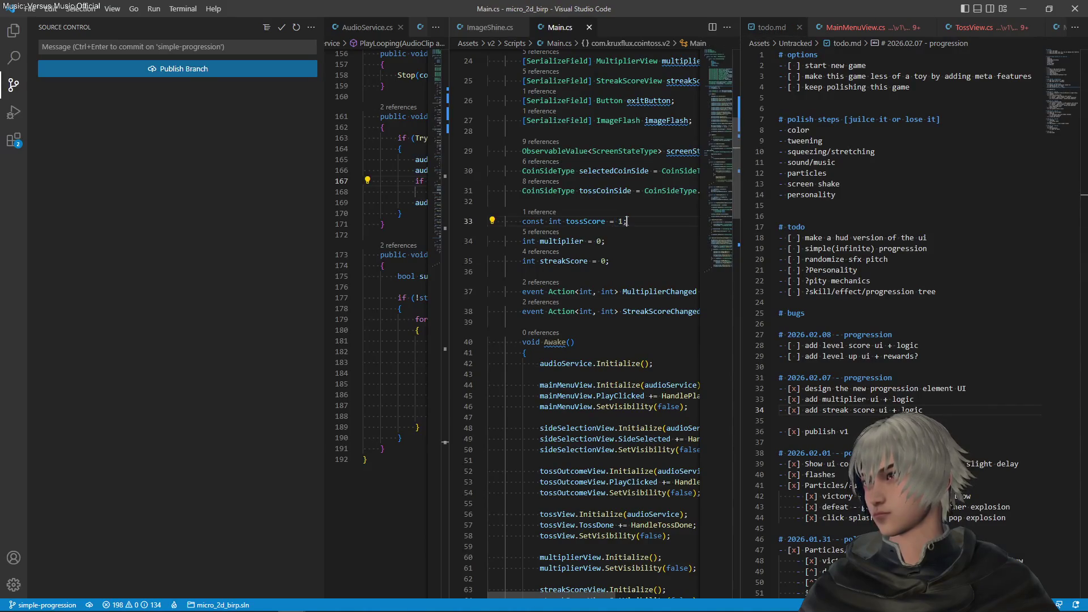
double_click(621, 221)
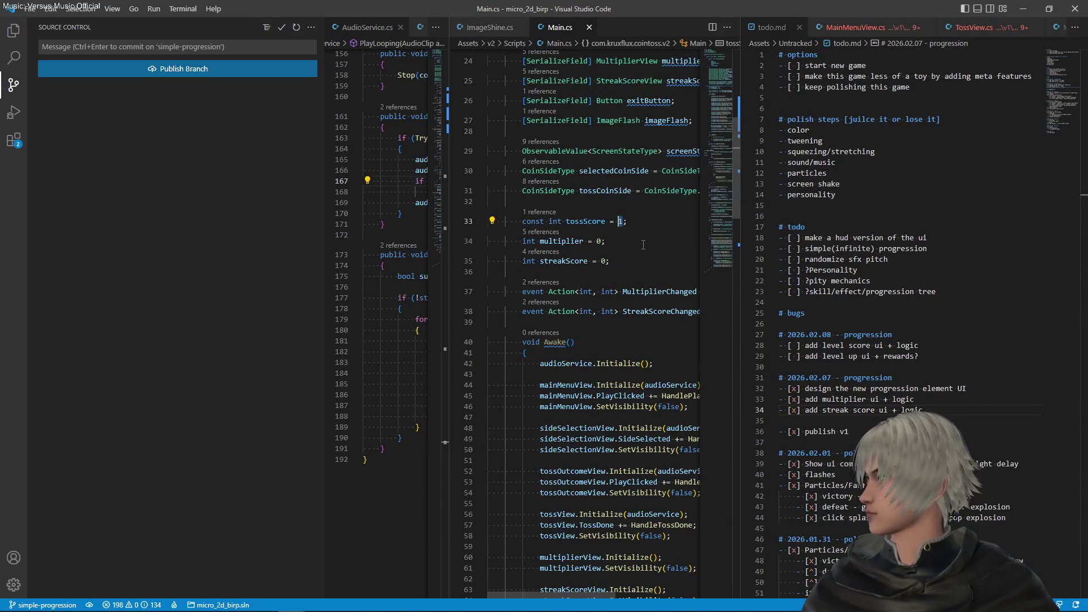
left_click(910, 270)
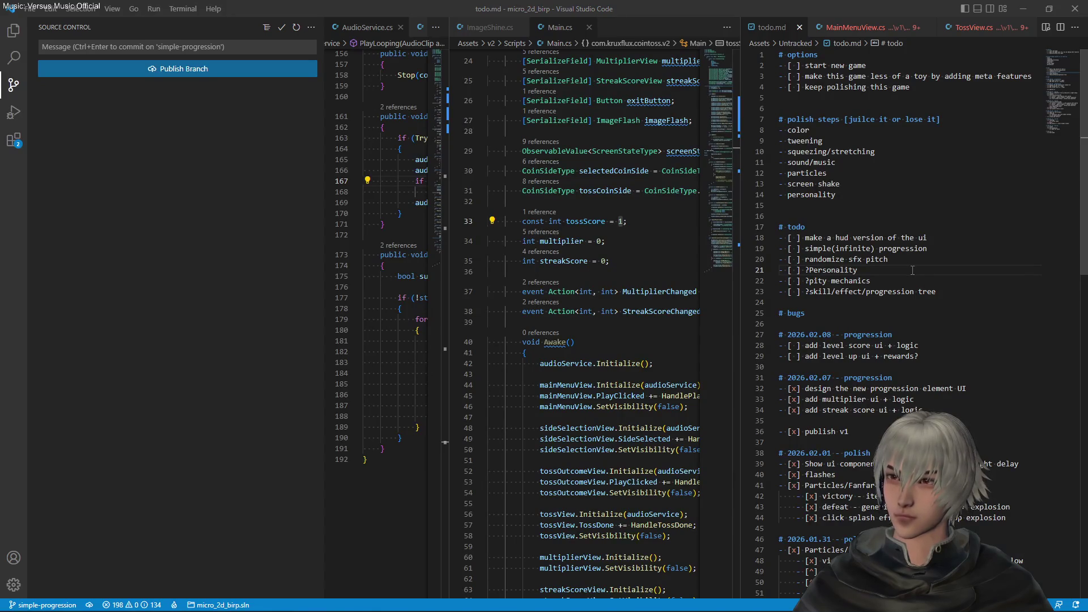
key("alt+Tab")
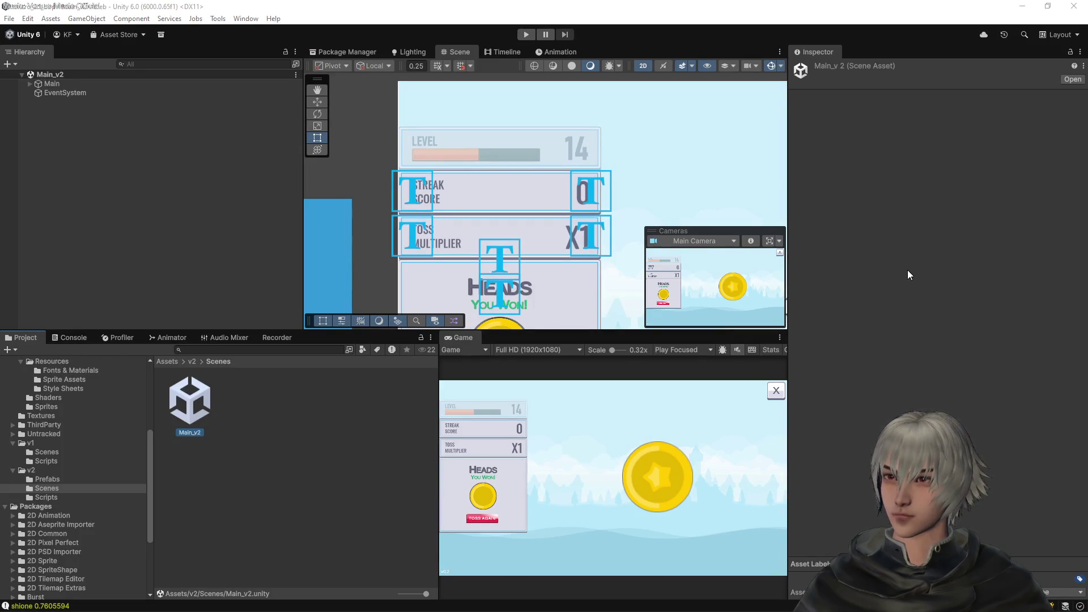
Step: View the GIMP HUD mockup, then zoom and pan Unity's Scene view out to the whole canvas
key("alt+Tab")
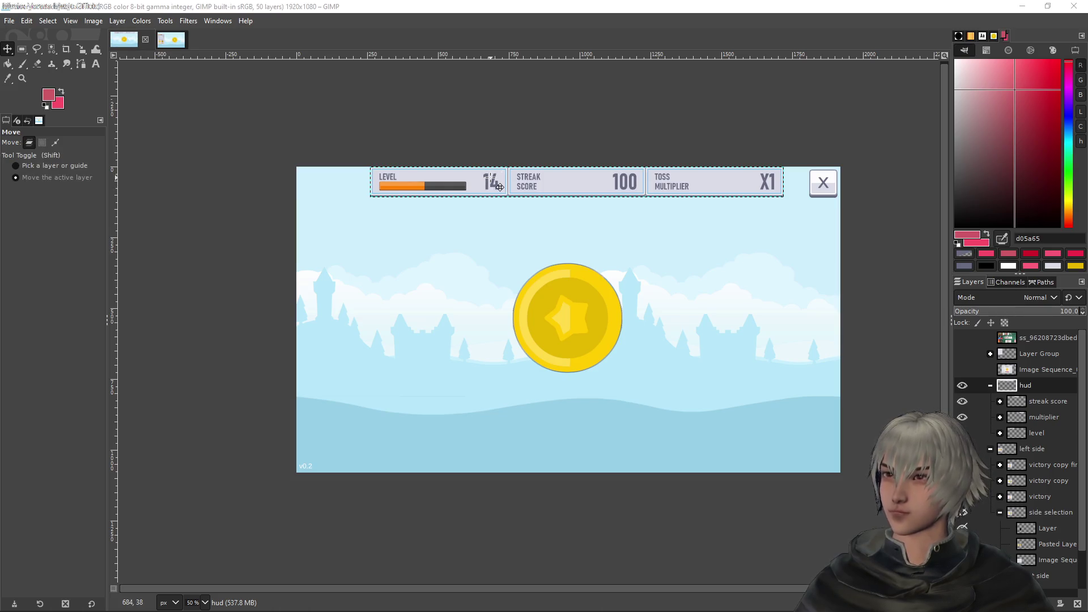
key("alt+Tab")
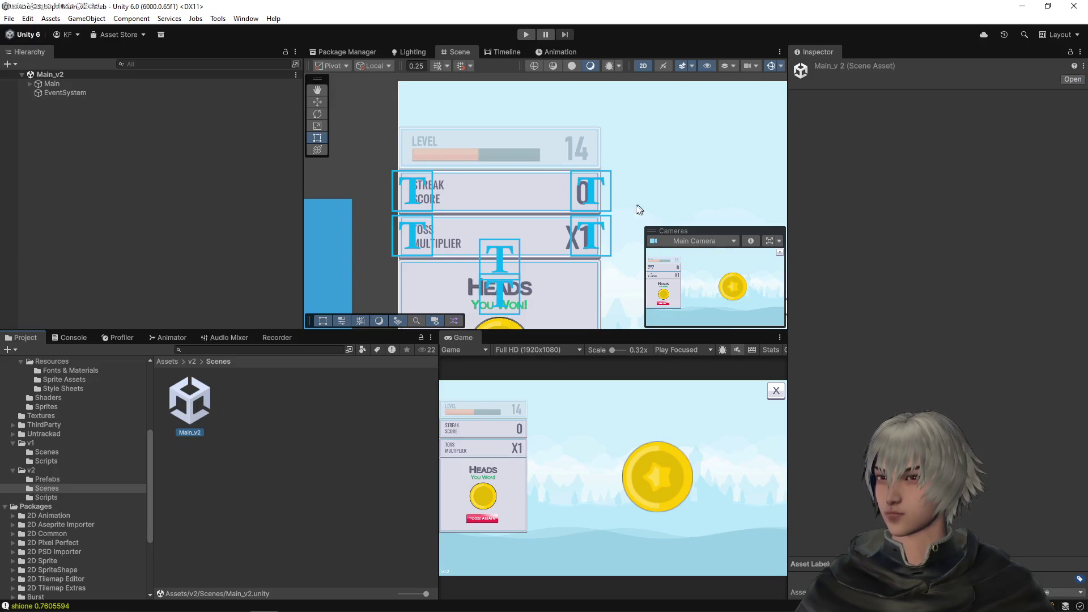
scroll(623, 206, "down", 2)
left_click_drag(673, 175, 473, 158)
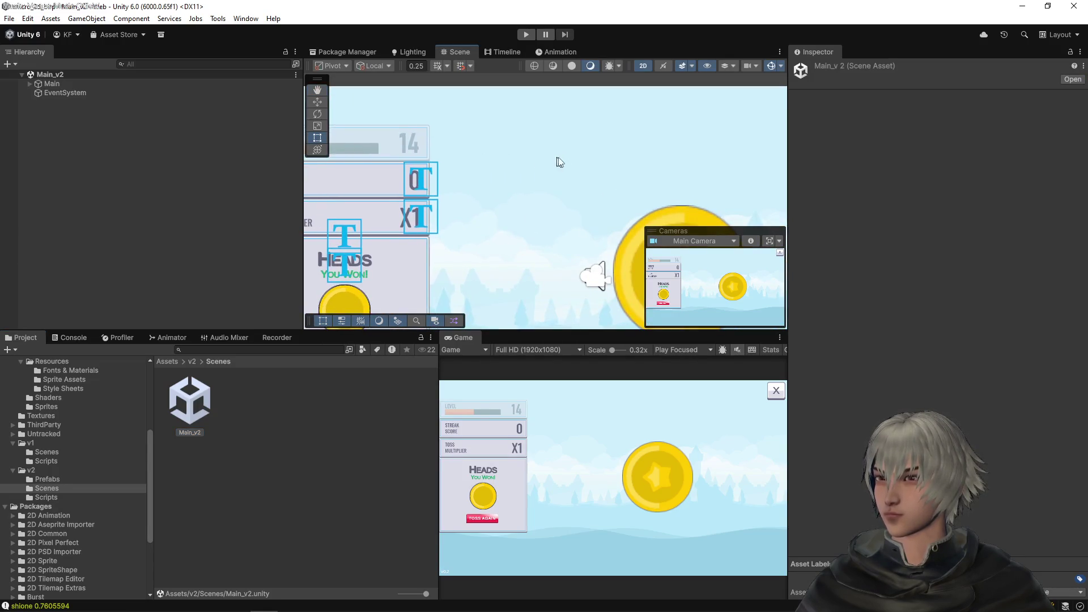
scroll(559, 163, "down", 3)
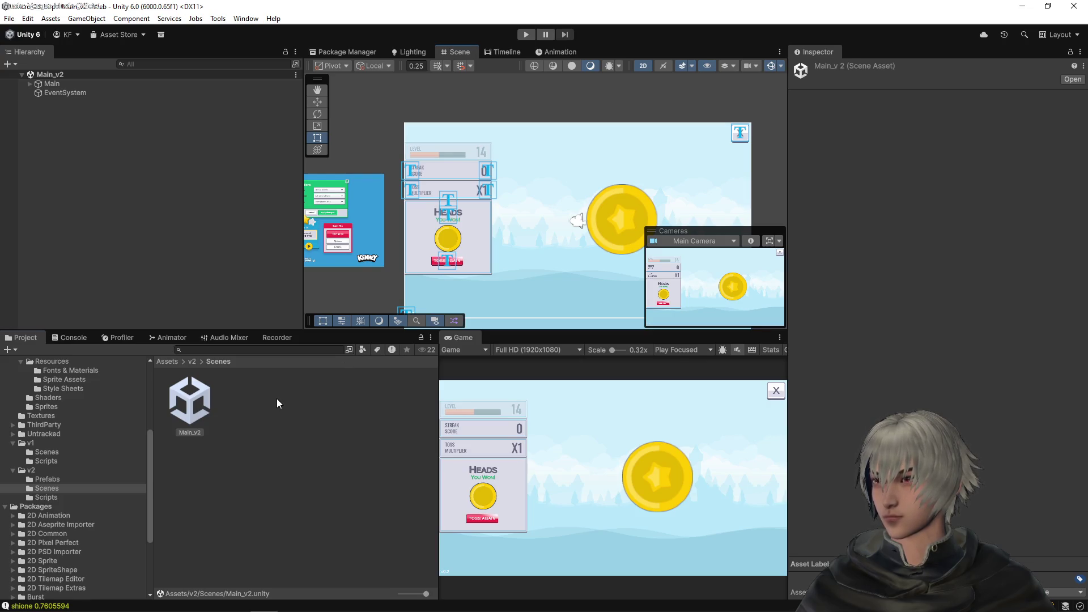
Step: Duplicate Main_v2 as Main_v2_1, open it, and expand Main in the Hierarchy
left_click(193, 399)
key("ctrl+d")
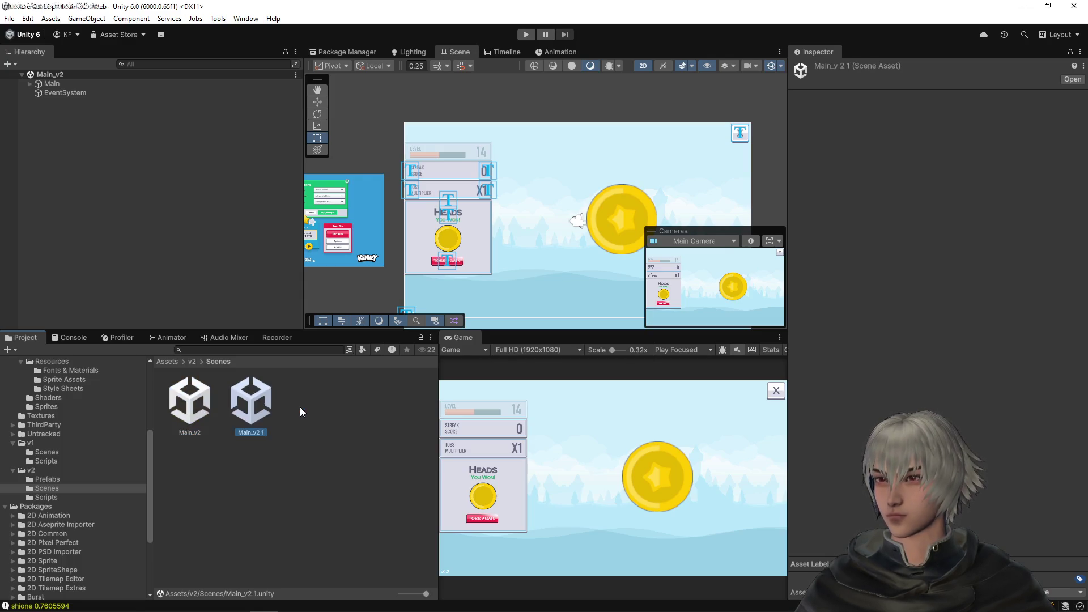
key("F2")
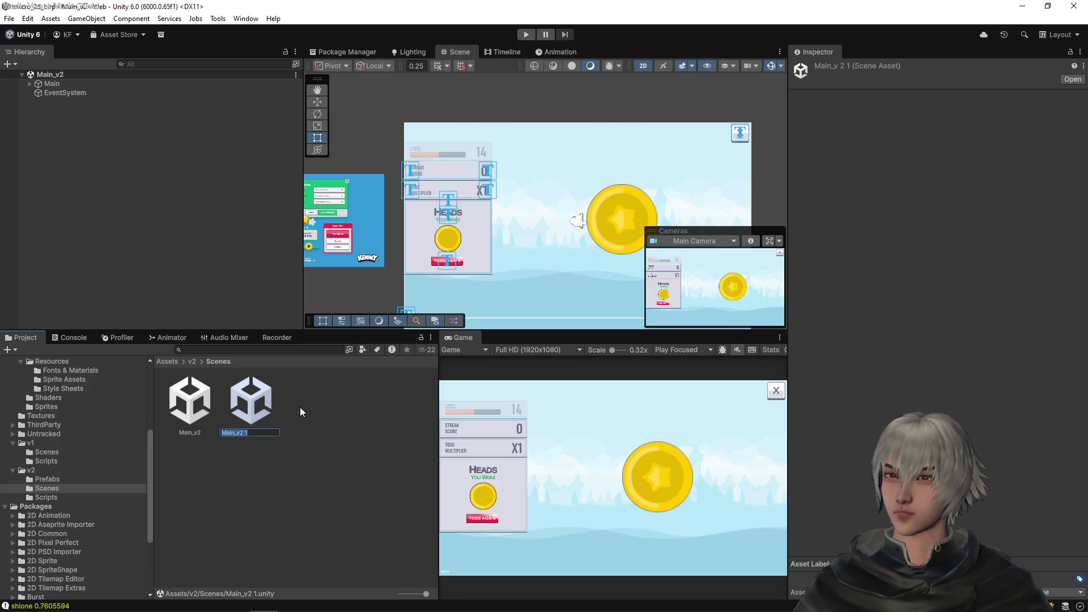
type("_")
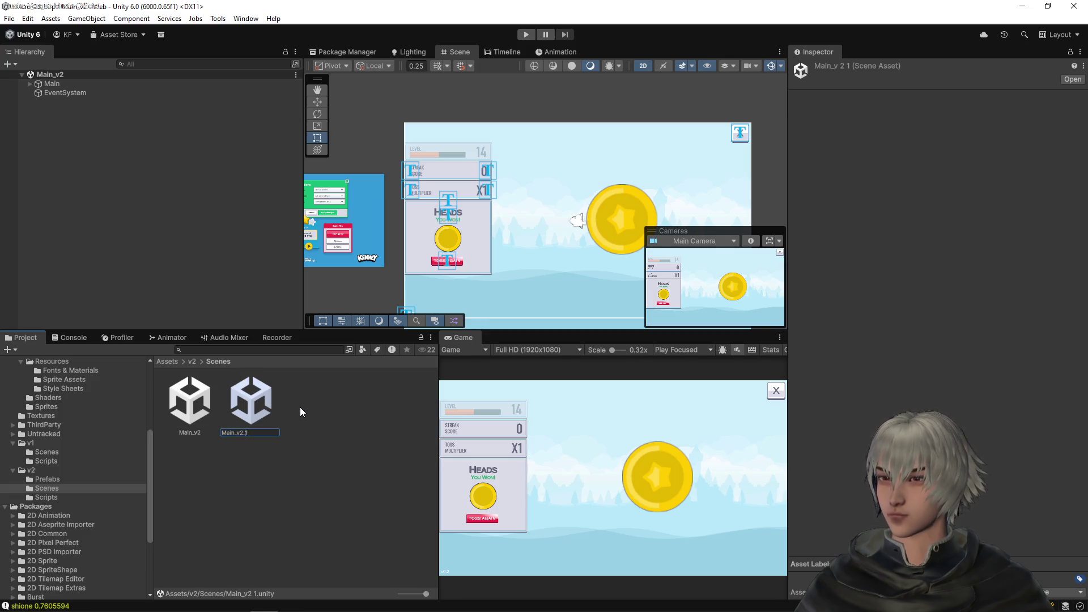
key("Return")
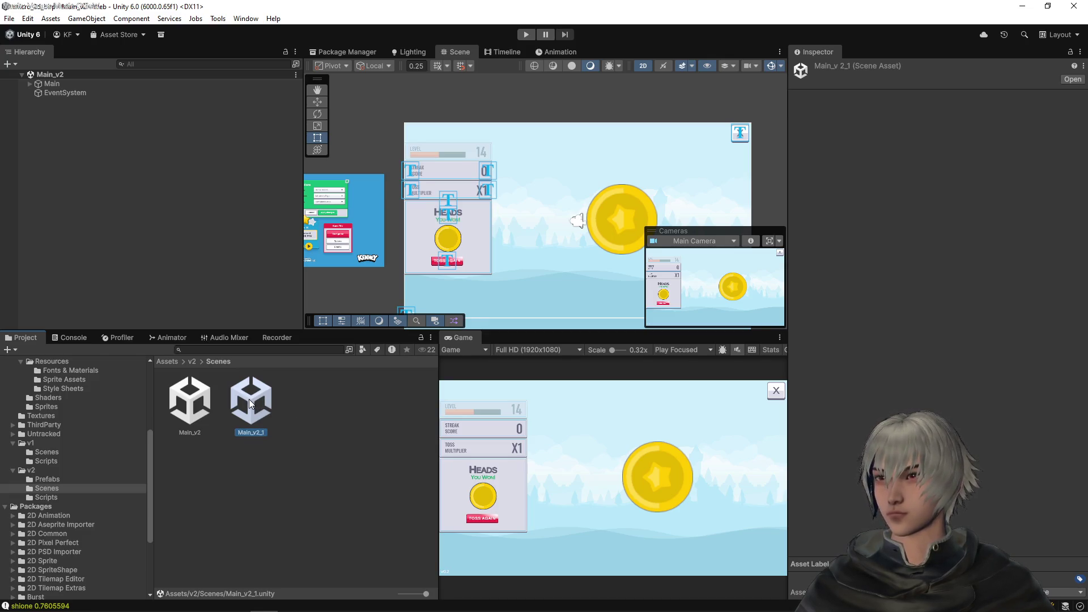
double_click(249, 403)
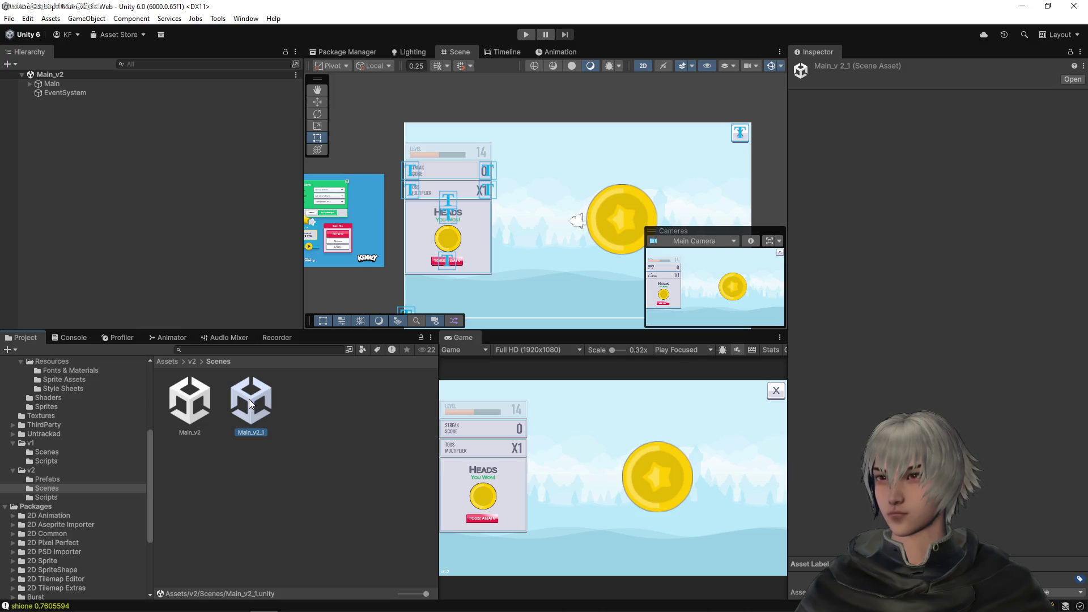
left_click(41, 83)
left_click(31, 84)
Step: Browse Canvas's children to inspect the streak score and multiplier panel settings
left_click(43, 103)
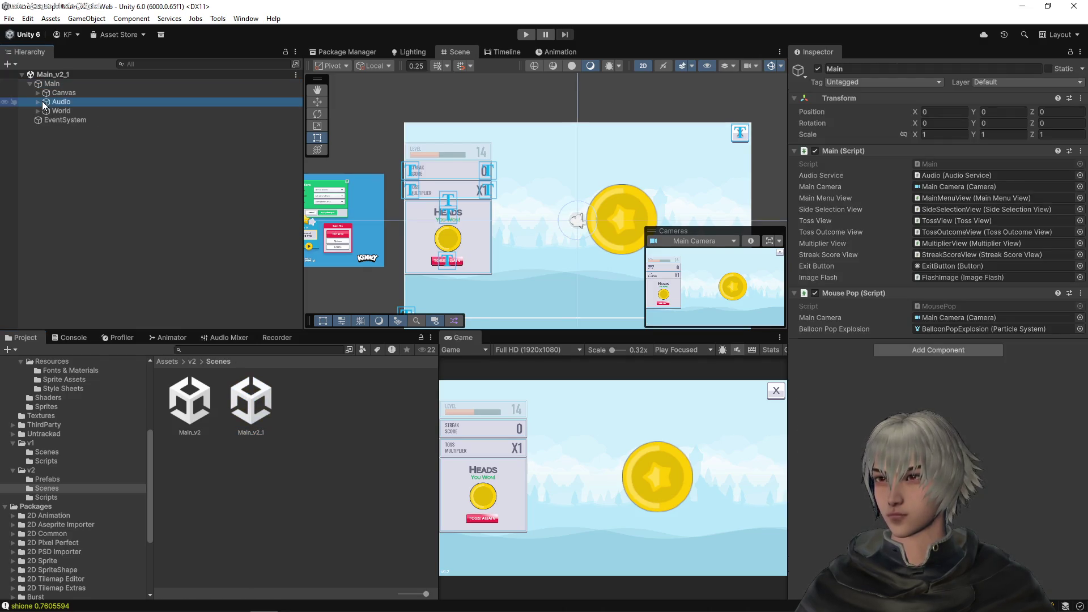
key("Up")
key("Right")
key("Down")
key("Down")
key("Down")
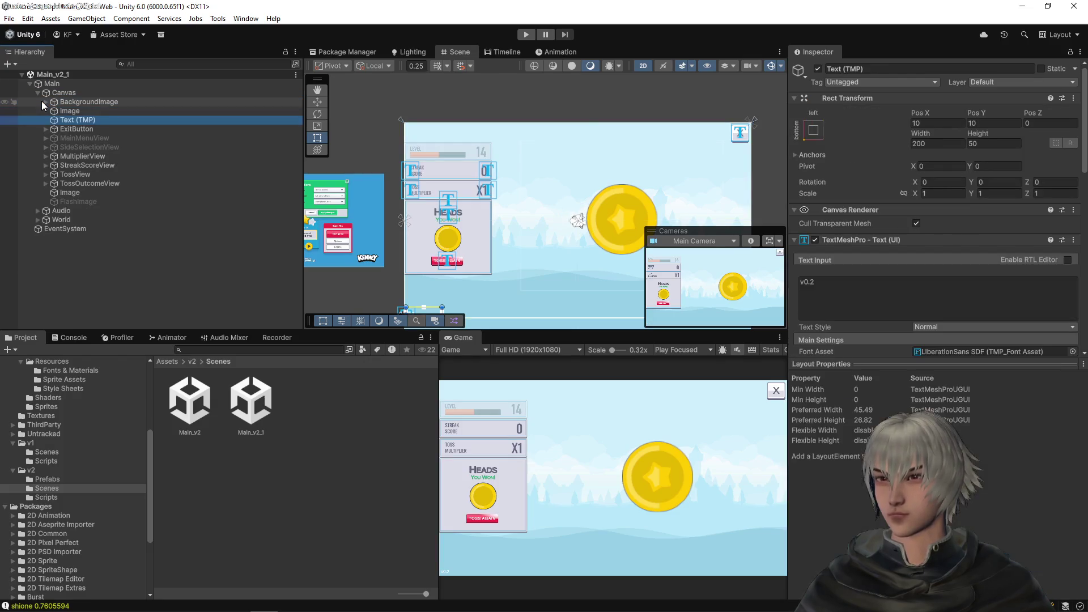
key("Down")
key("Down")
key("Down")
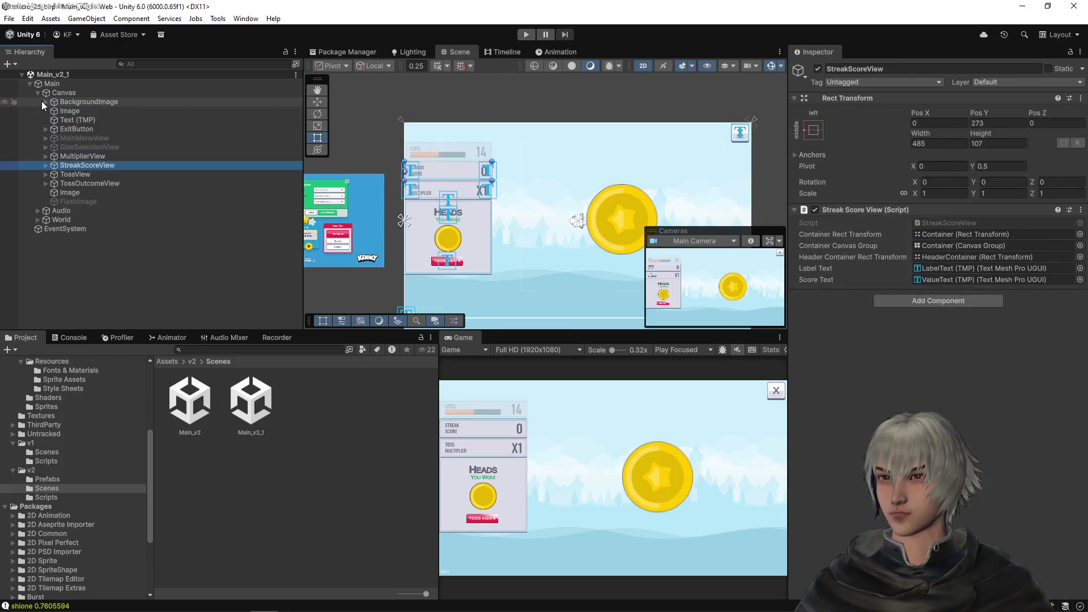
key("Up")
key("Up")
key("Down")
key("Up")
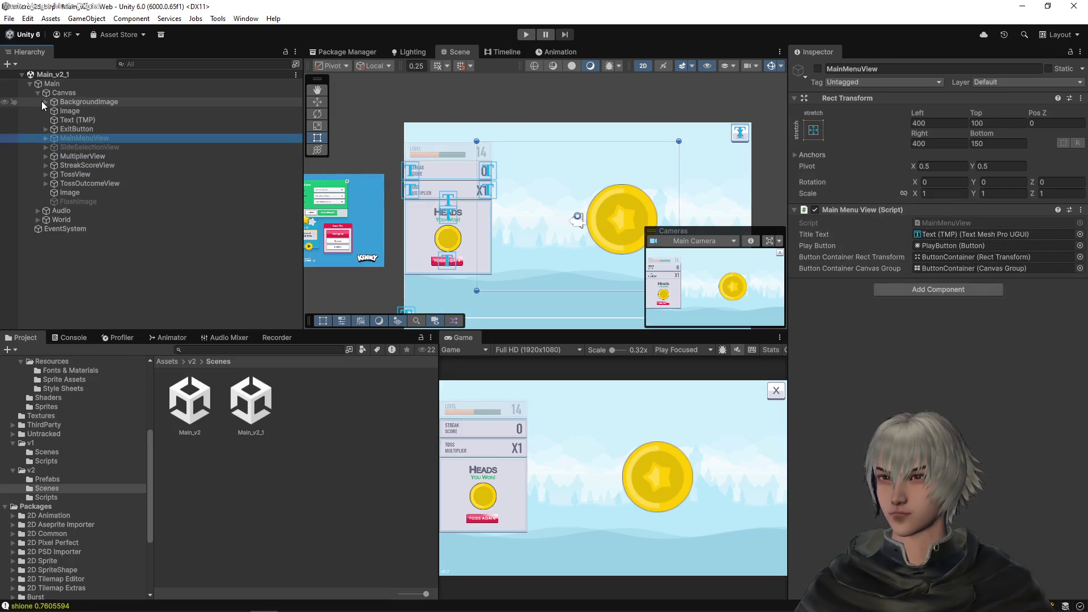
key("Down")
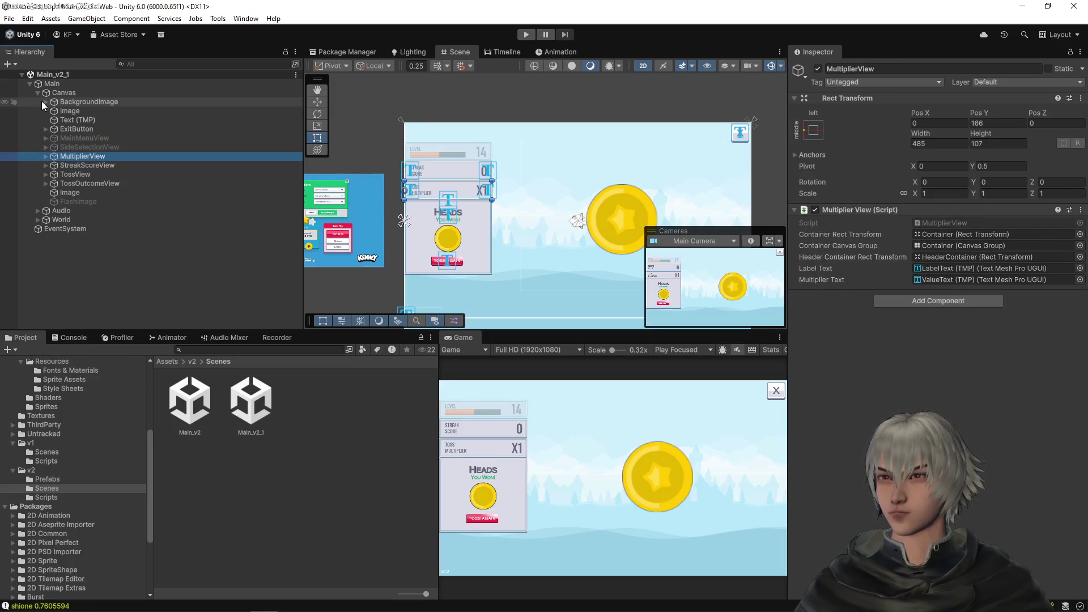
Step: Create an empty object under Canvas and give it a height of 107, matching the multiplier panel
left_click(72, 95)
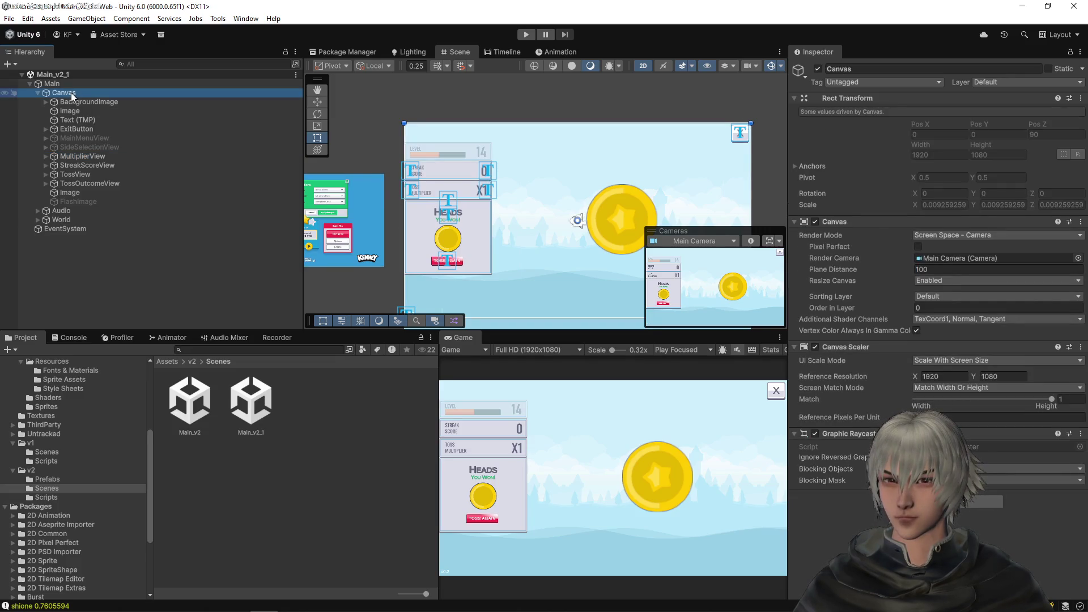
right_click(72, 95)
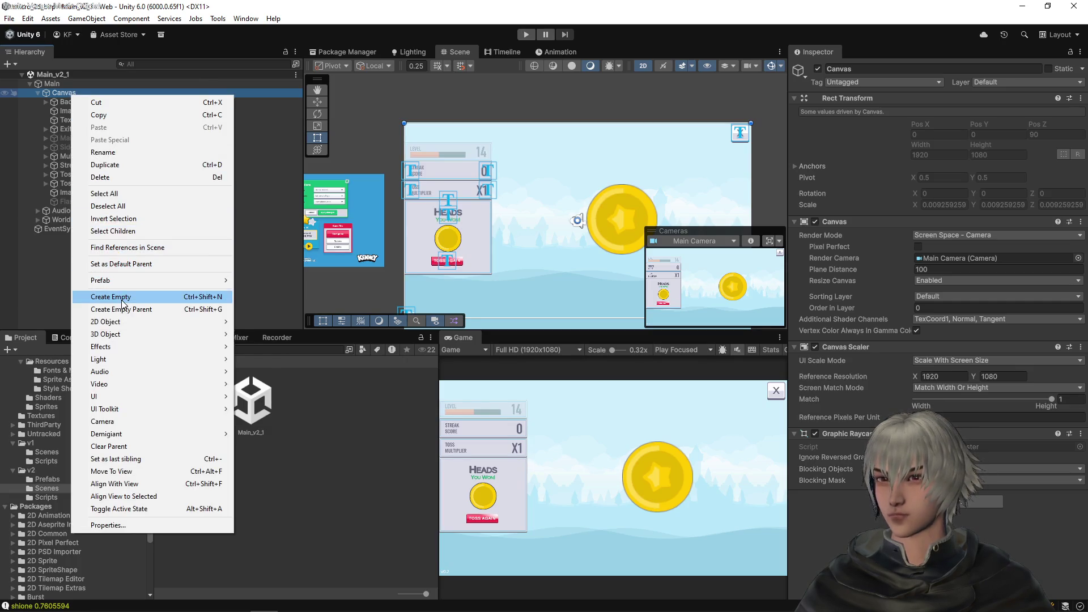
left_click(123, 300)
left_click(90, 157)
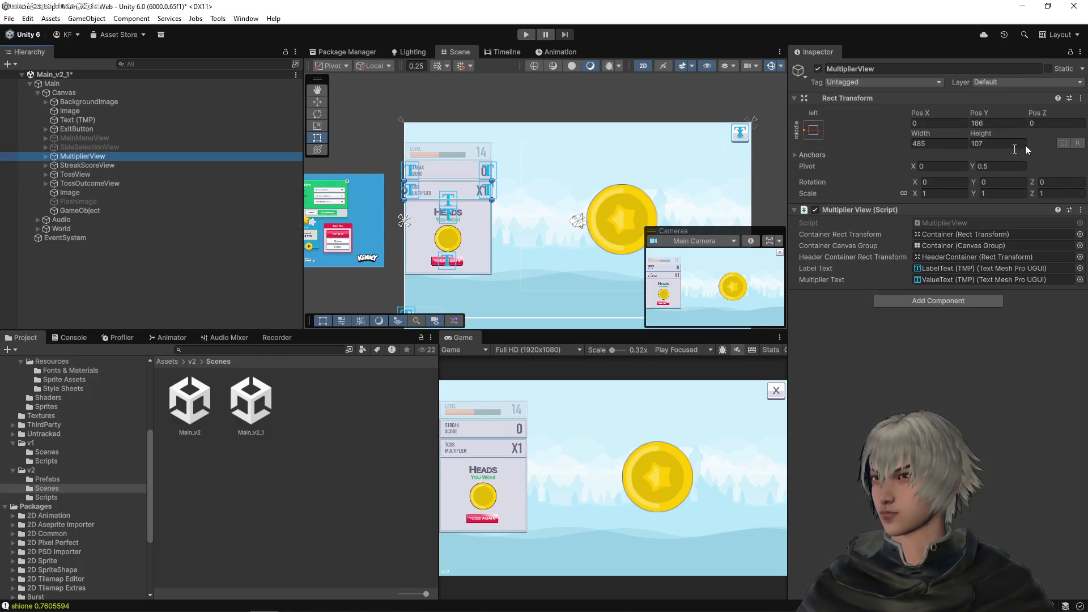
left_click(1004, 141)
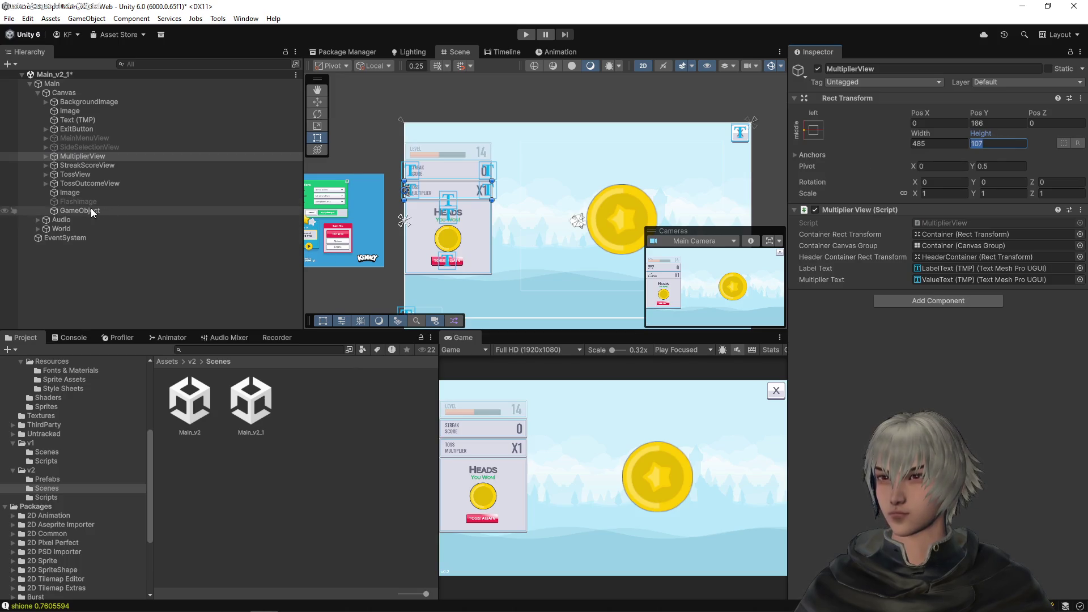
left_click(80, 211)
left_click(1000, 144)
type("107")
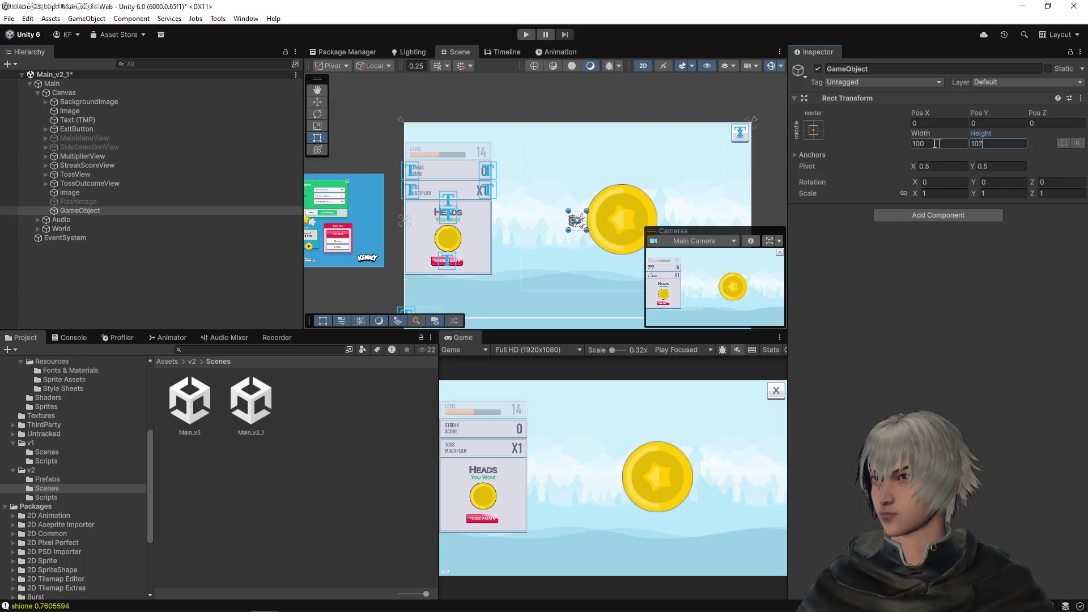
Step: Stretch it across the top with Left, Right and Pos Y 0, then select both panels
left_click(814, 130)
left_click(878, 222)
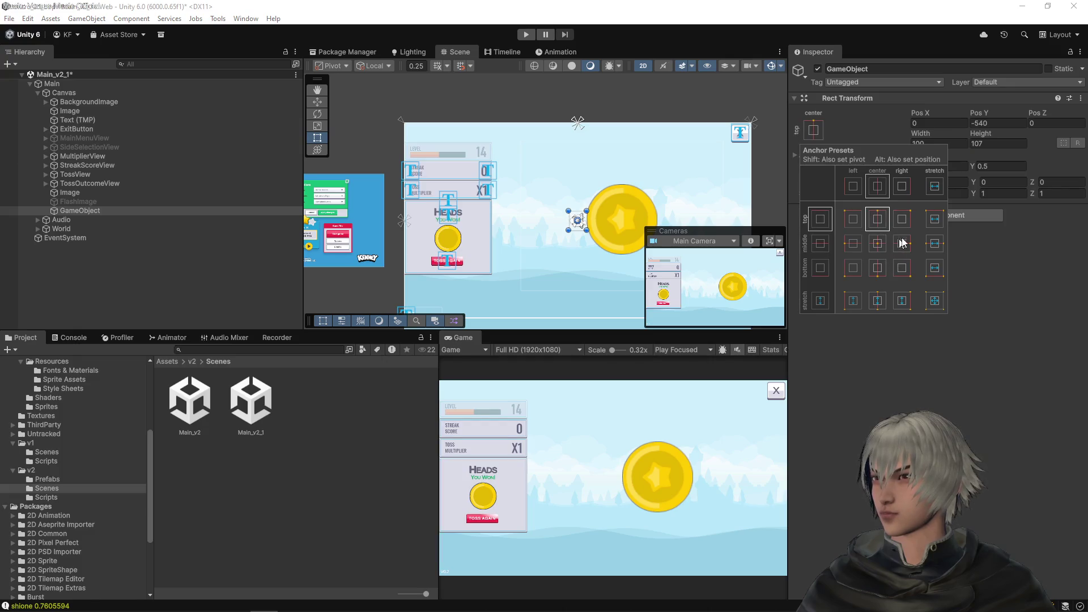
left_click(933, 222)
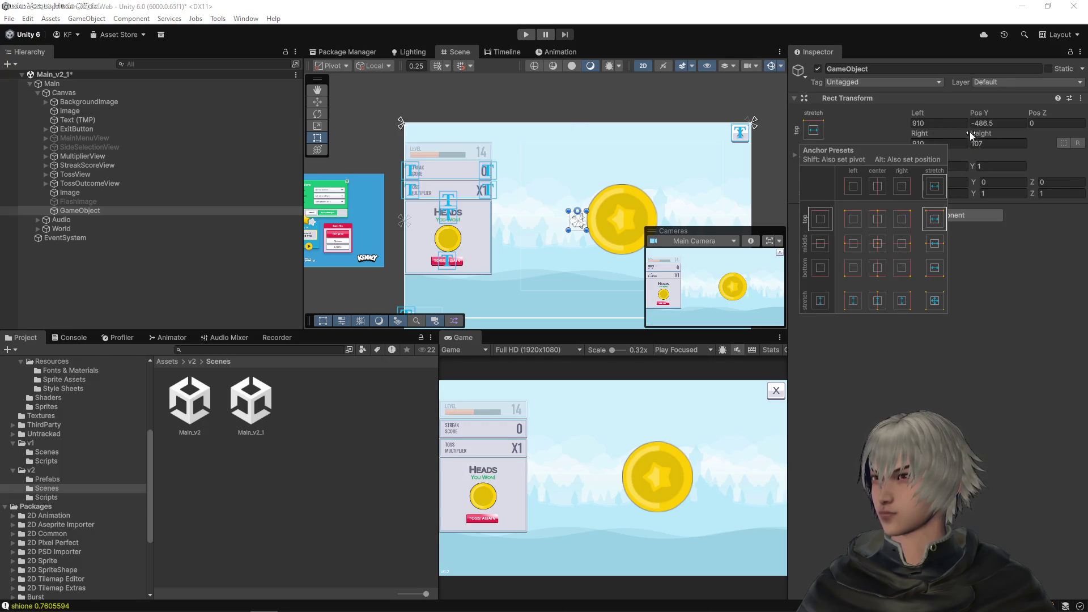
left_click(948, 125)
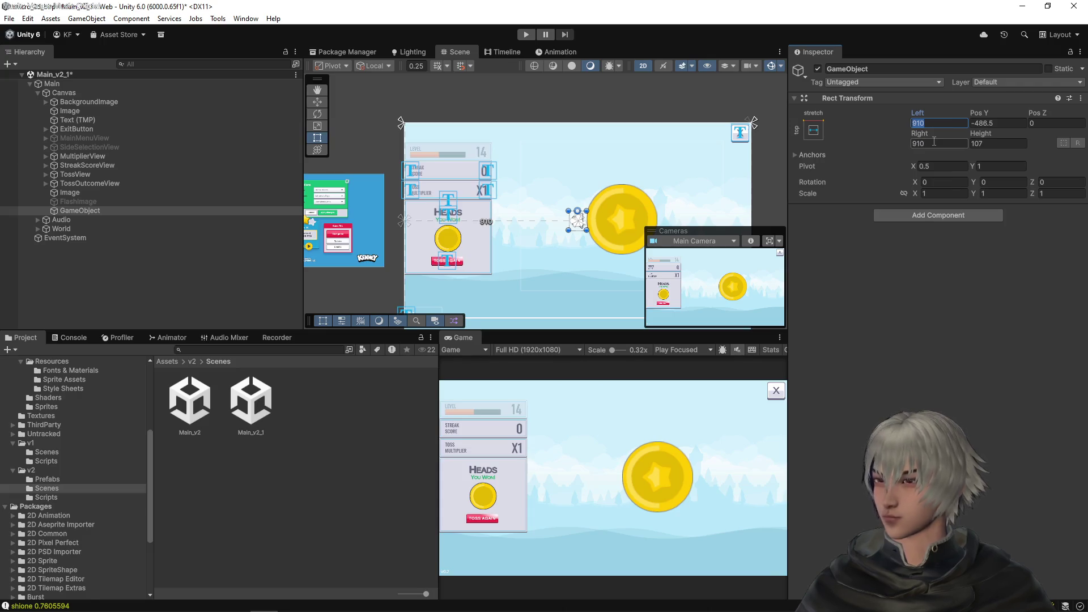
type("0")
left_click(937, 143)
type("0")
left_click(988, 123)
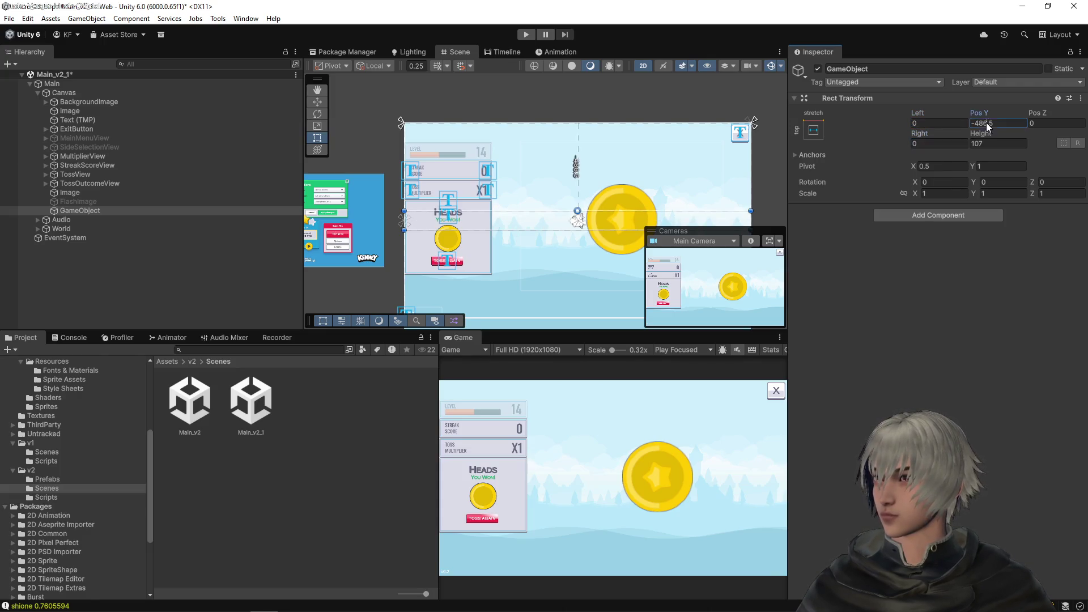
type("0")
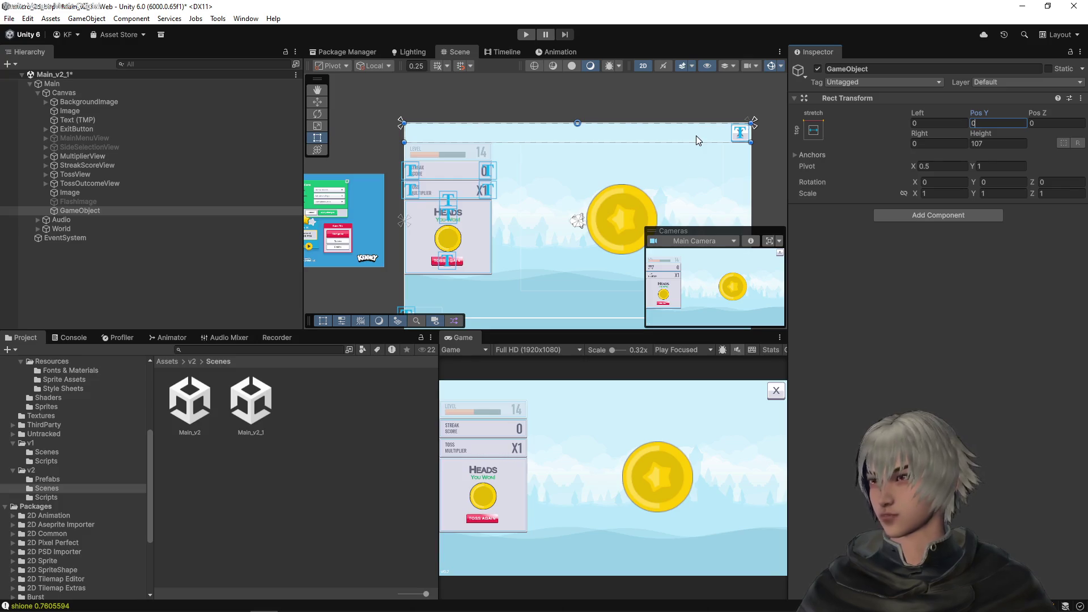
mouse_move(75, 159)
left_mouse_down()
mouse_move(88, 167)
mouse_move(81, 214)
left_mouse_up()
left_click(87, 168, "ctrl")
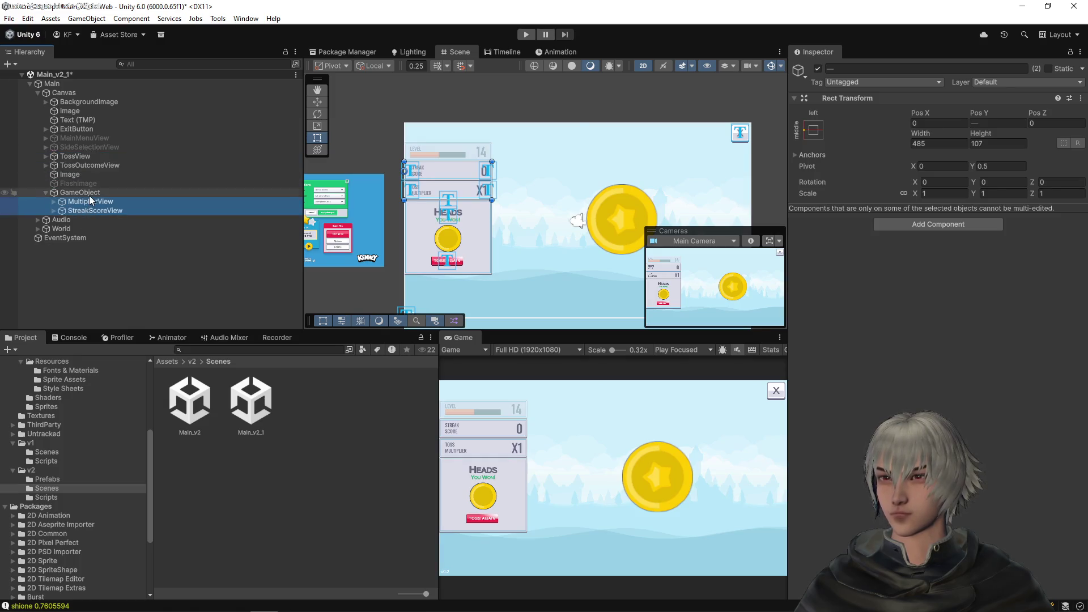
Step: Move the multiplier and streak score panels into the new object and rename it HeaderView
left_click(88, 193)
left_click(88, 193)
type("HU")
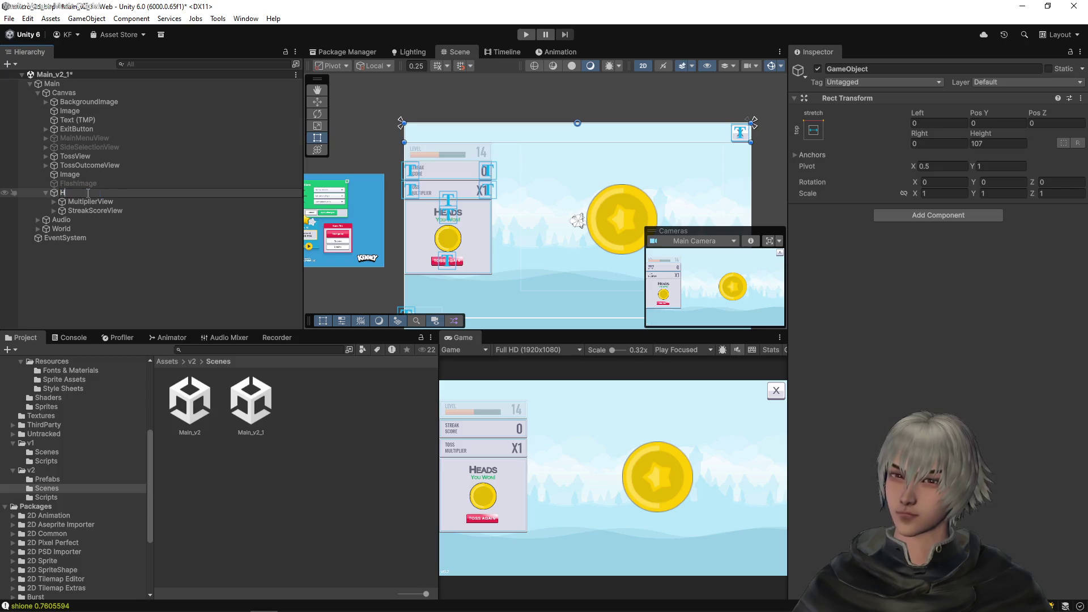
key("BackSpace")
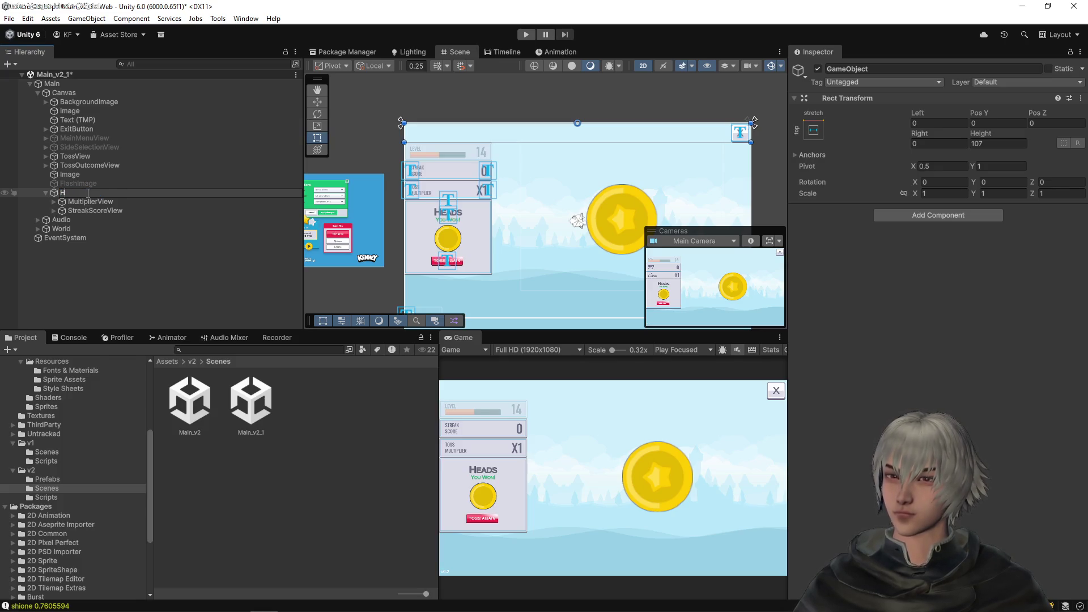
type("eader")
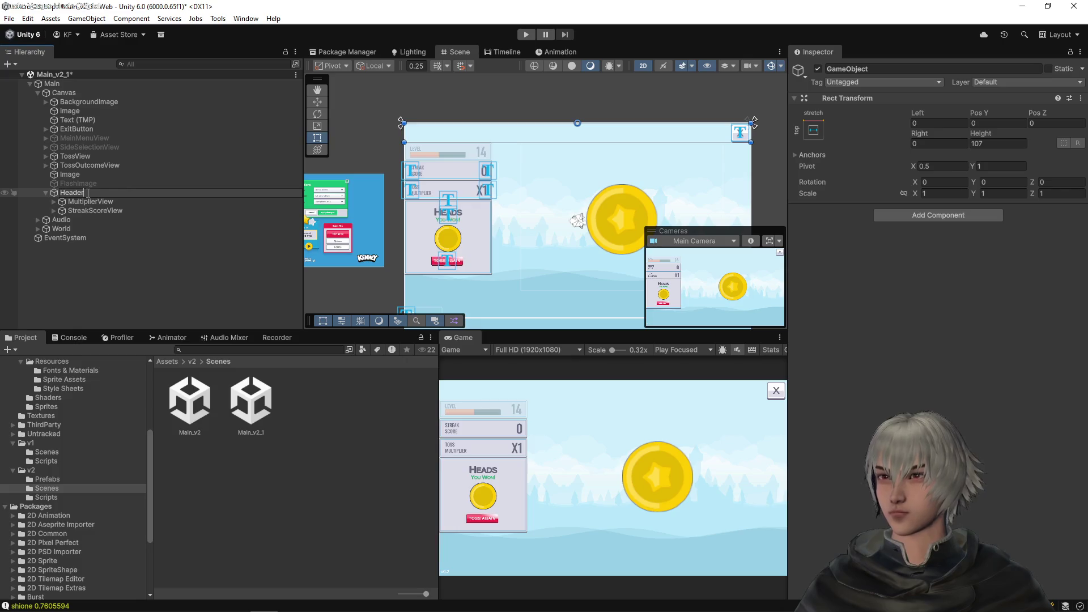
key("Return")
left_click(88, 194)
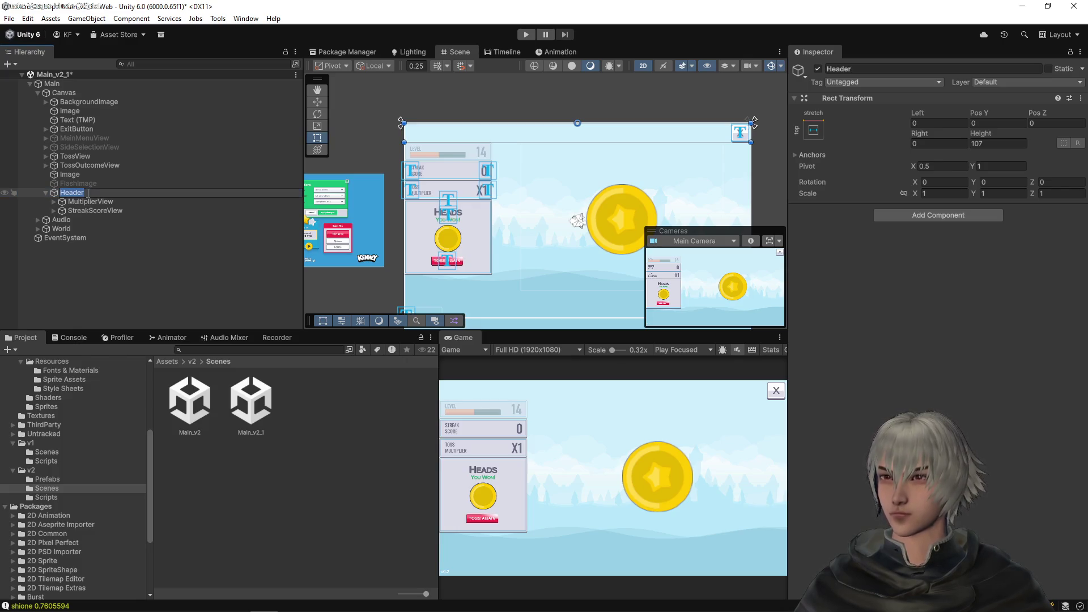
type("View")
key("Return")
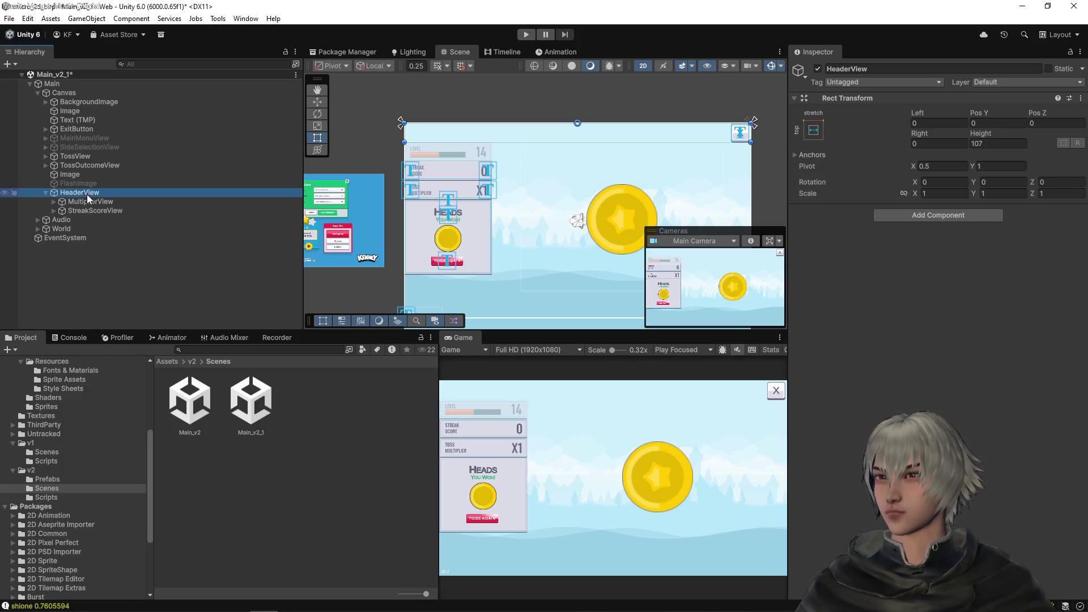
Step: Add a Horizontal Layout Group to HeaderView and paste a LevelView panel into it
left_click(937, 219)
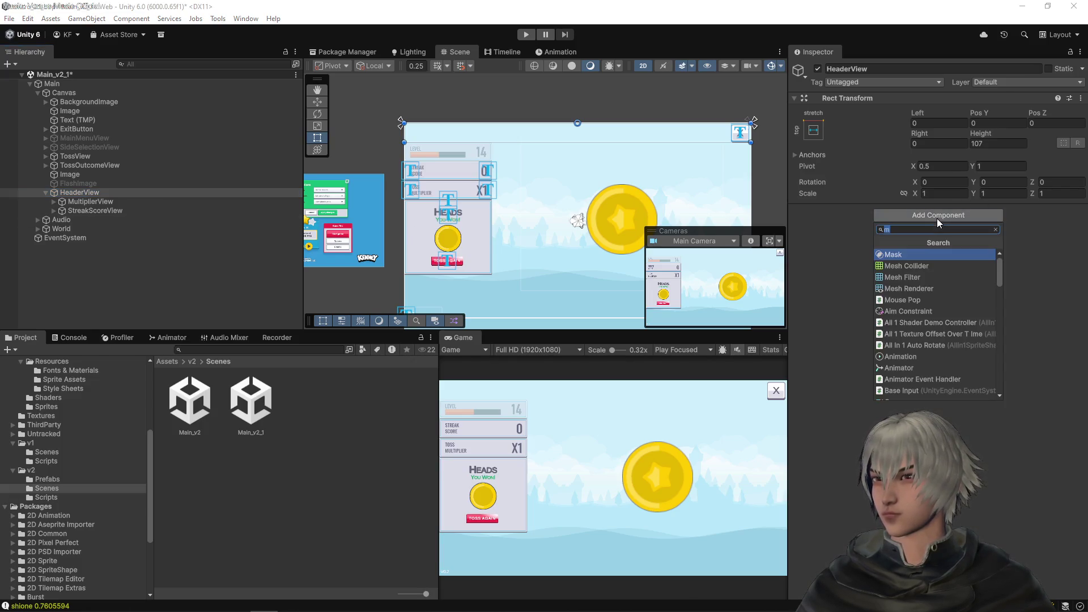
type("m")
left_click(995, 229)
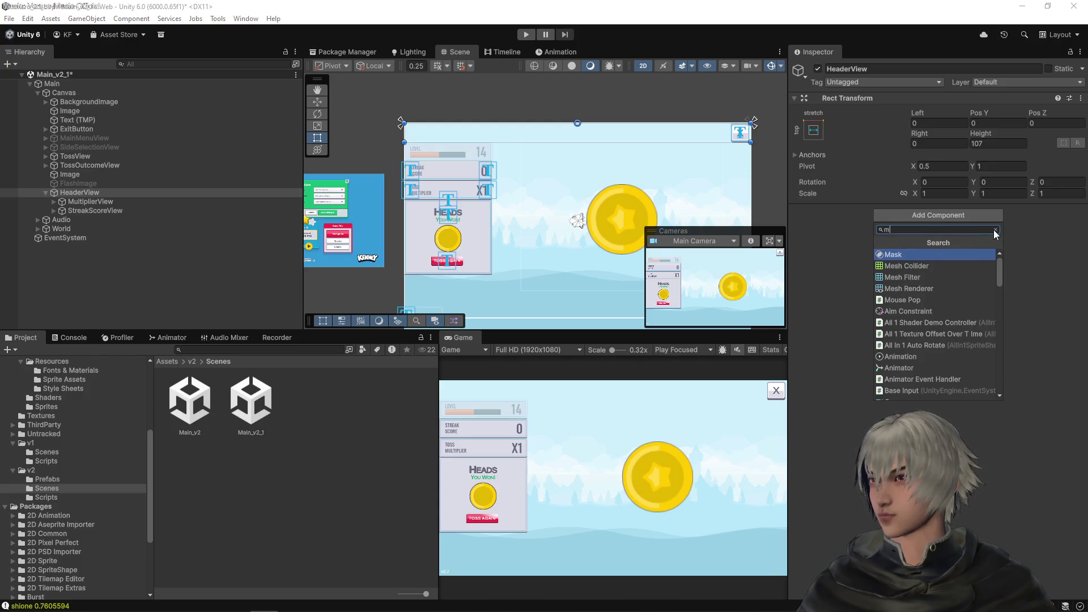
left_click(913, 311)
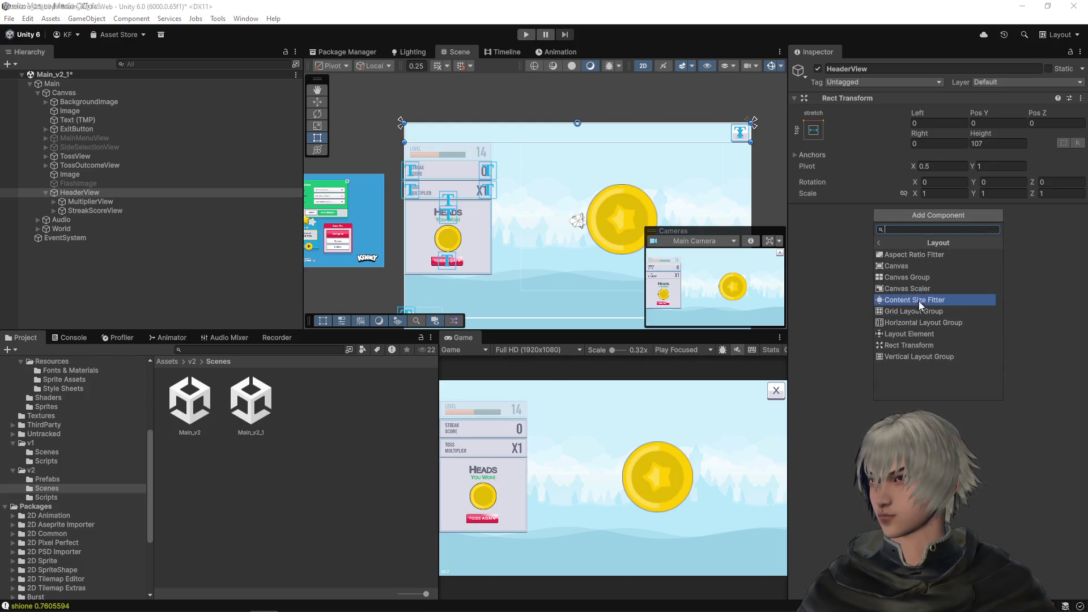
left_click(916, 322)
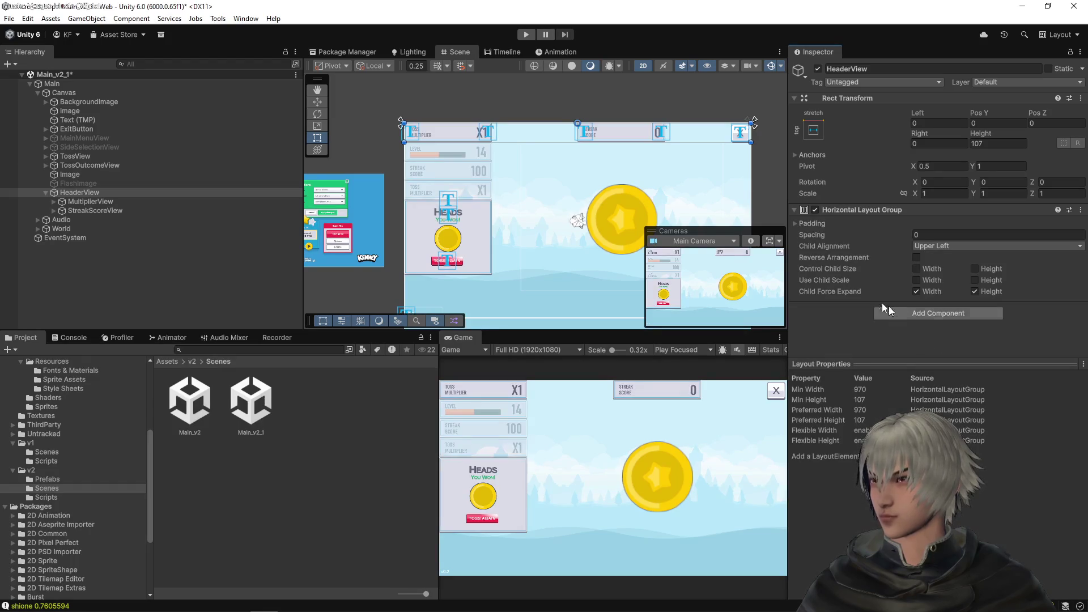
key("ctrl+v")
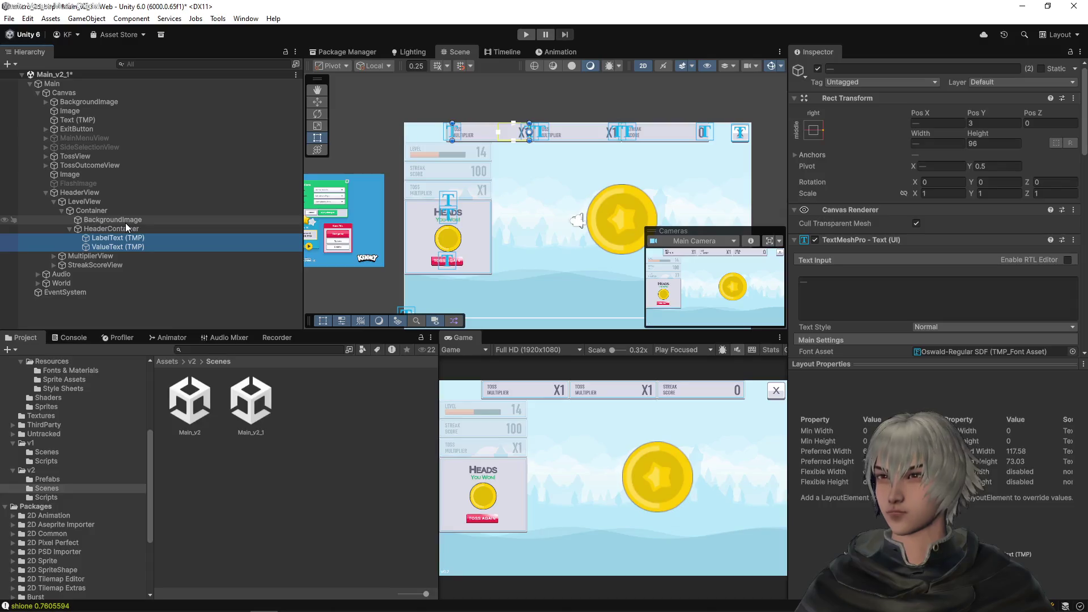
Step: Set the level panel's label text to LEVEL and its value text to 1
left_click(167, 238)
left_click(860, 290)
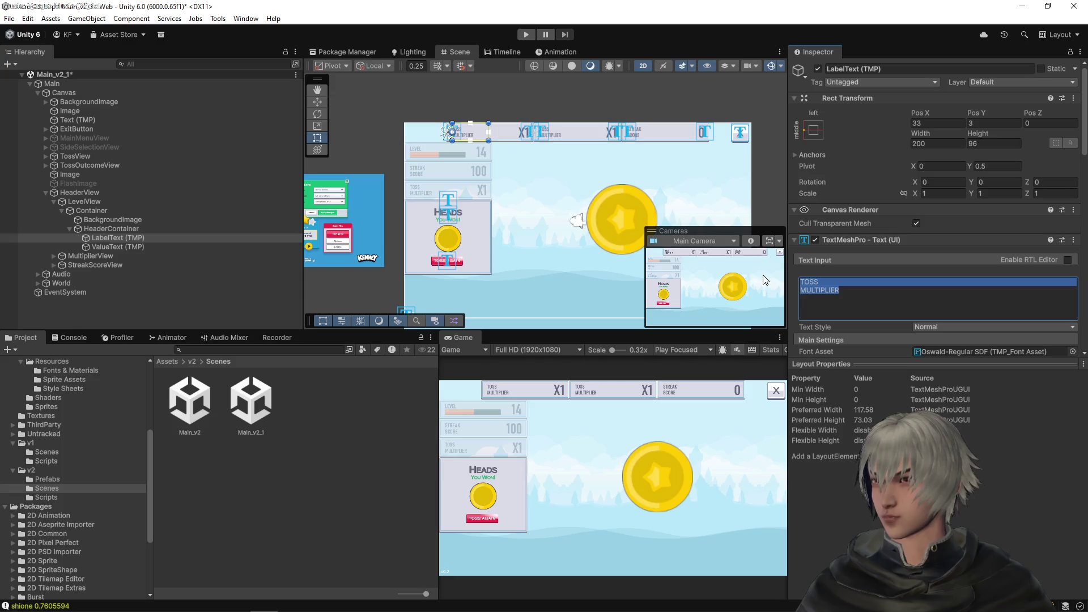
type("L")
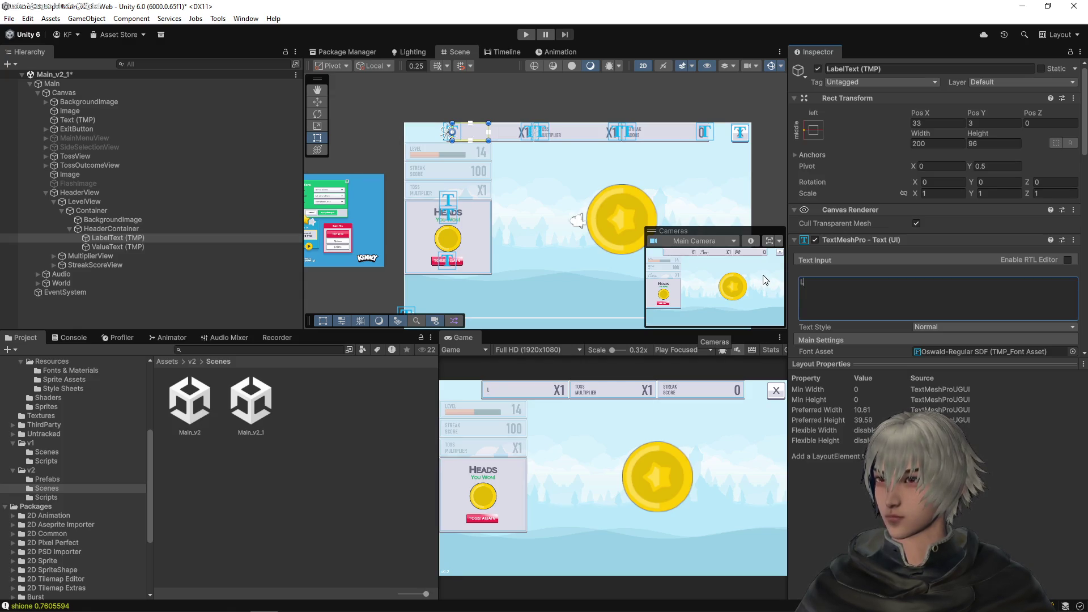
type("EVEL")
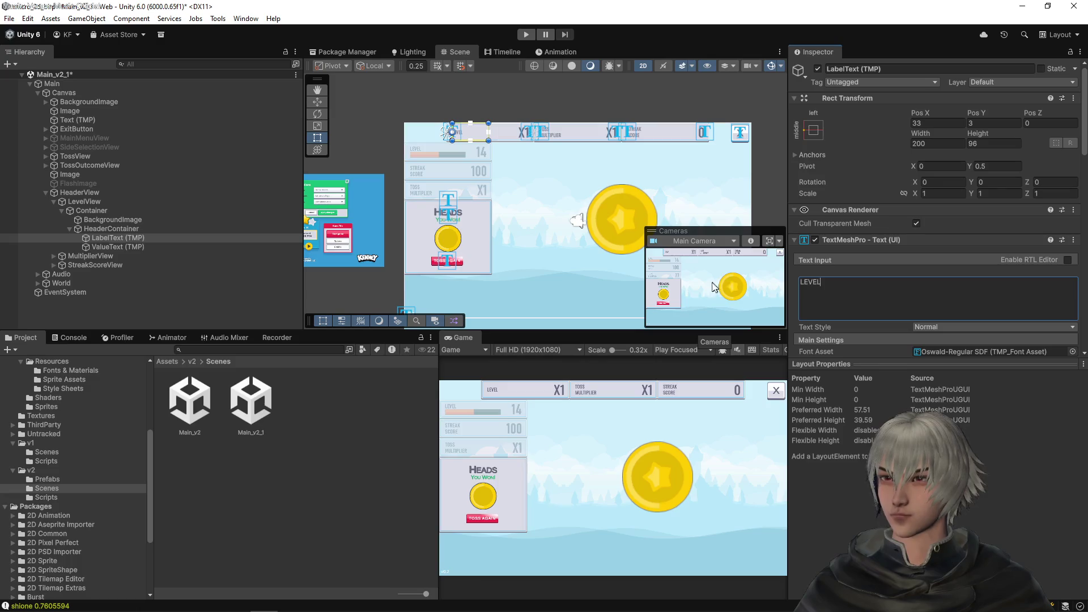
left_click(120, 248)
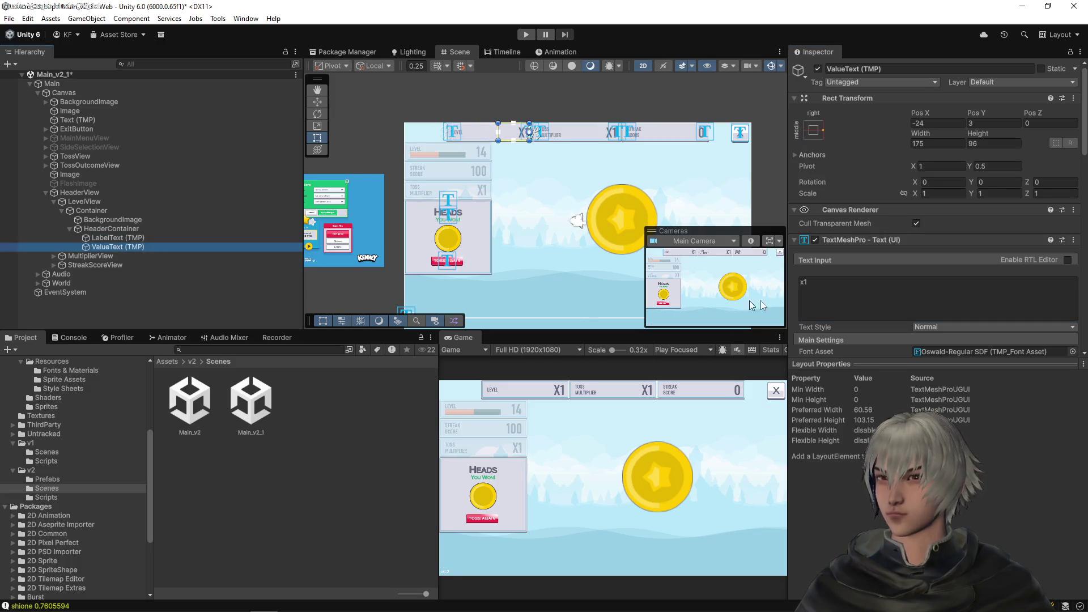
left_click(838, 287)
type("1")
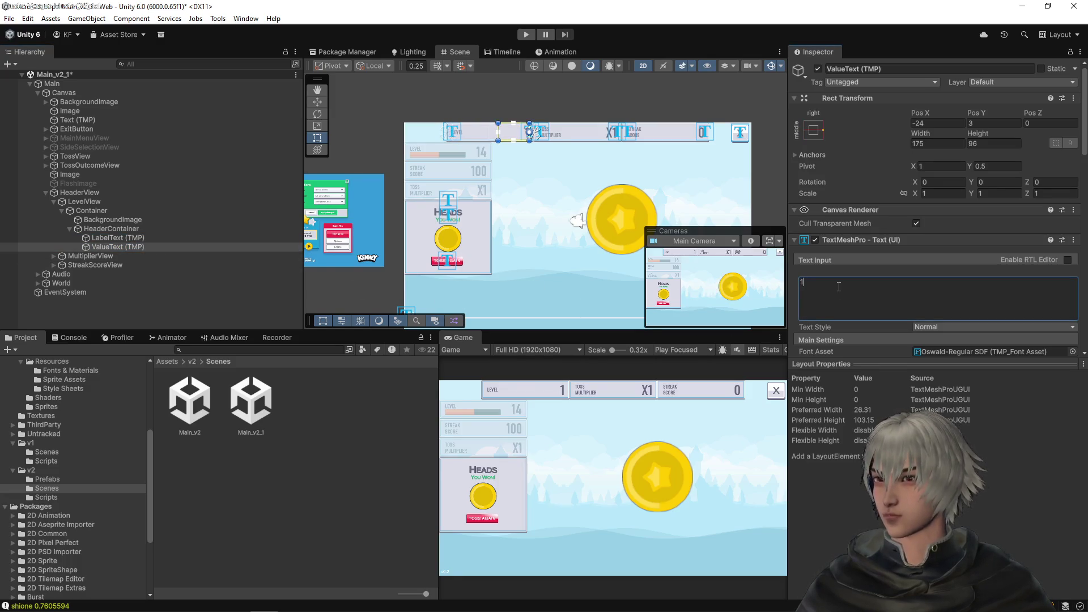
Step: Review the LEVEL label text and save the scene
double_click(118, 247)
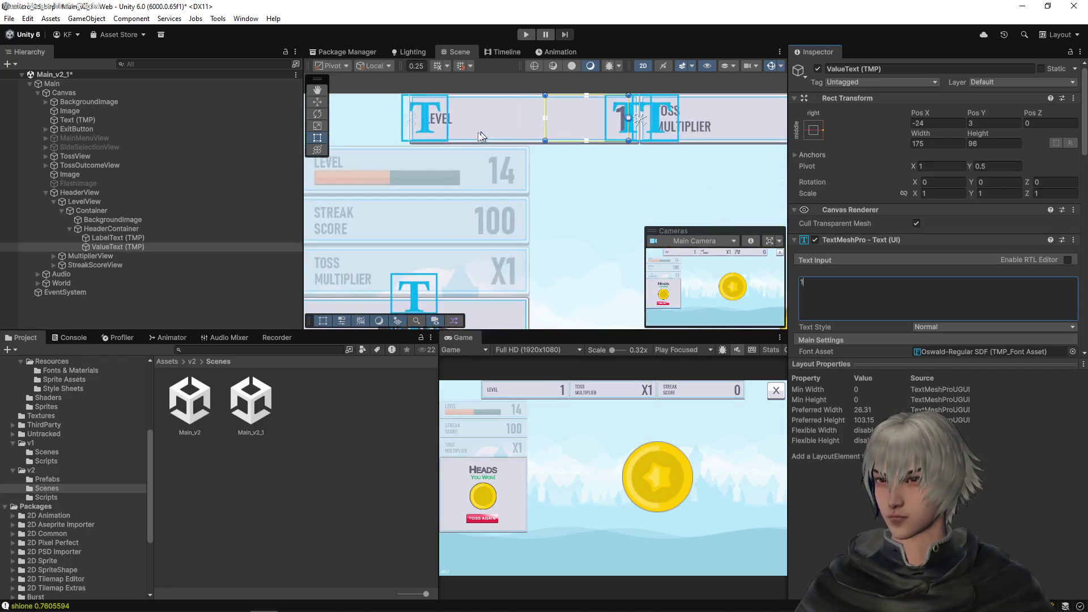
left_click(143, 237)
scroll(933, 286, "down", 3)
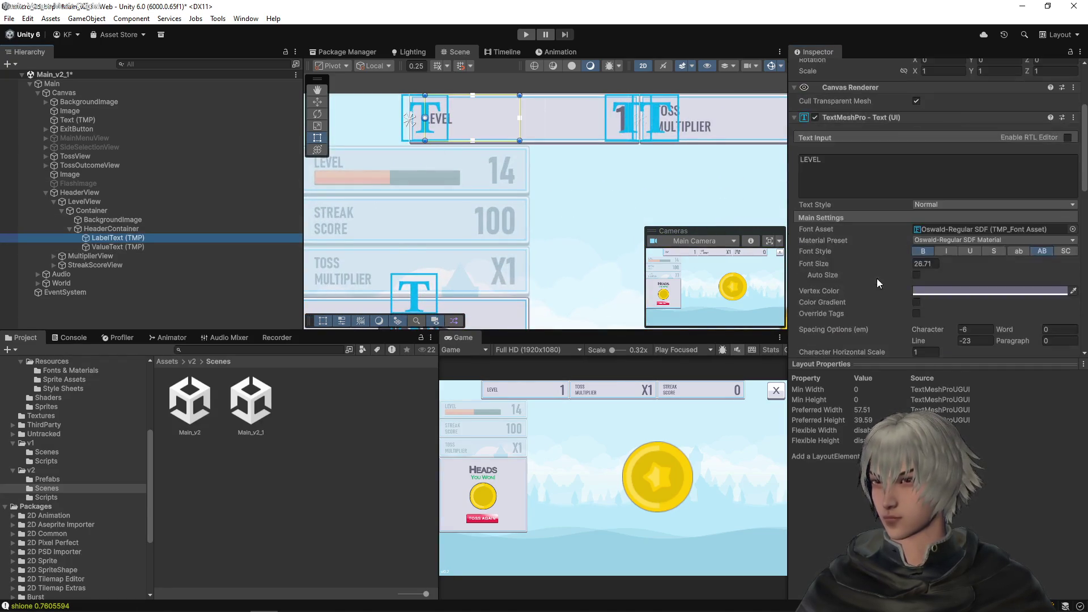
scroll(940, 327, "down", 3)
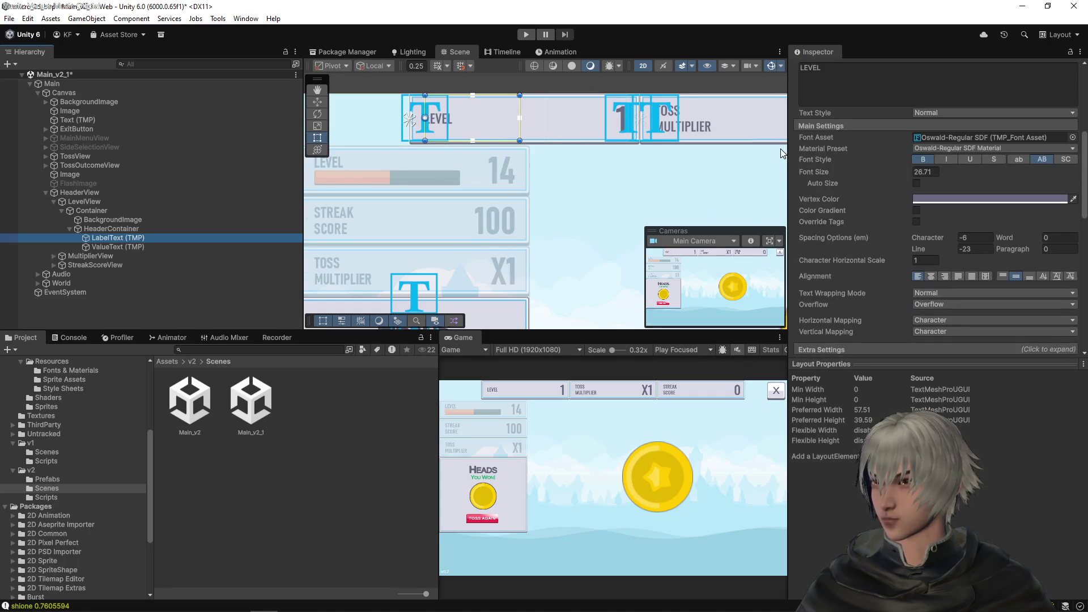
scroll(781, 153, "up", 2)
left_click(850, 75)
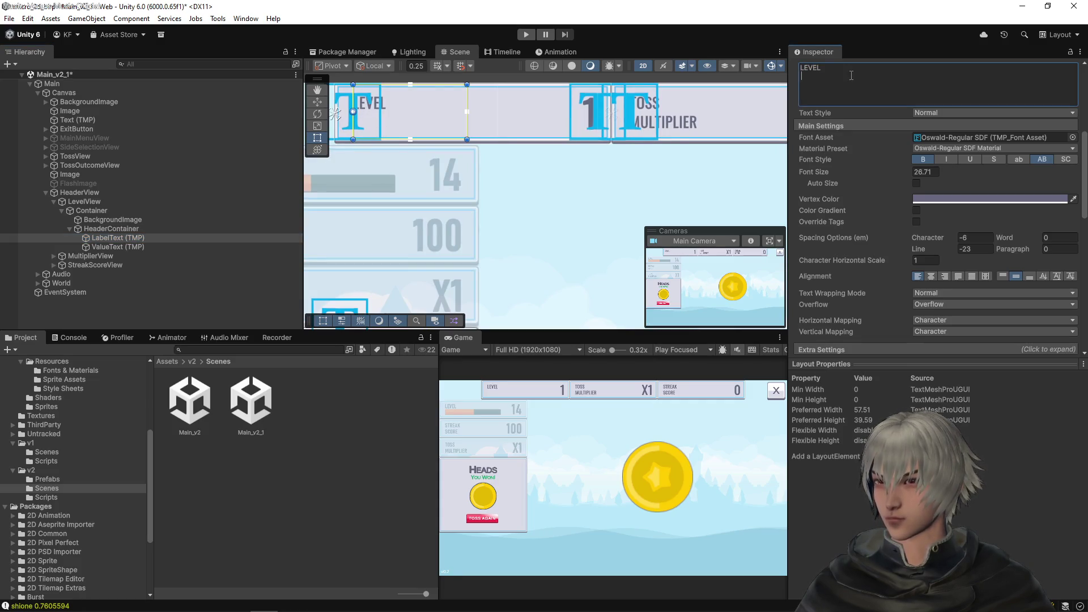
key("ctrl+s")
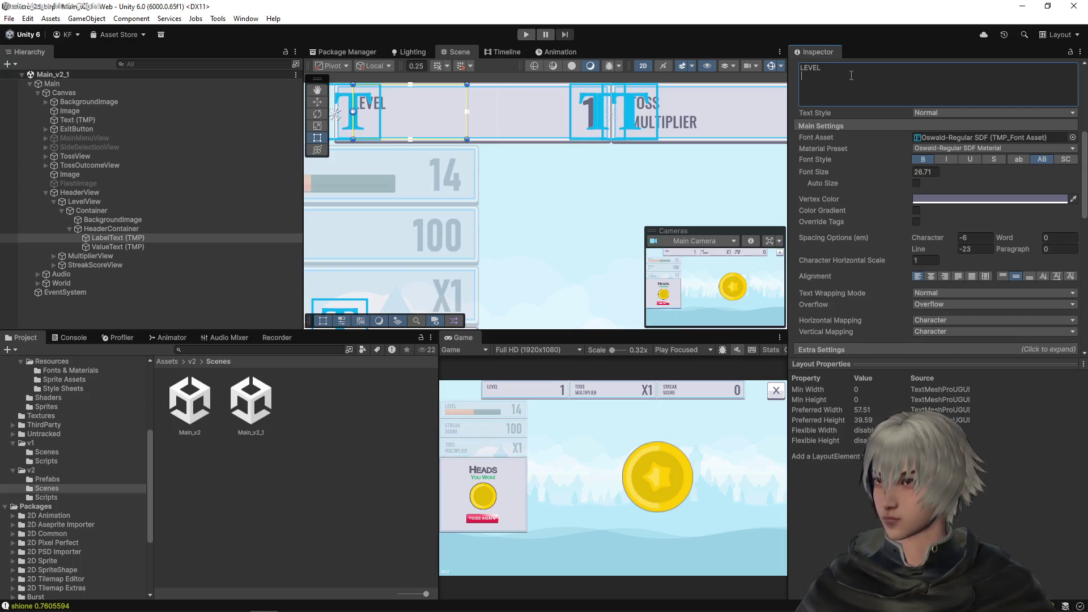
Step: Pan the Scene view and frame the HeaderView bar
mouse_move(589, 108)
left_mouse_down()
mouse_move(586, 158)
mouse_move(525, 161)
mouse_move(674, 153)
left_mouse_up()
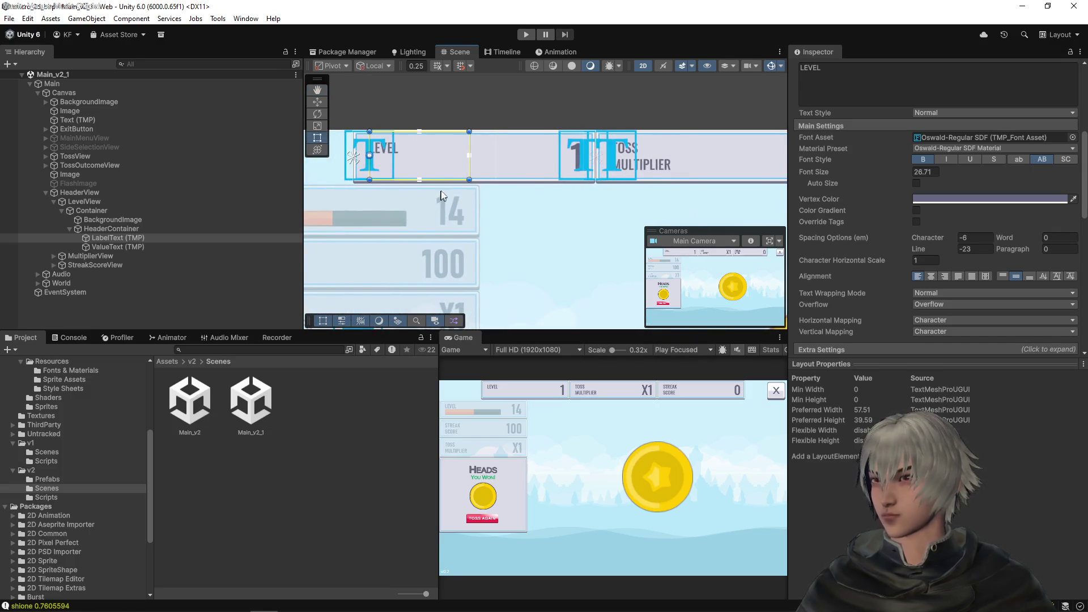
left_click_drag(548, 198, 547, 226)
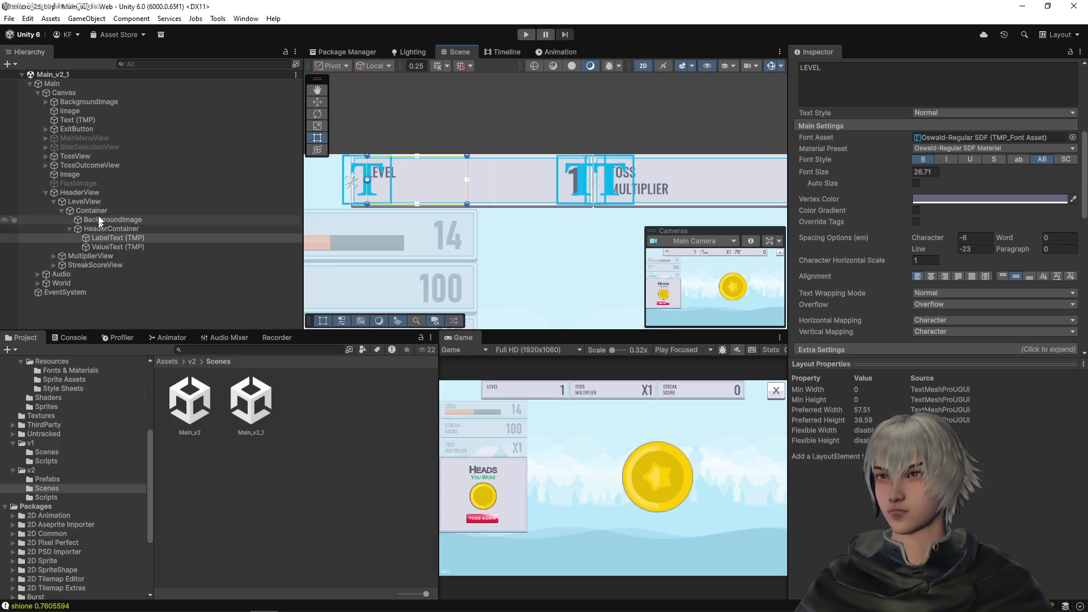
left_click(93, 195)
key("f")
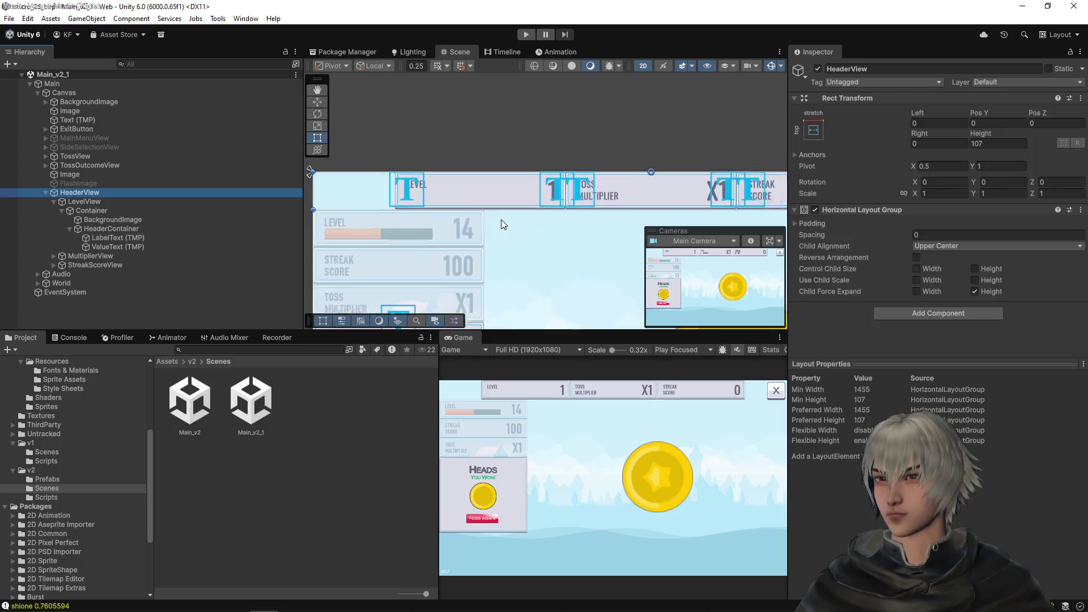
Step: Inset HeaderView's left edge to Left 74.24 and save the scene
mouse_move(349, 200)
left_mouse_down()
mouse_move(398, 206)
mouse_move(371, 204)
left_mouse_up()
key("ctrl+s")
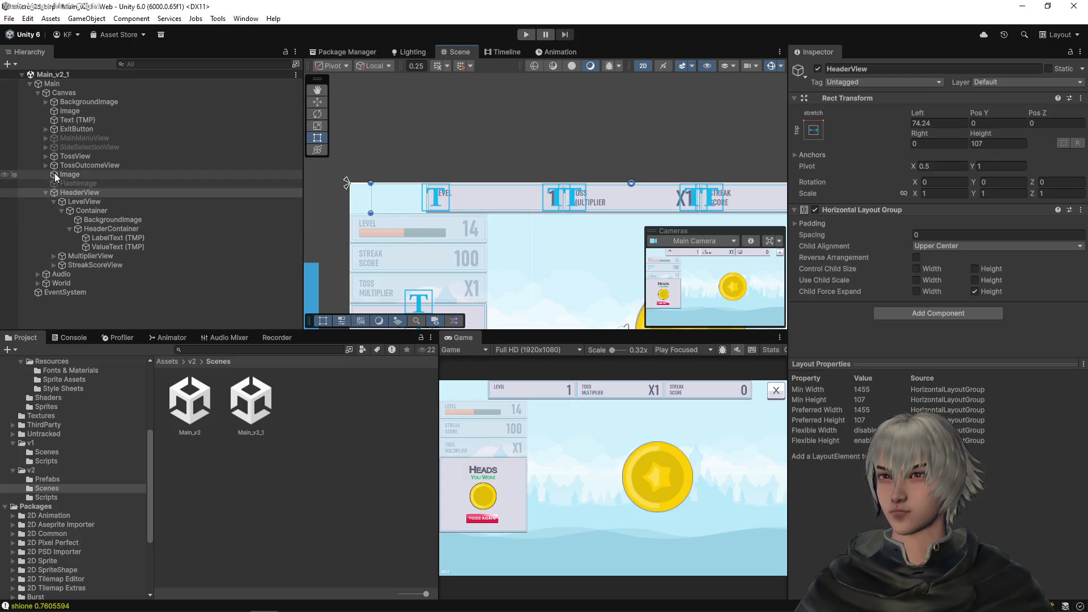
left_click(68, 158)
Step: Center the TossView horizontally by changing its Pos X from 245 to 0
key("Right")
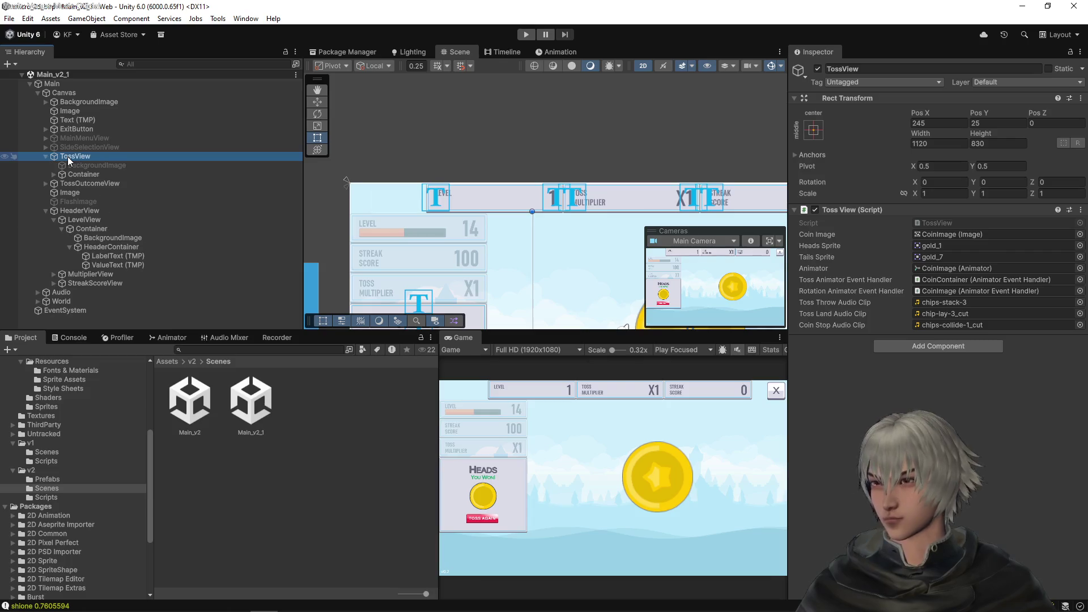
key("Down")
key("Down")
key("Right")
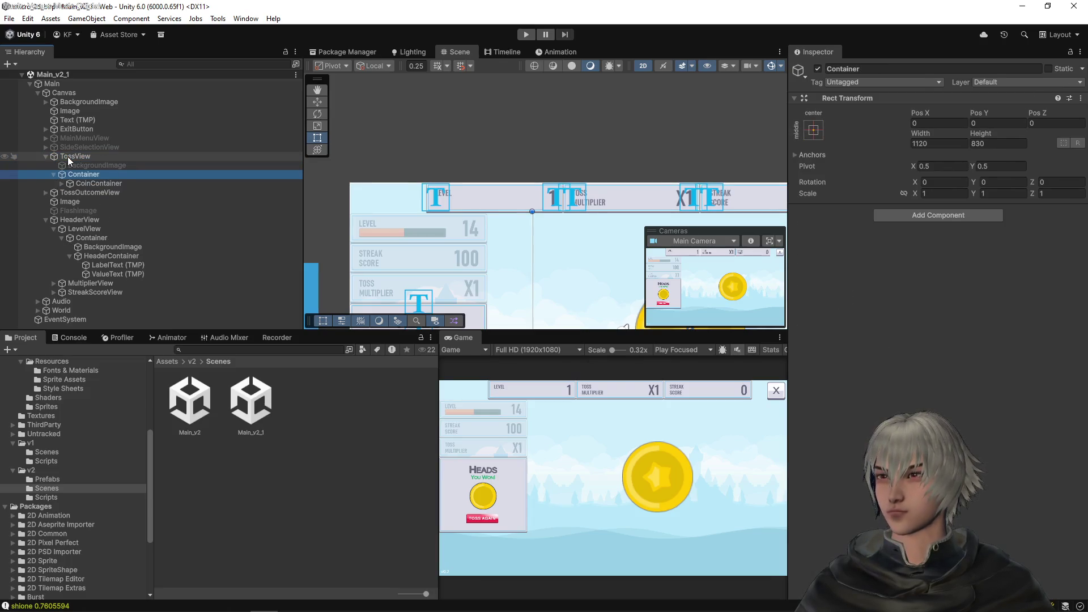
key("Down")
key("Up")
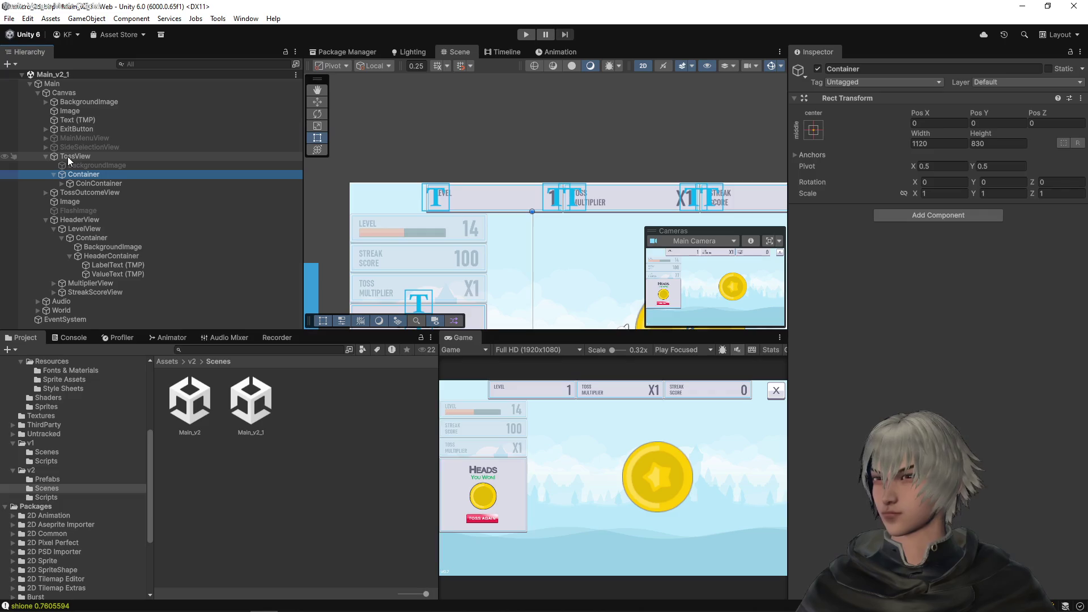
key("Up")
key("Up")
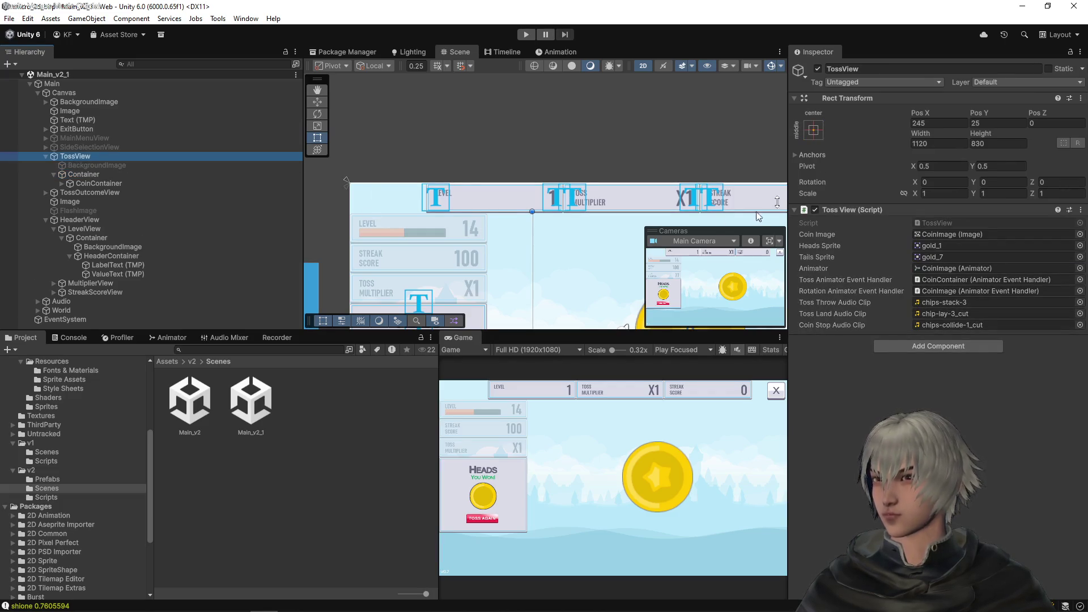
scroll(720, 158, "down", 3)
key("f")
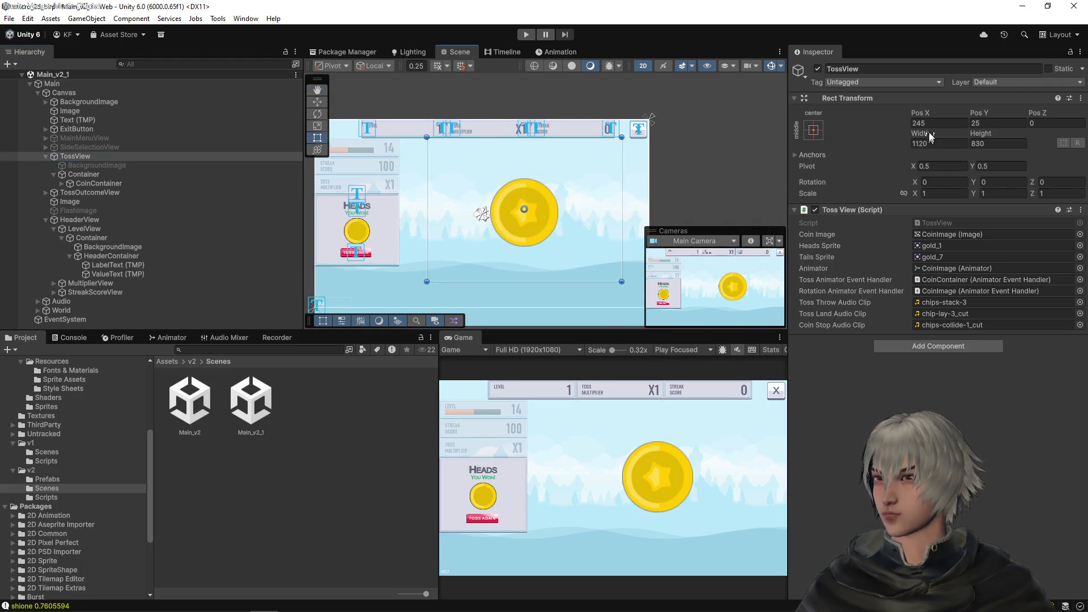
left_click(932, 125)
type("0")
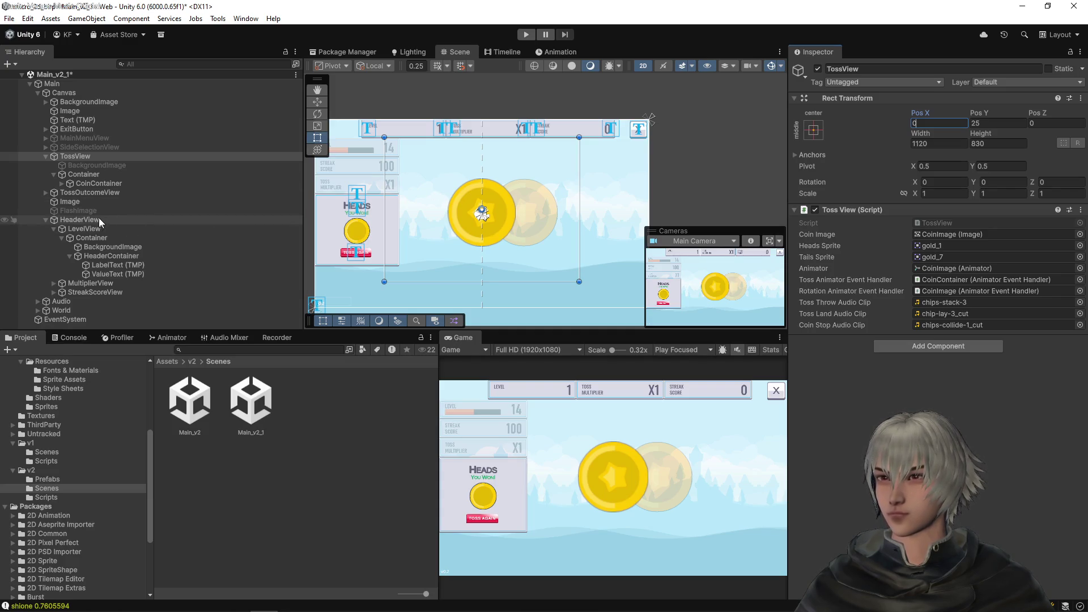
left_click(96, 192)
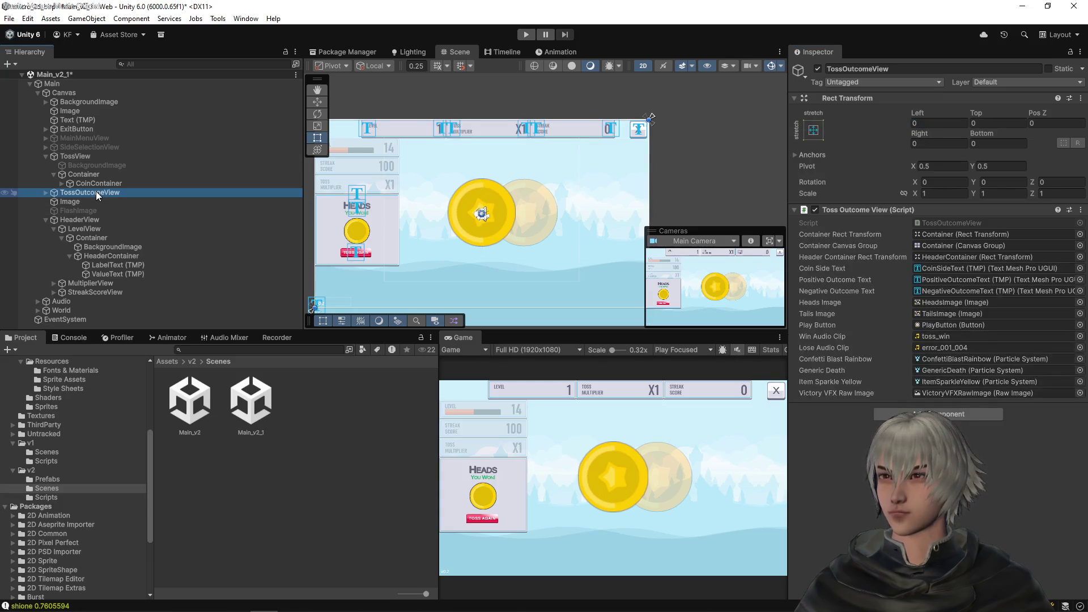
Step: Anchor the TossOutcomeView Container to middle-center and set its Pos X to 0
key("f")
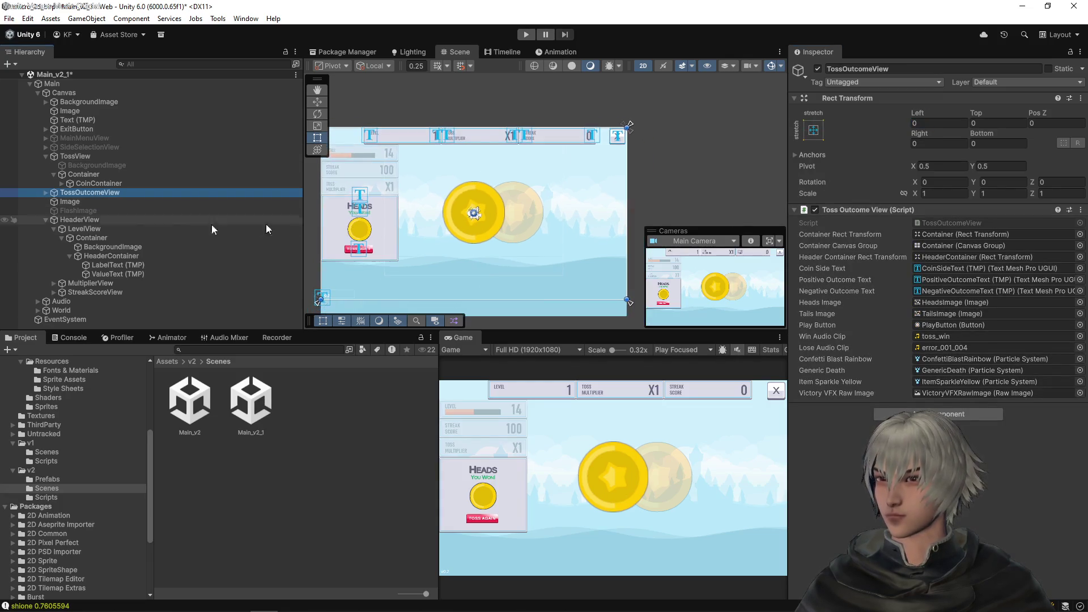
left_click(45, 192)
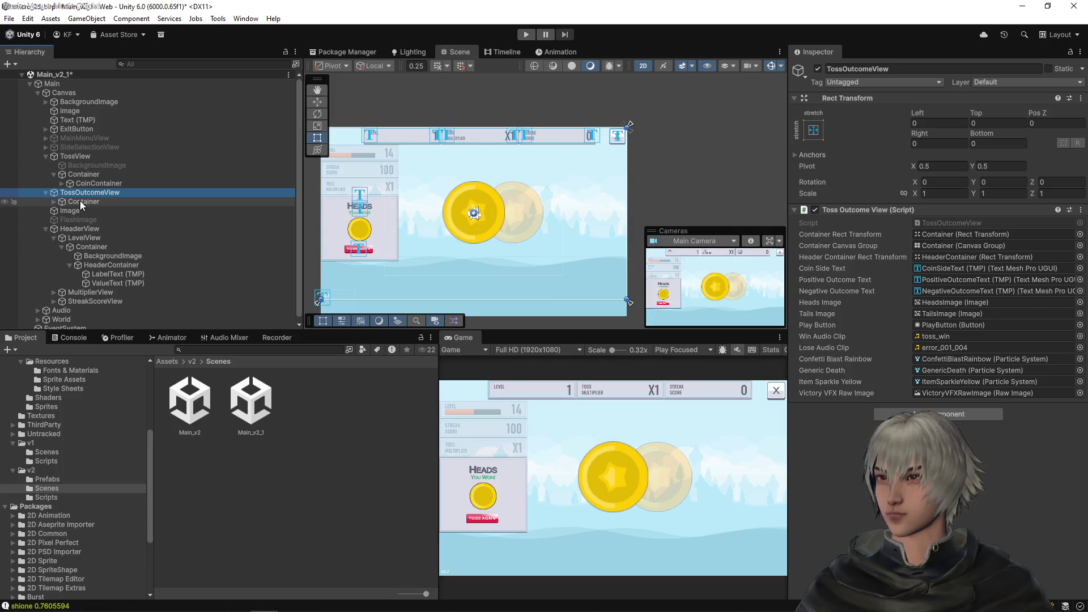
left_click(79, 201)
left_click(812, 131)
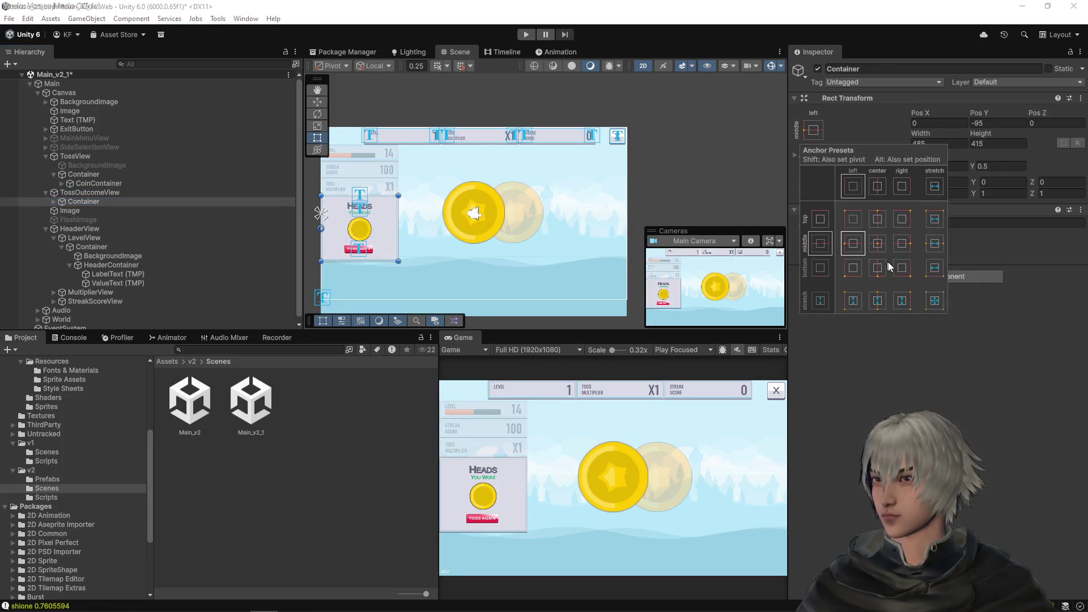
left_click(878, 246)
left_click(944, 124)
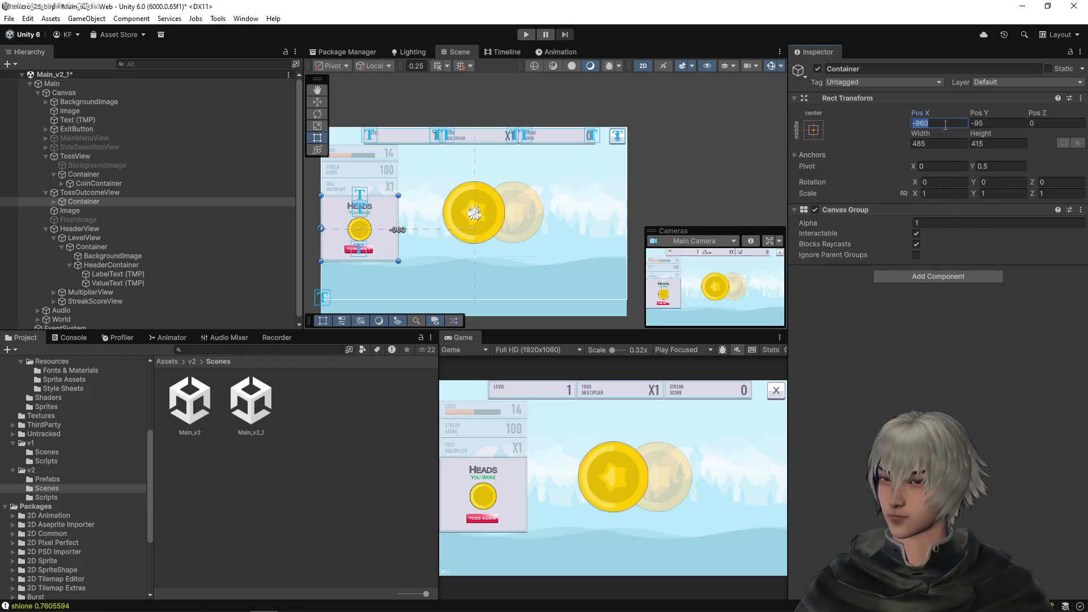
type("0")
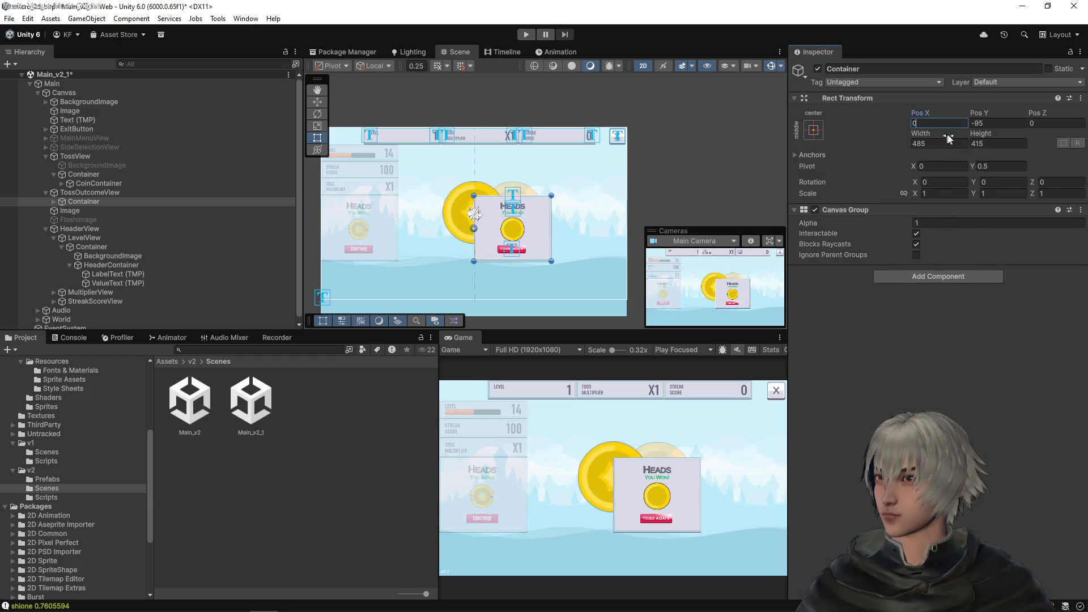
left_click(994, 121)
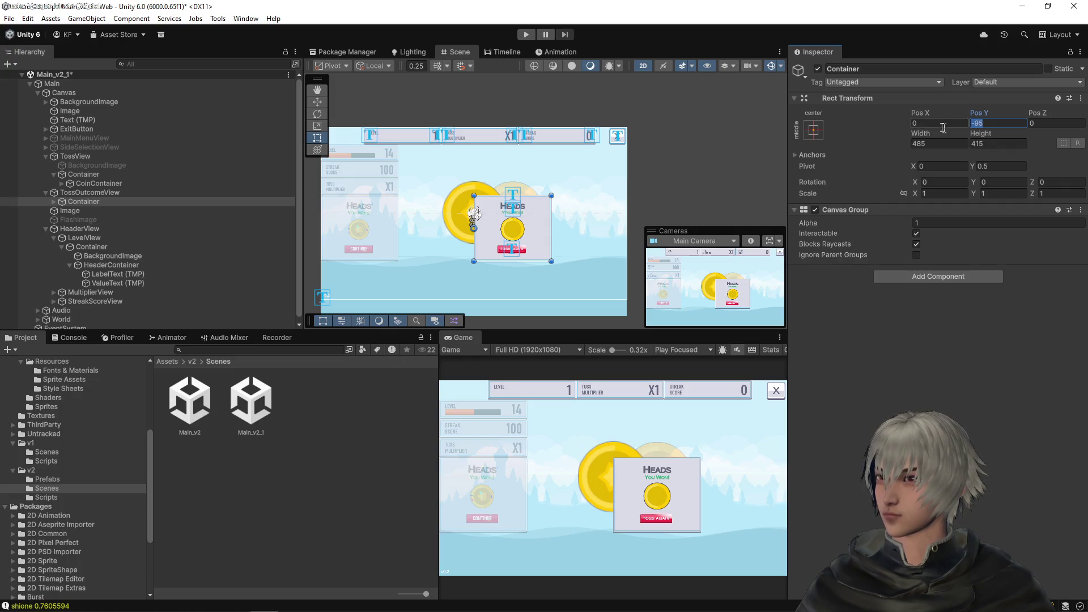
Step: Reselect the outcome Container, reapply the center anchor and enter Pos X 0 again
left_click(86, 192)
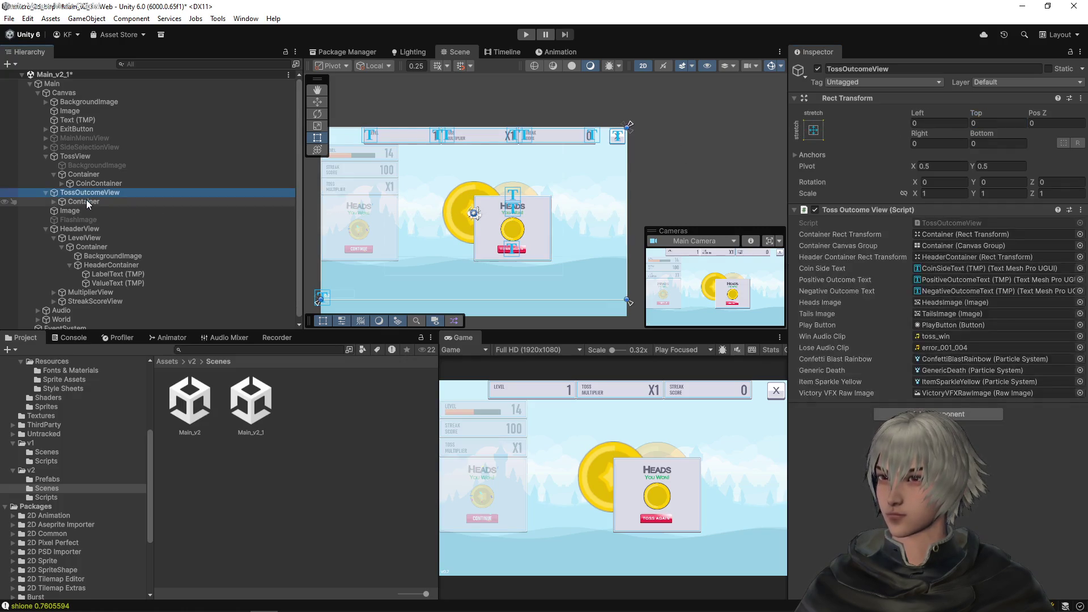
left_click(86, 201)
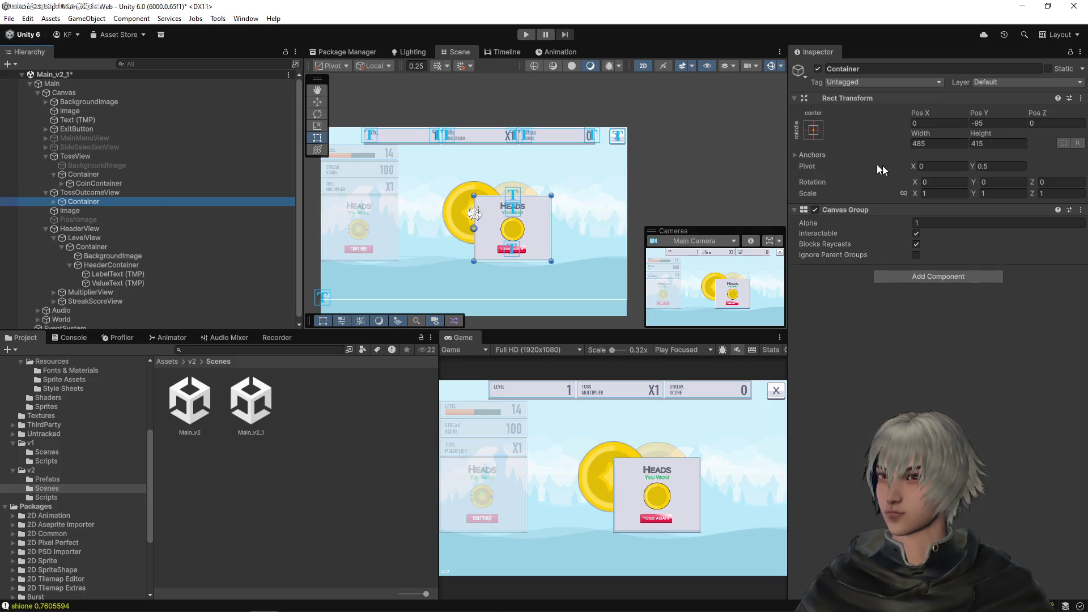
left_click(813, 130)
left_click(877, 243, "shift")
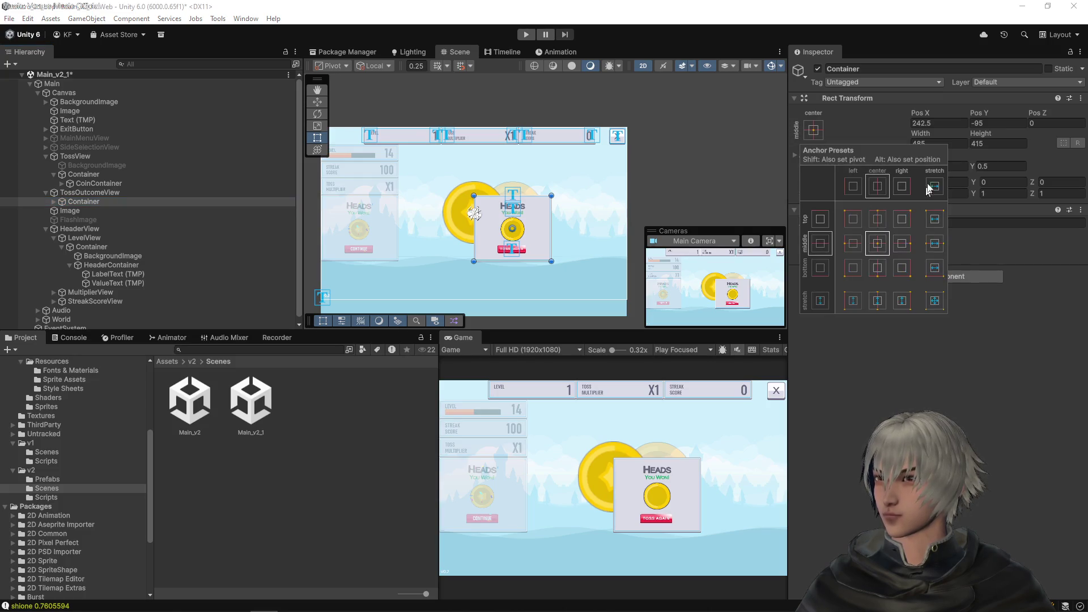
left_click(946, 124)
type("0")
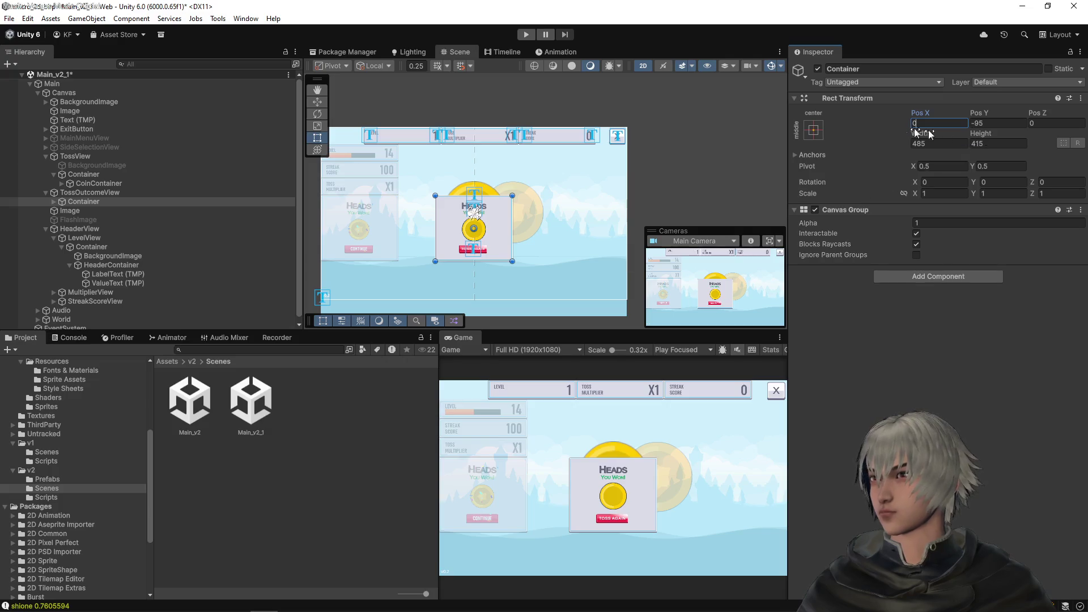
Step: Try a bottom-center anchor with Pos Y 0 on the Container, then cancel it
left_click(814, 131)
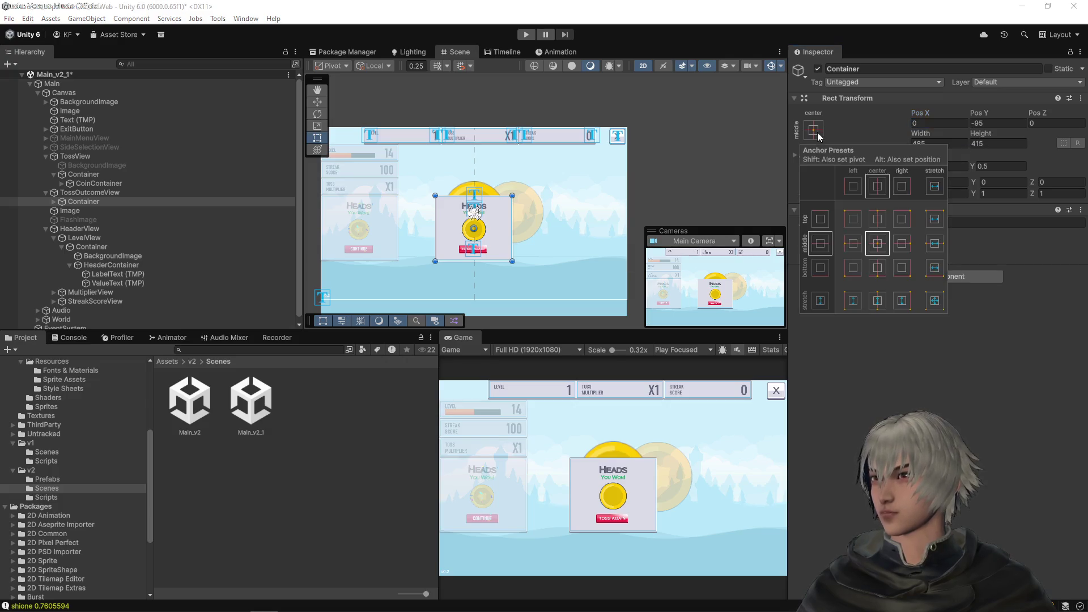
left_click(879, 272, "shift")
left_click(998, 123)
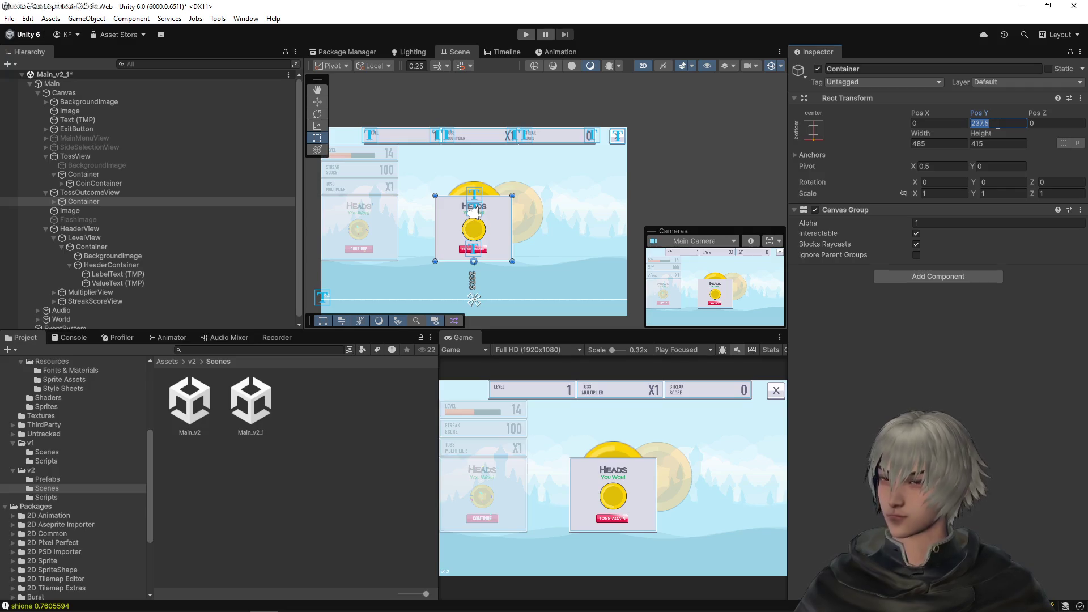
type("0")
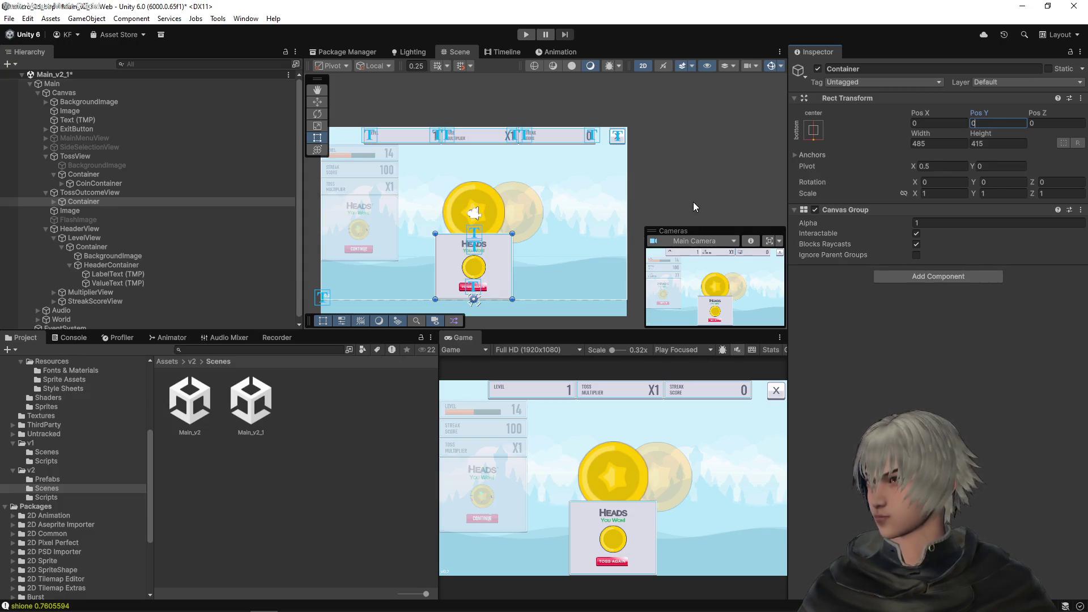
key("Escape")
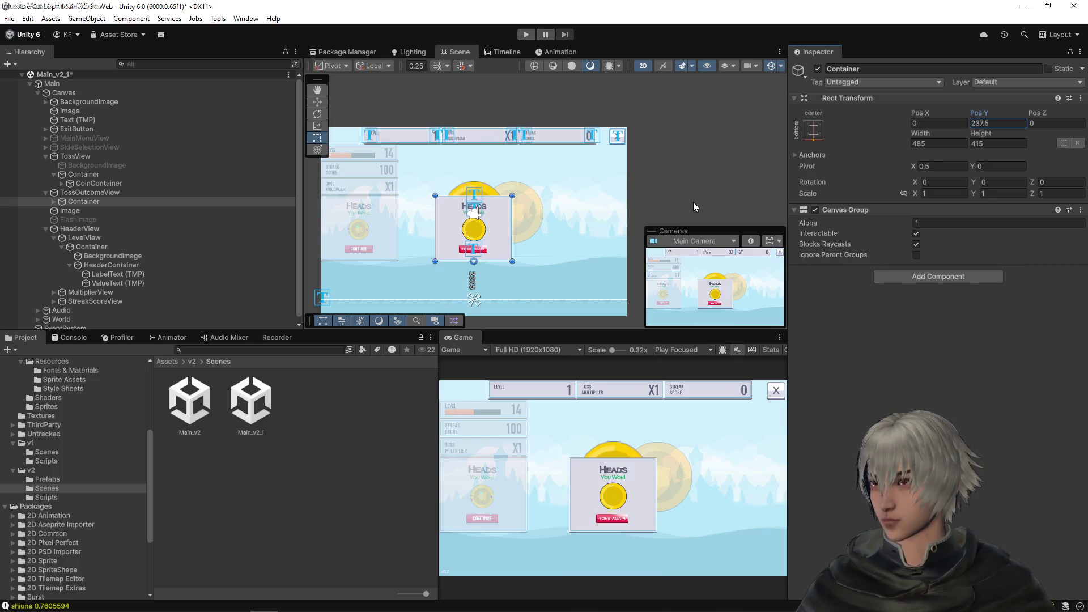
Step: Re-anchor the outcome Container to middle-center, set Pos Y 0 and save the scene
left_click(813, 129)
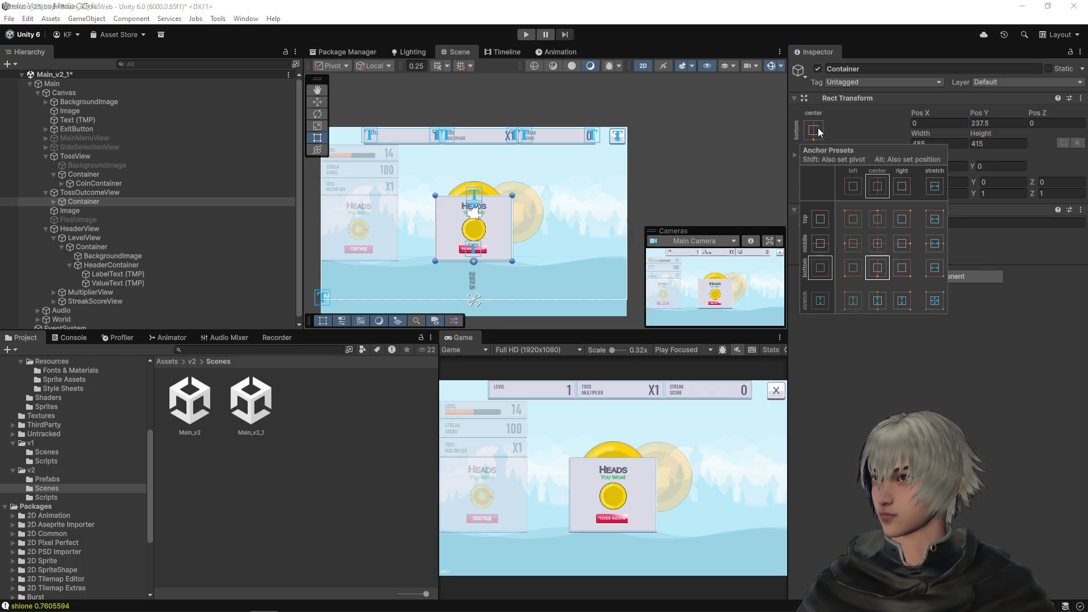
left_click(878, 244)
left_click(997, 122)
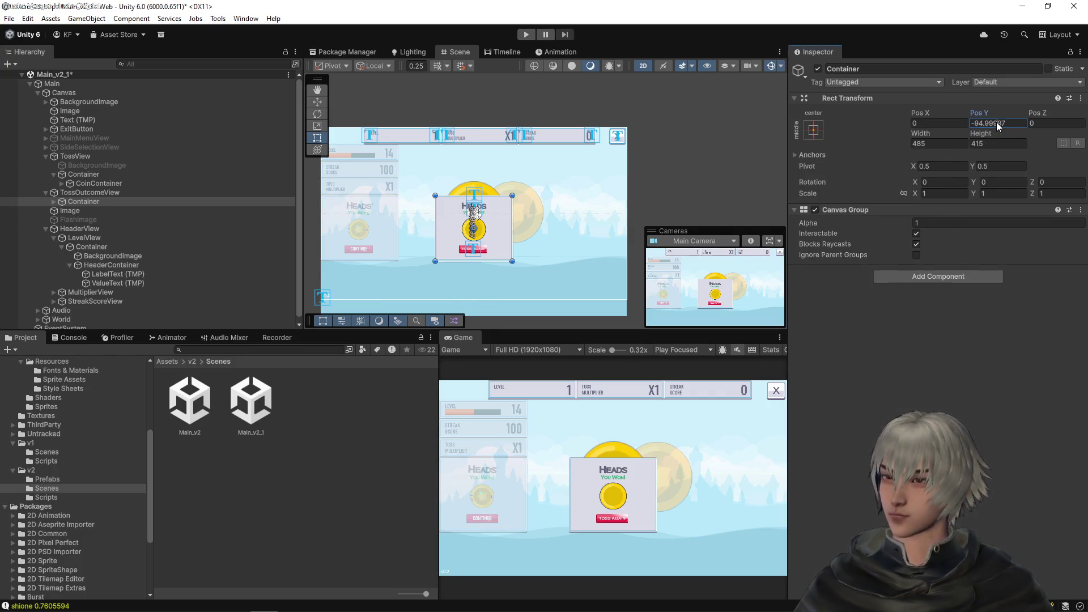
type("0")
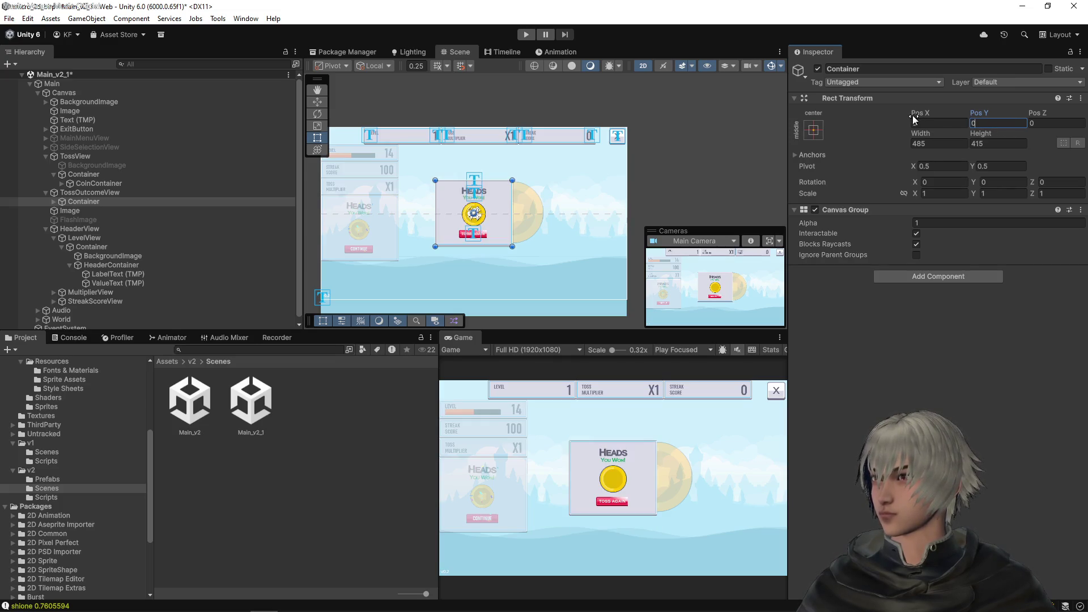
key("ctrl+s")
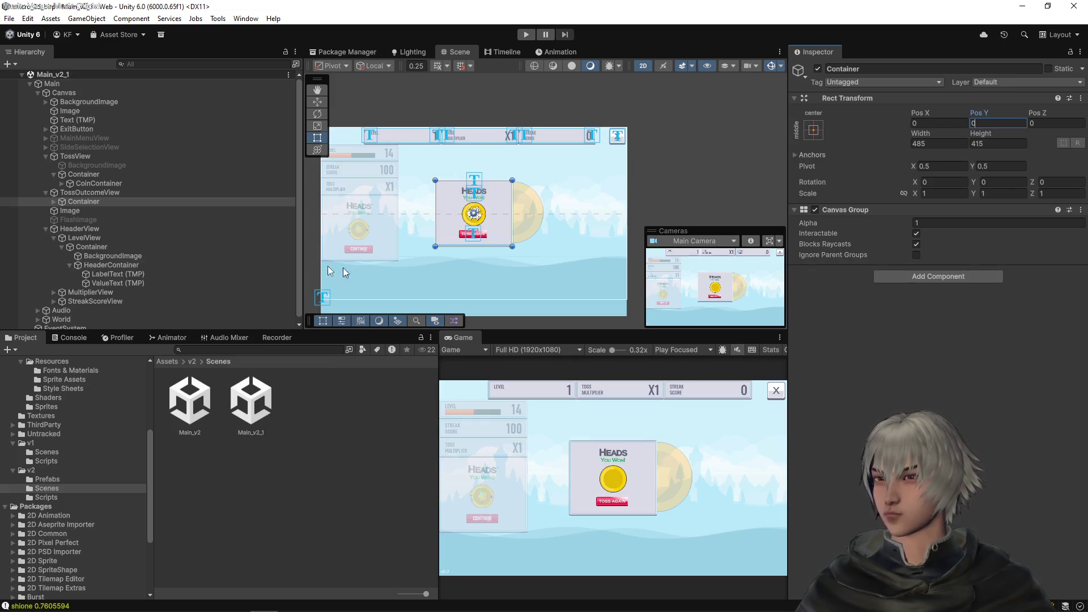
left_click(76, 191)
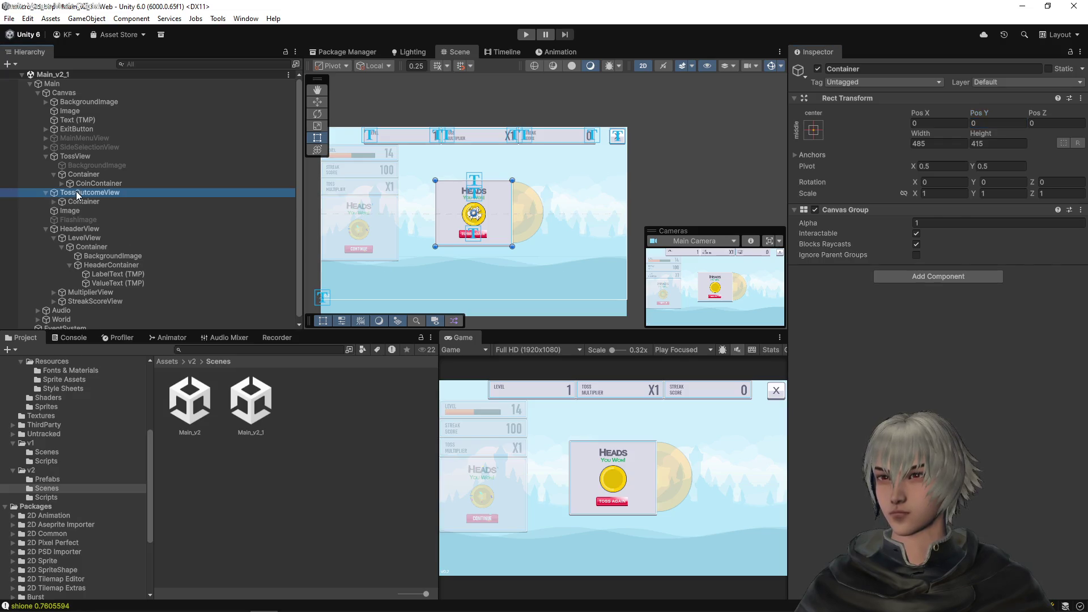
Step: Make the SideSelectionView panel active
left_click(85, 156)
left_click(64, 147)
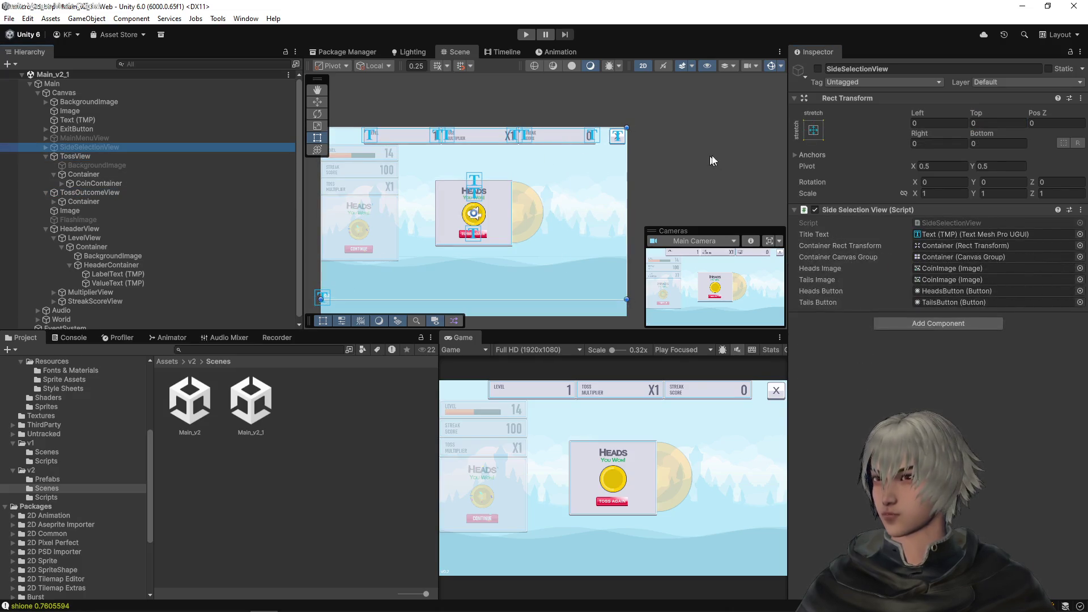
left_click(818, 69)
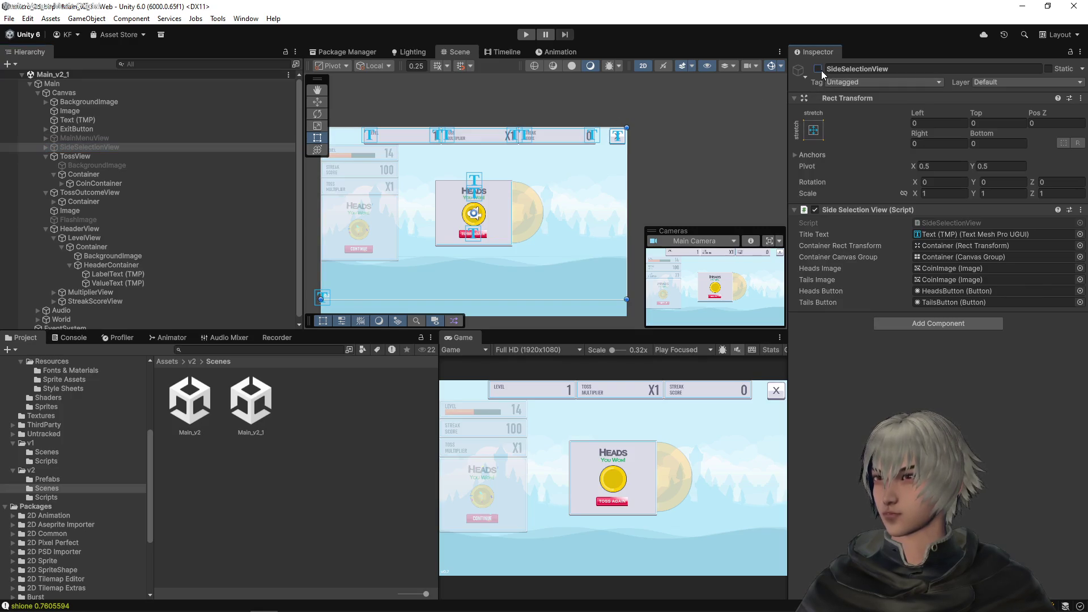
Step: Anchor the SideSelectionView Container to middle-center at Pos X 0, Pos Y 0
left_click(46, 147)
left_click(61, 157)
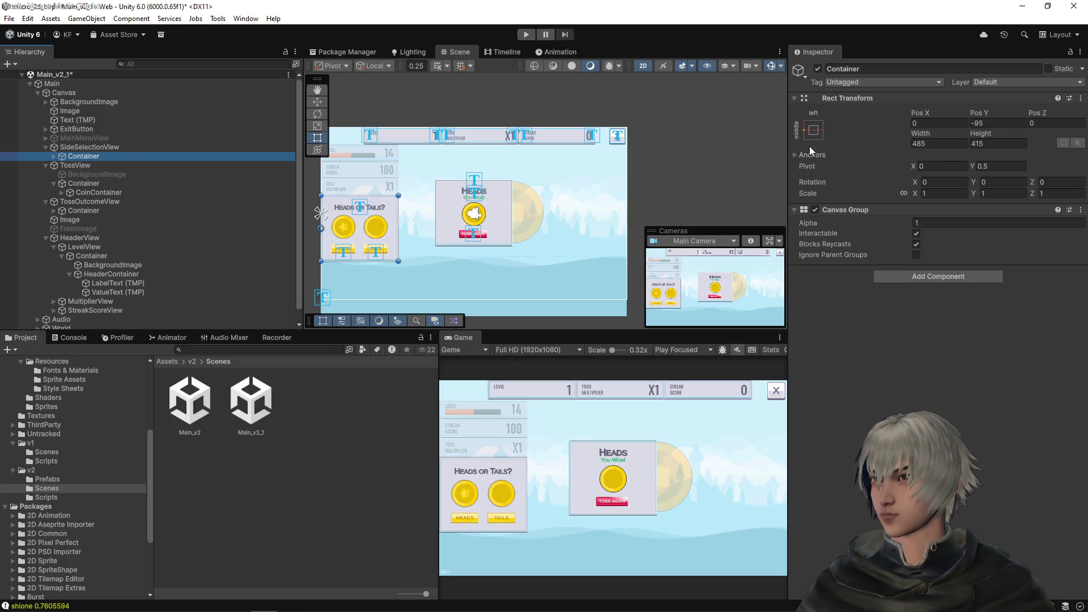
left_click(819, 134)
left_click(878, 237)
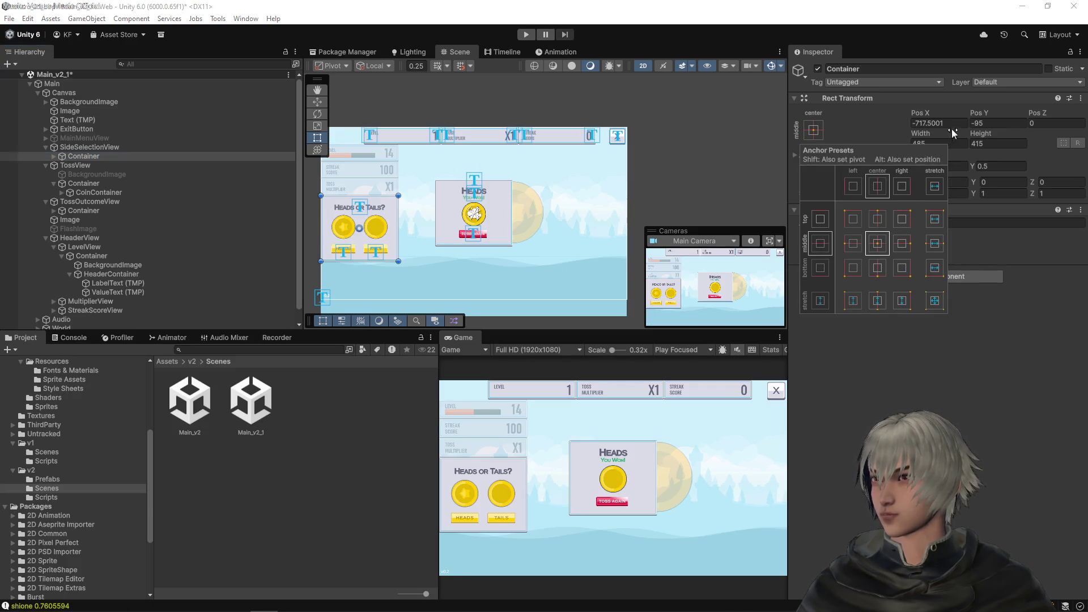
left_click(935, 123)
type("0")
left_click(995, 123)
type("0")
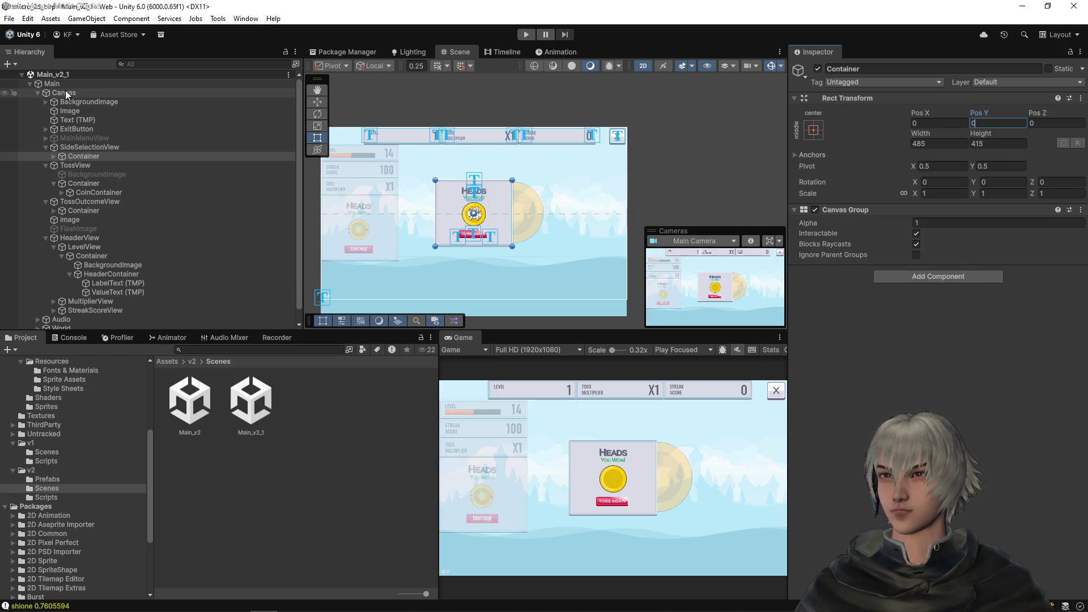
left_click(69, 111)
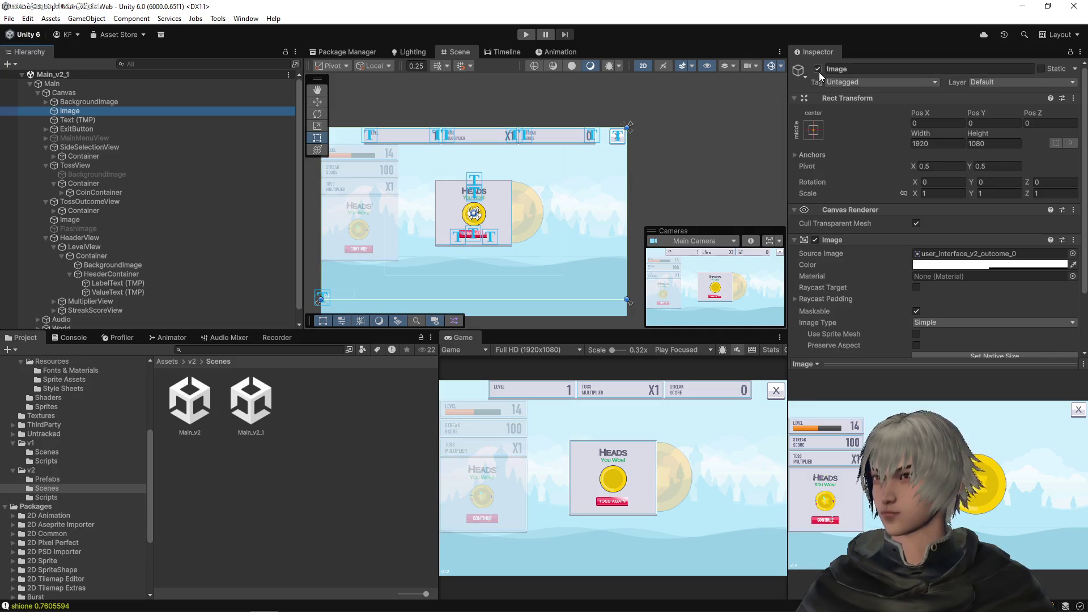
Step: Untick the full-screen Image object's active checkbox to hide the reference overlay
left_click(817, 69)
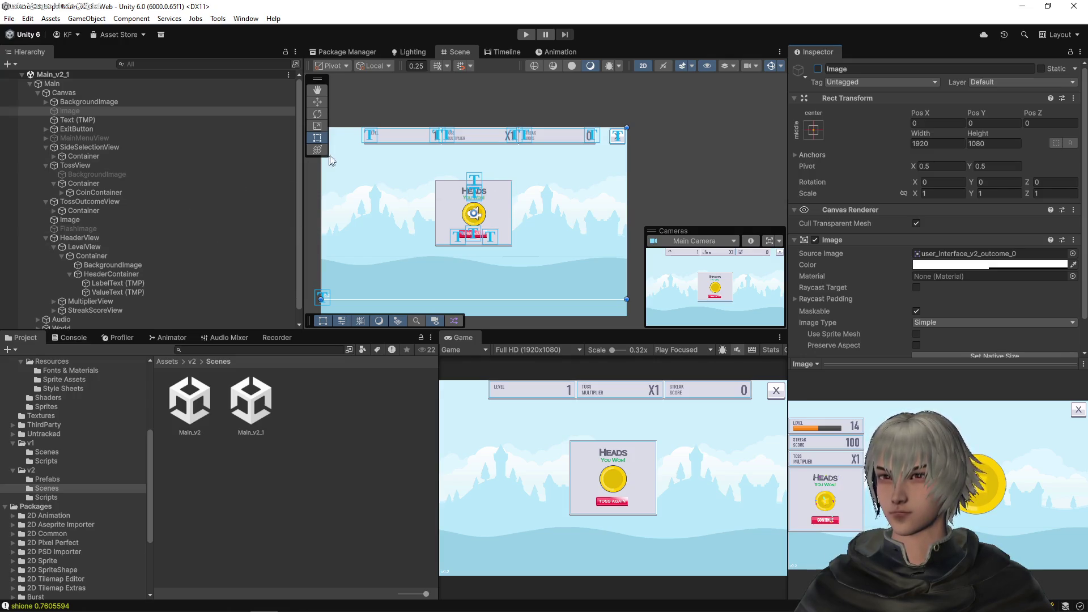
Step: Enter Play mode, start the game and pick Heads for the first toss
left_click(527, 34)
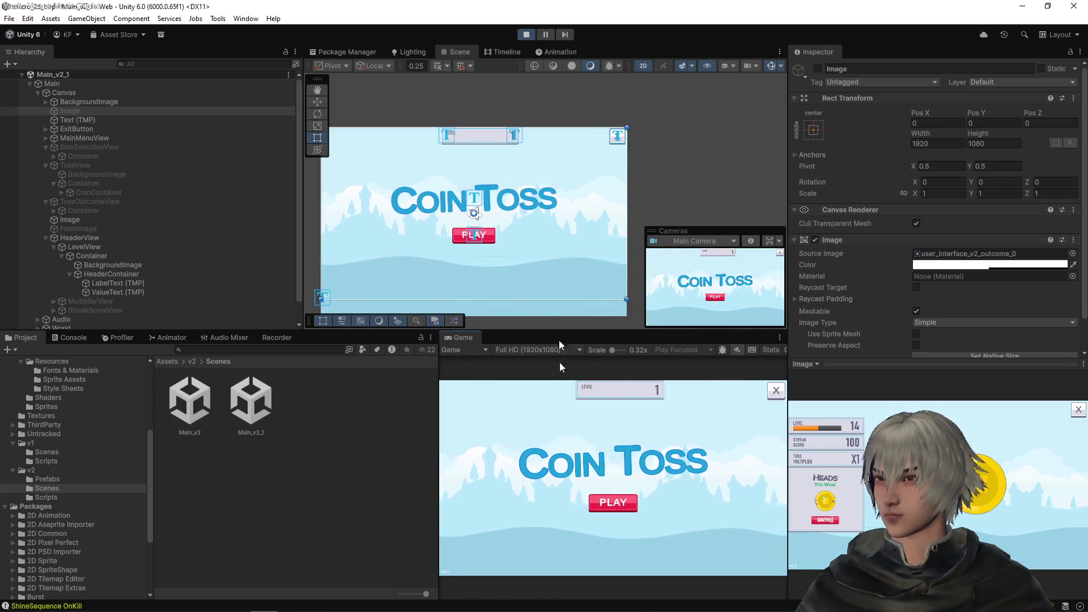
left_click(622, 511)
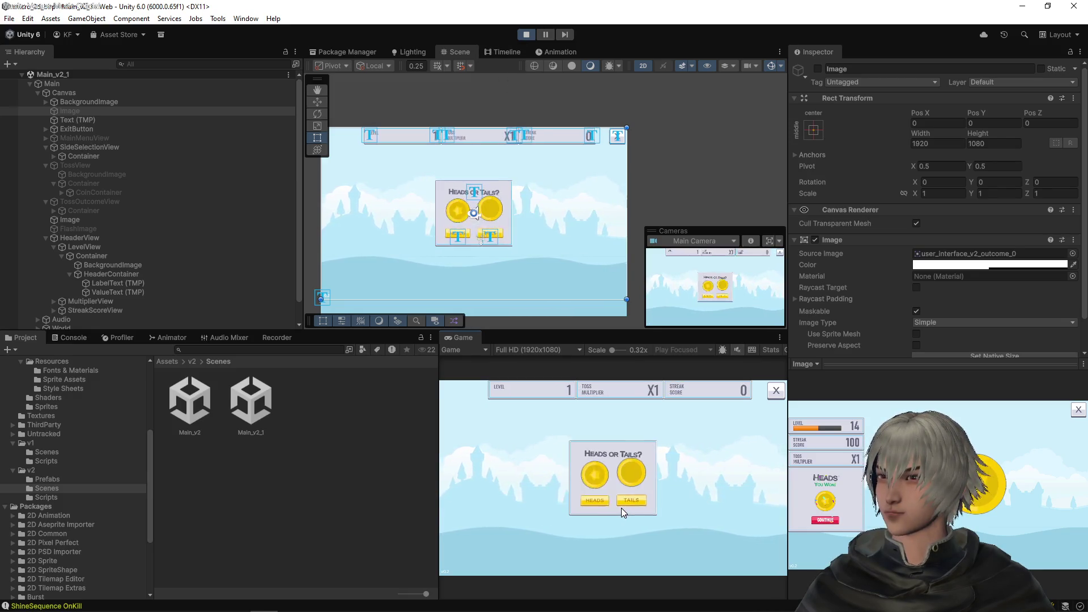
left_click(589, 500)
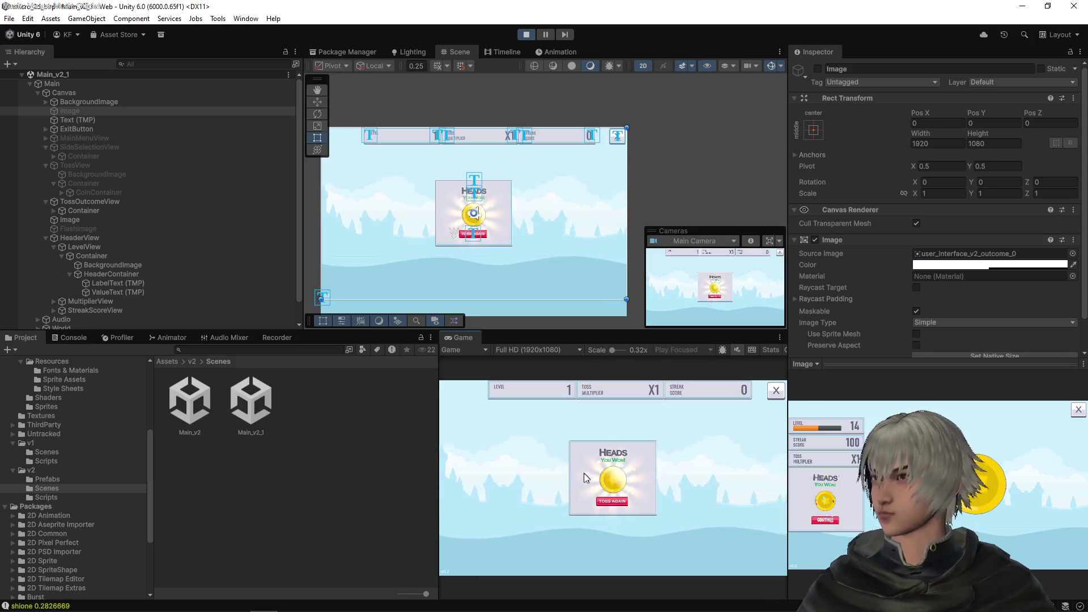
Step: Run repeated Heads tosses until the streak score reaches 3 with multiplier X3
left_click(613, 501)
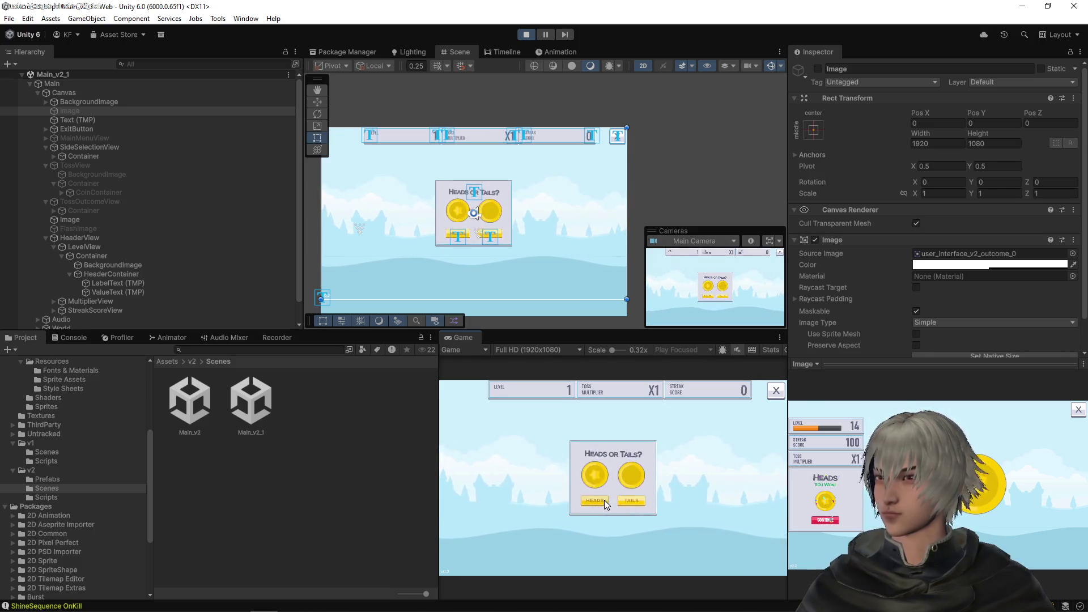
left_click(604, 499)
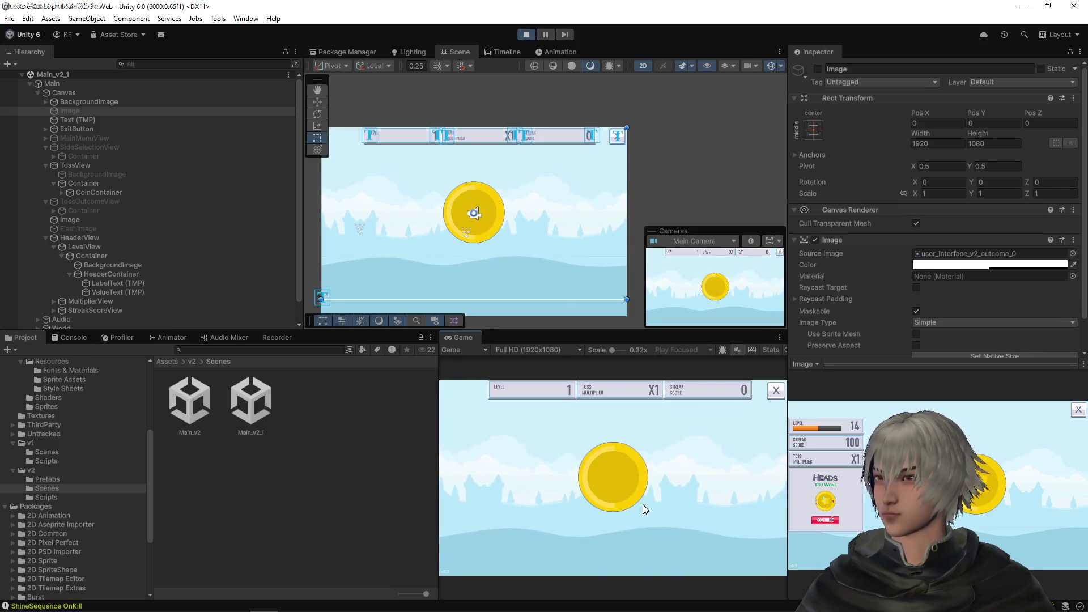
left_click(613, 502)
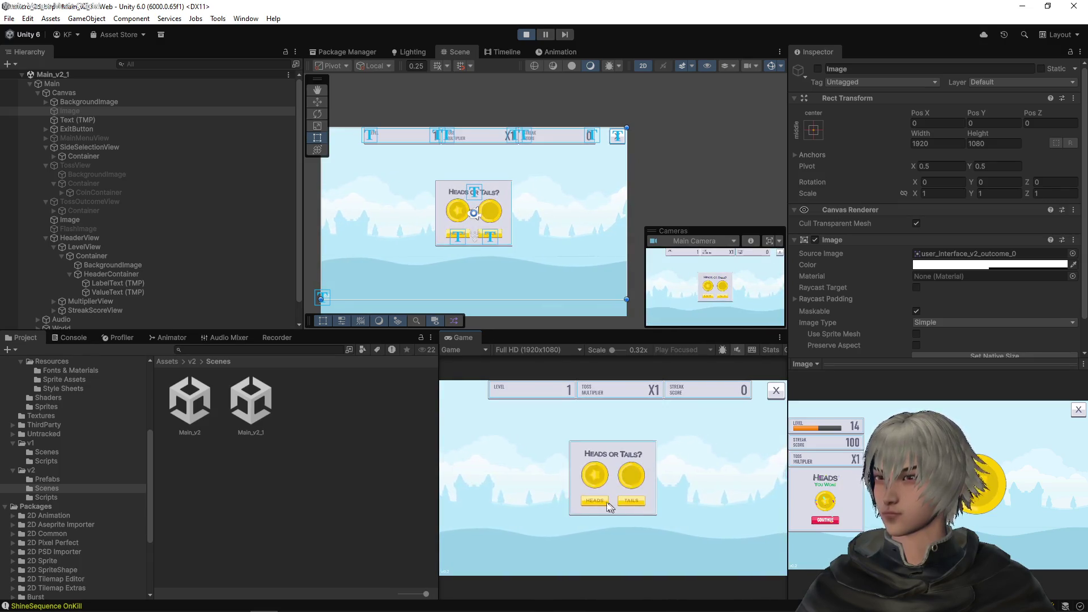
left_click(605, 502)
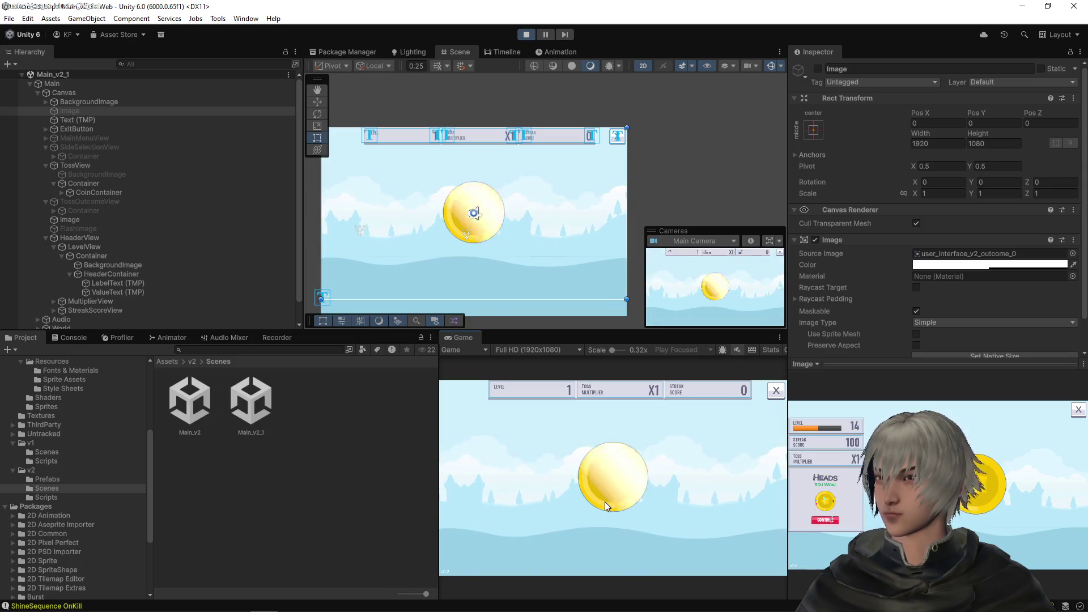
left_click(603, 501)
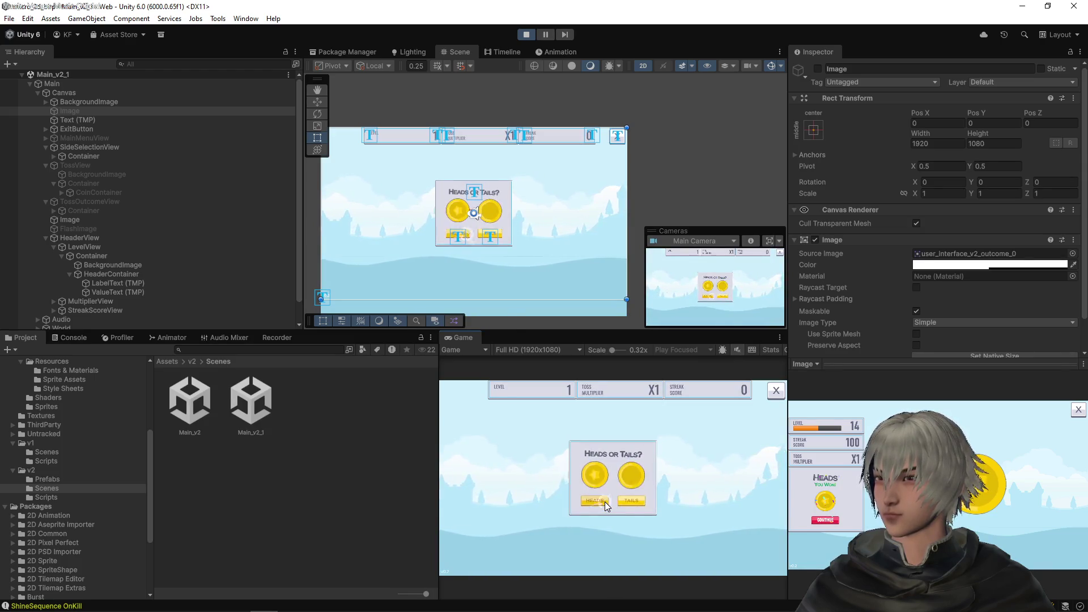
left_click(604, 501)
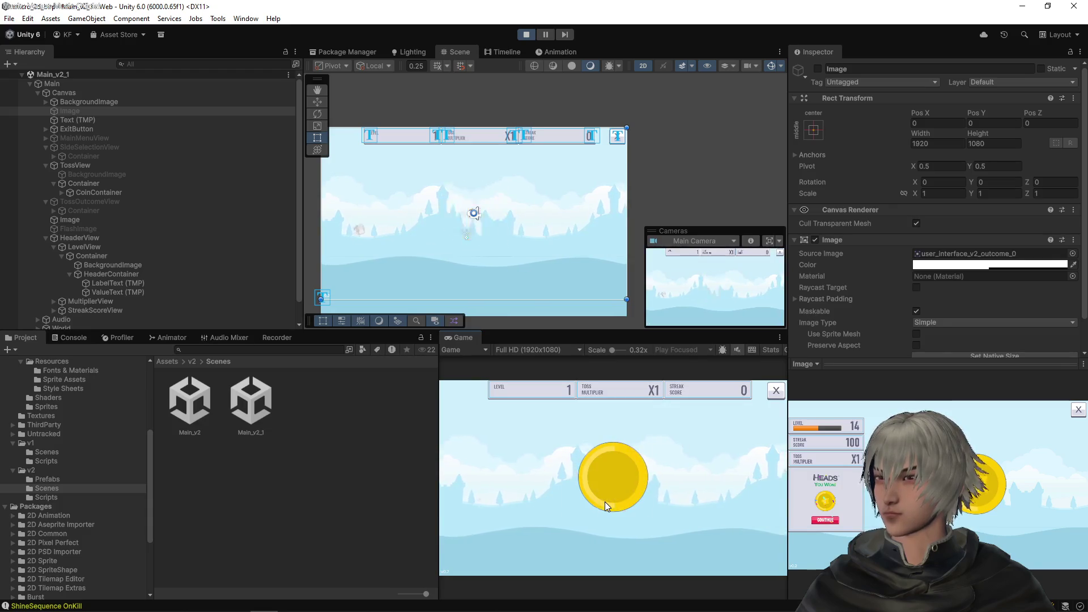
left_click(604, 502)
left_click(604, 501)
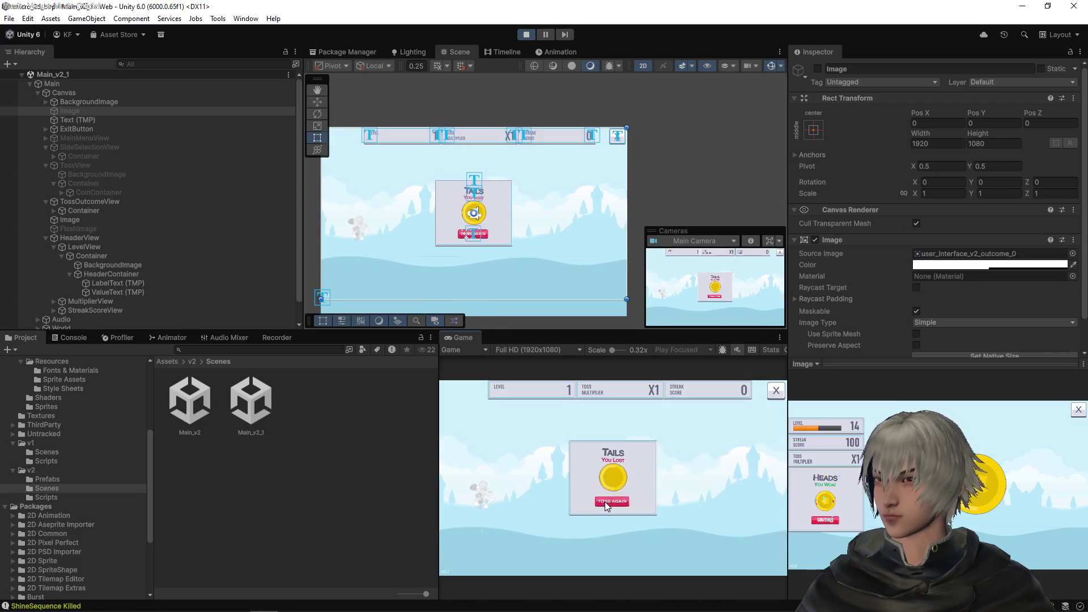
left_click(604, 501)
left_click(603, 501)
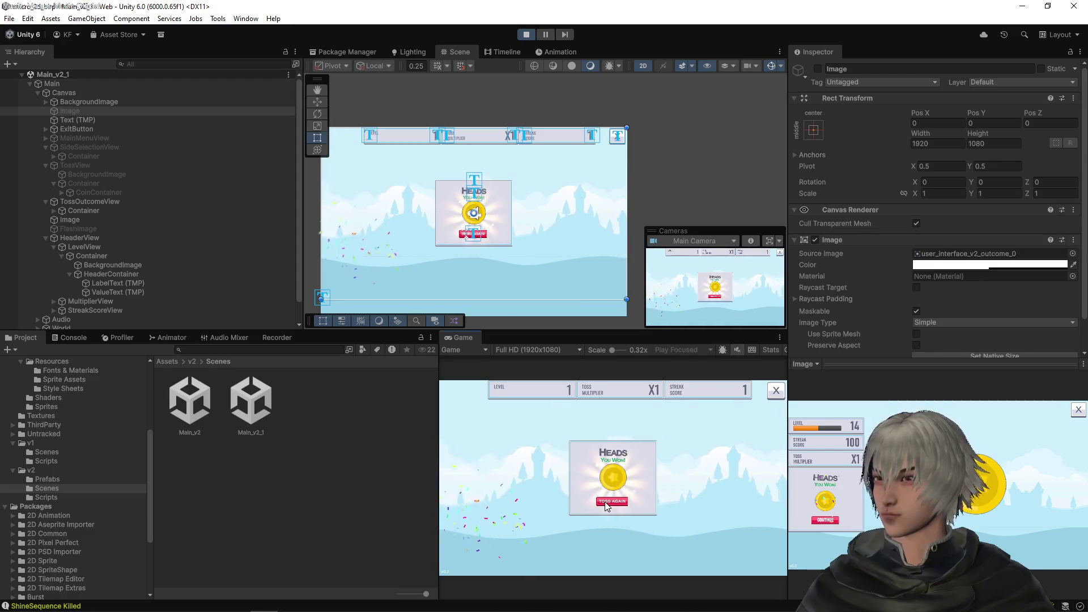
left_click(605, 502)
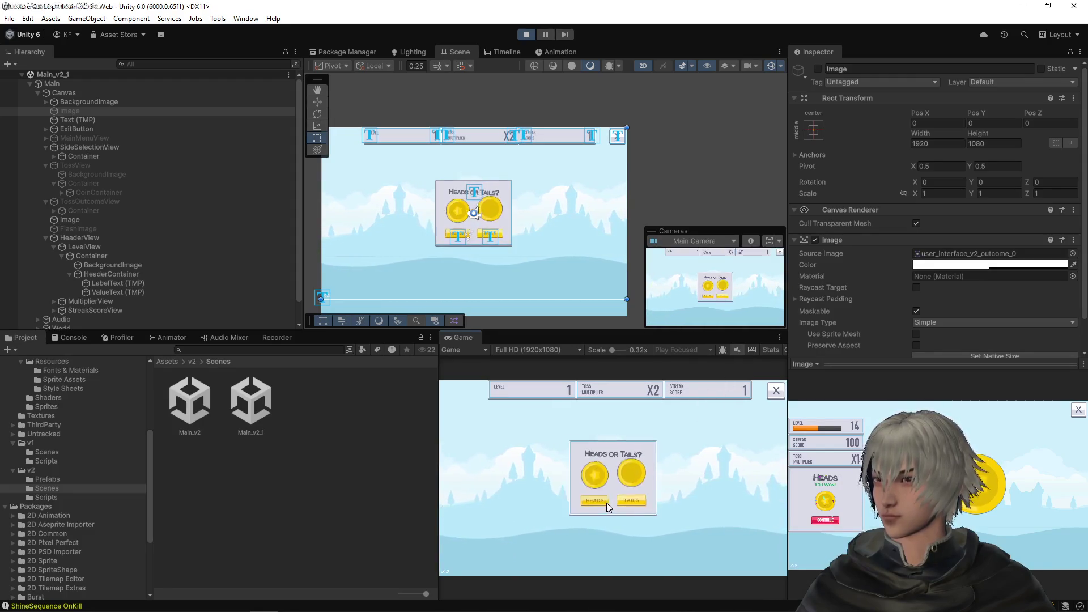
left_click(599, 500)
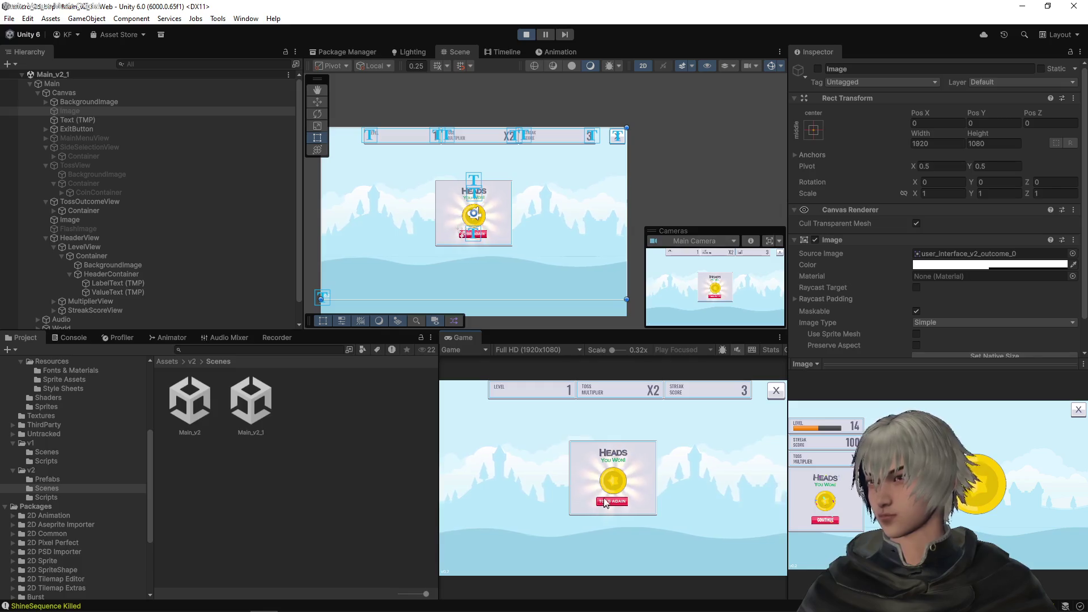
left_click(604, 502)
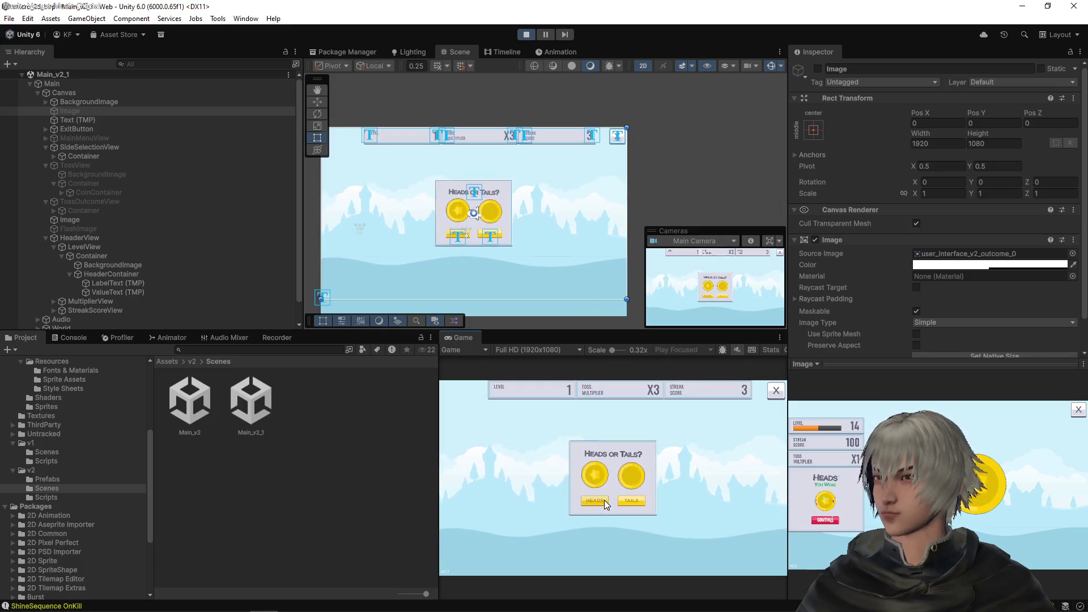
left_click(604, 499)
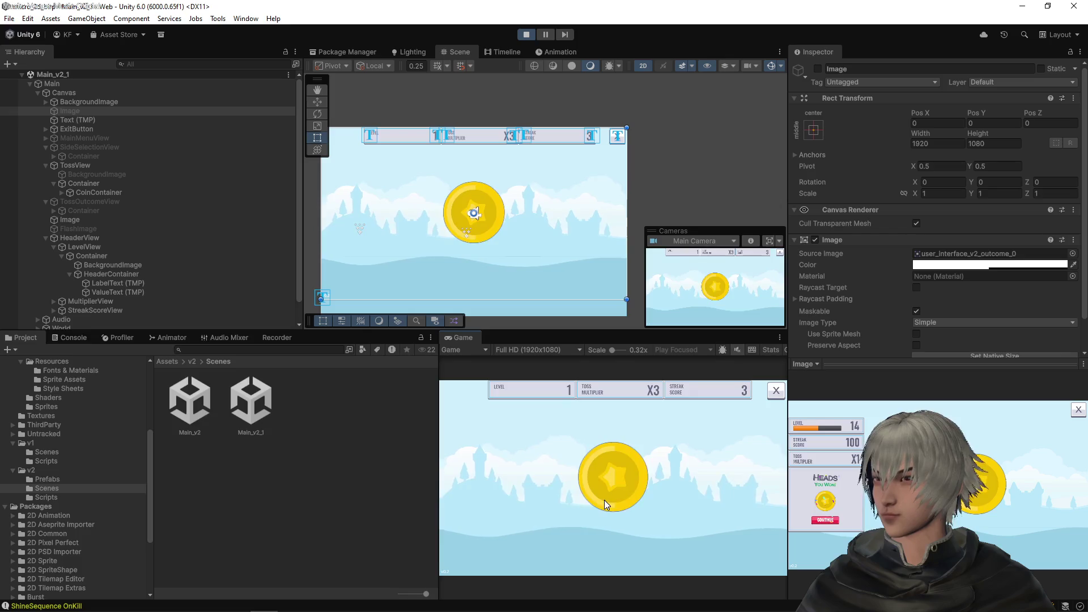
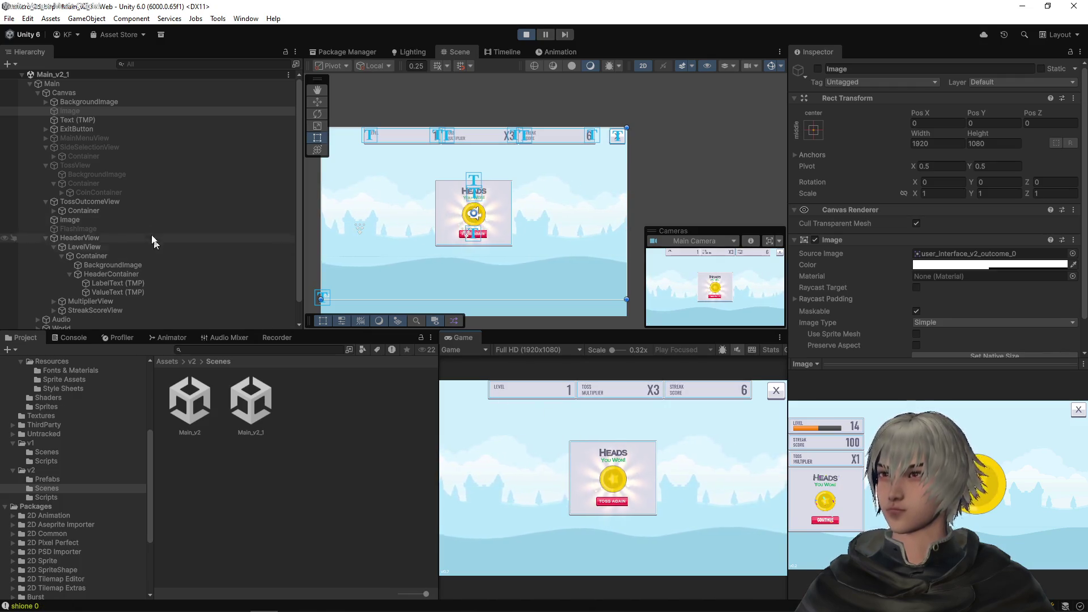
Step: Set HeaderView's Rect Transform Left to 0 and try nudging its vertical position during play
left_click(73, 237)
left_click(932, 123)
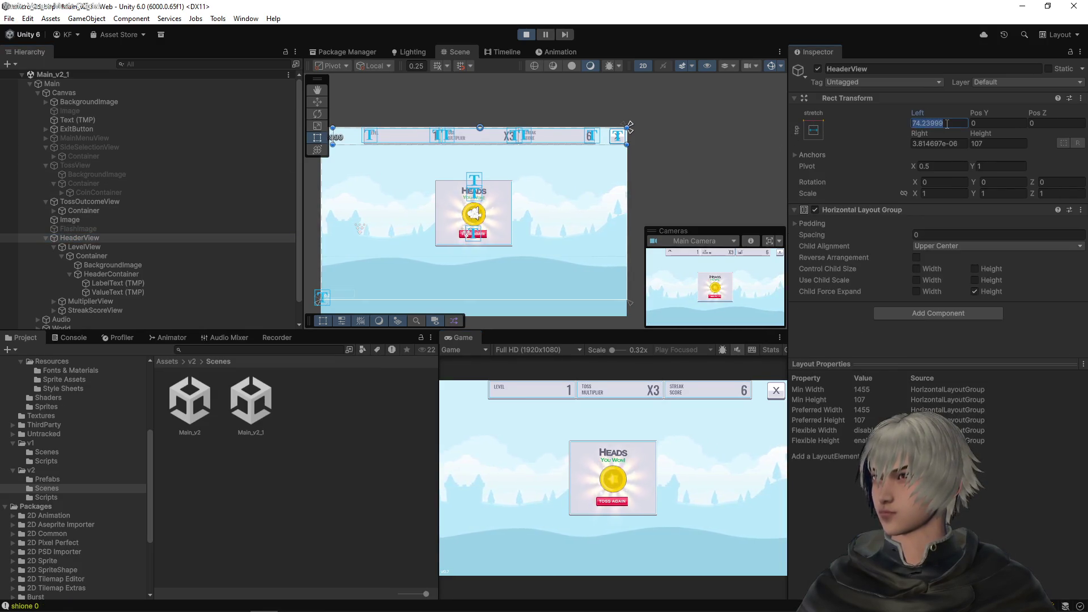
type("0")
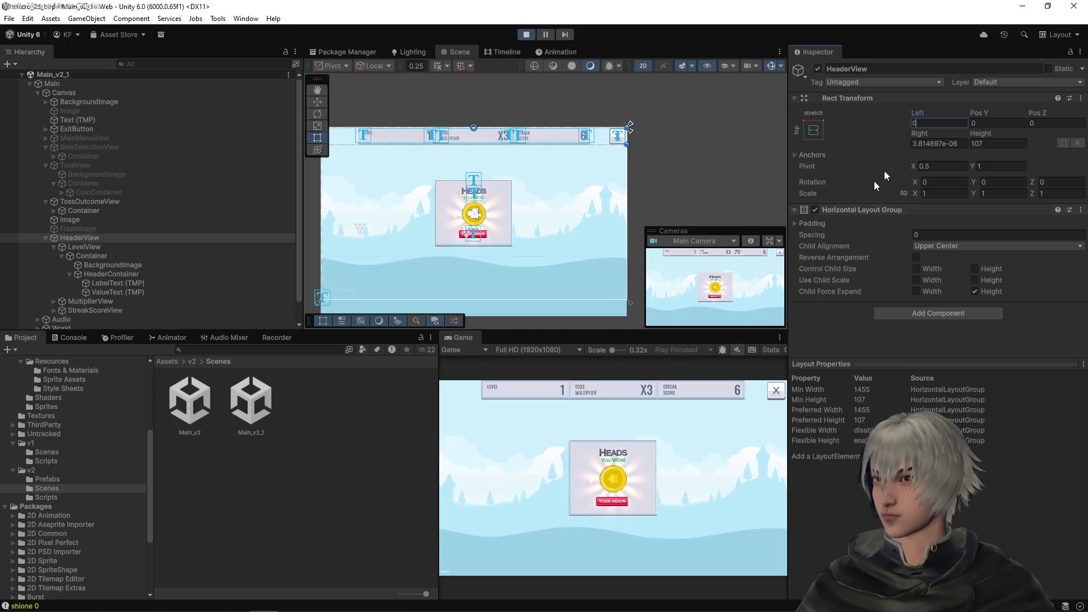
left_click_drag(997, 115, 983, 117)
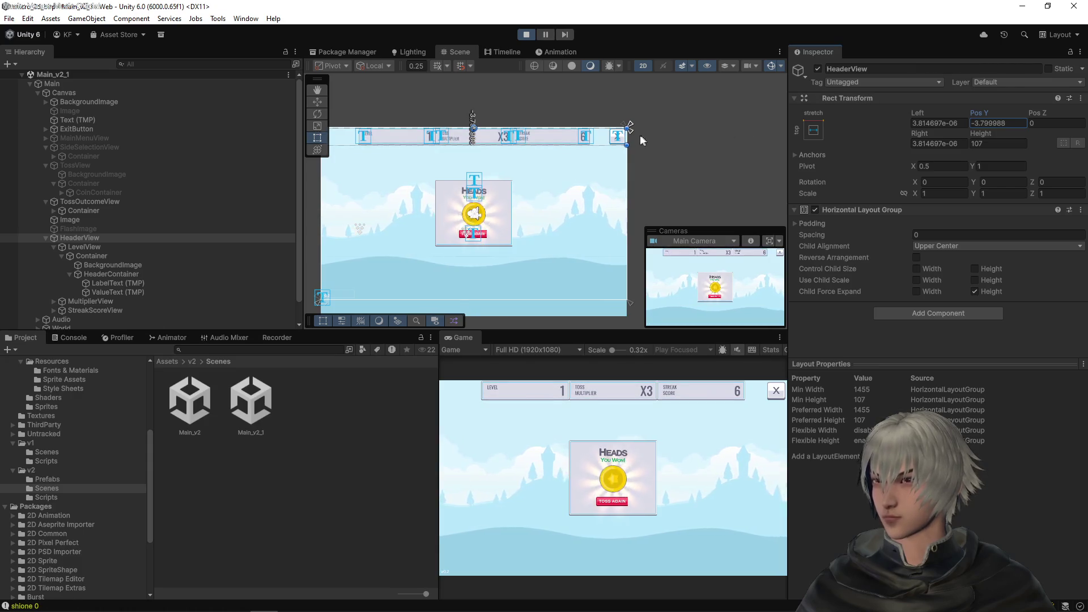
scroll(638, 135, "up", 10)
scroll(600, 128, "up", 3)
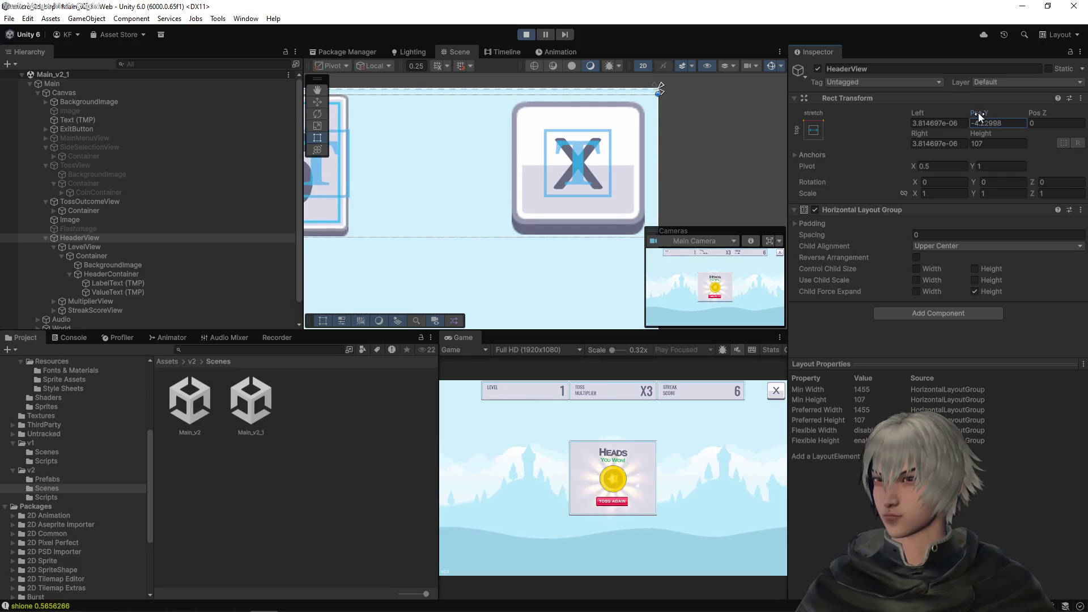
left_click_drag(978, 113, 926, 112)
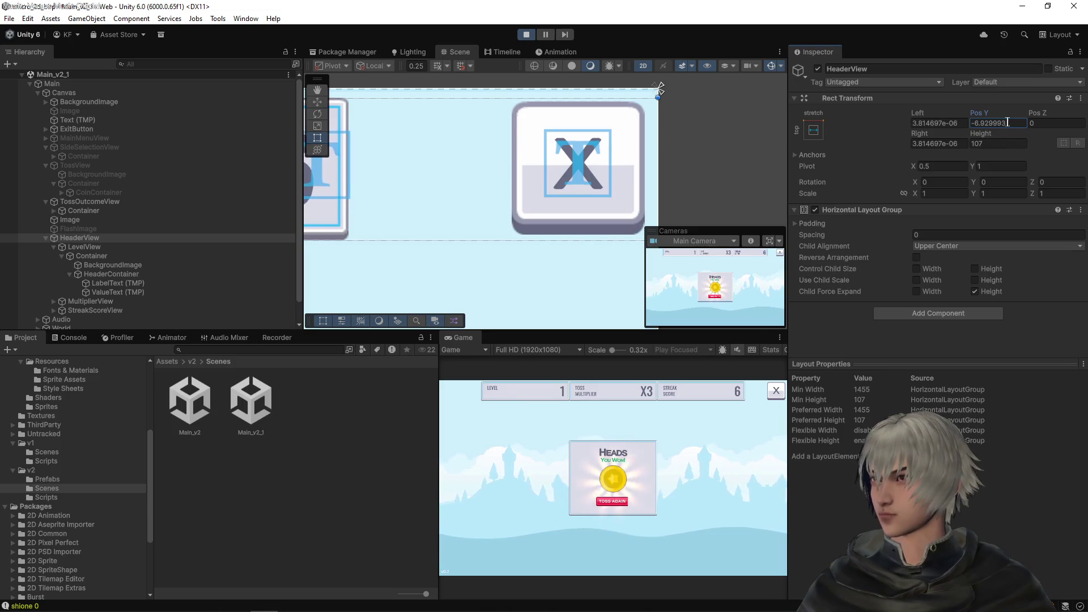
Step: With Play mode stopped, re-enter HeaderView's Left as 0 and set Pos Y to -7
left_click(526, 34)
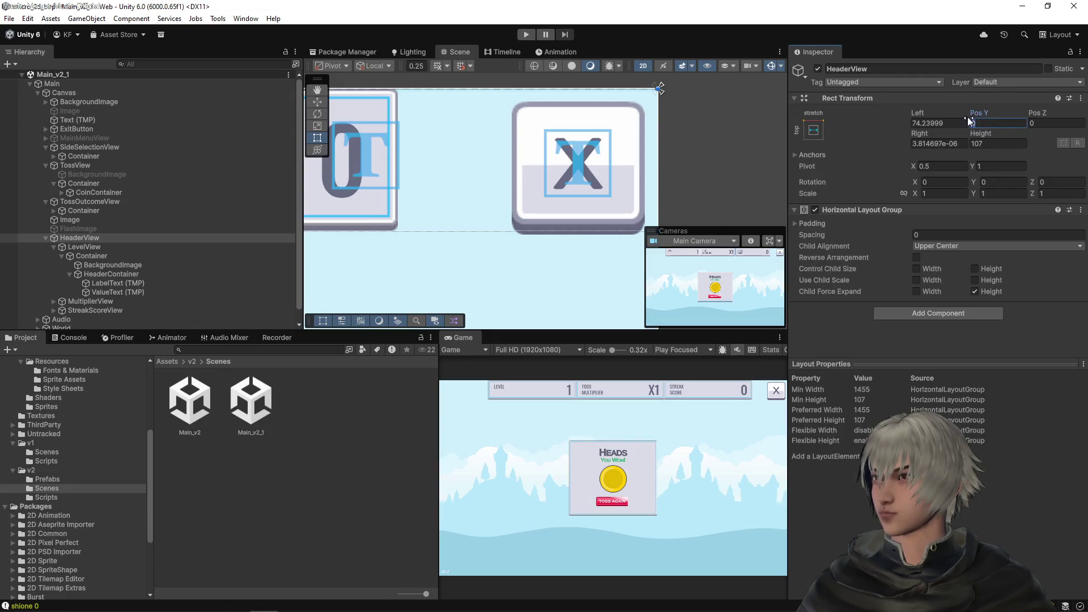
left_click(951, 122)
type("0")
key("Tab")
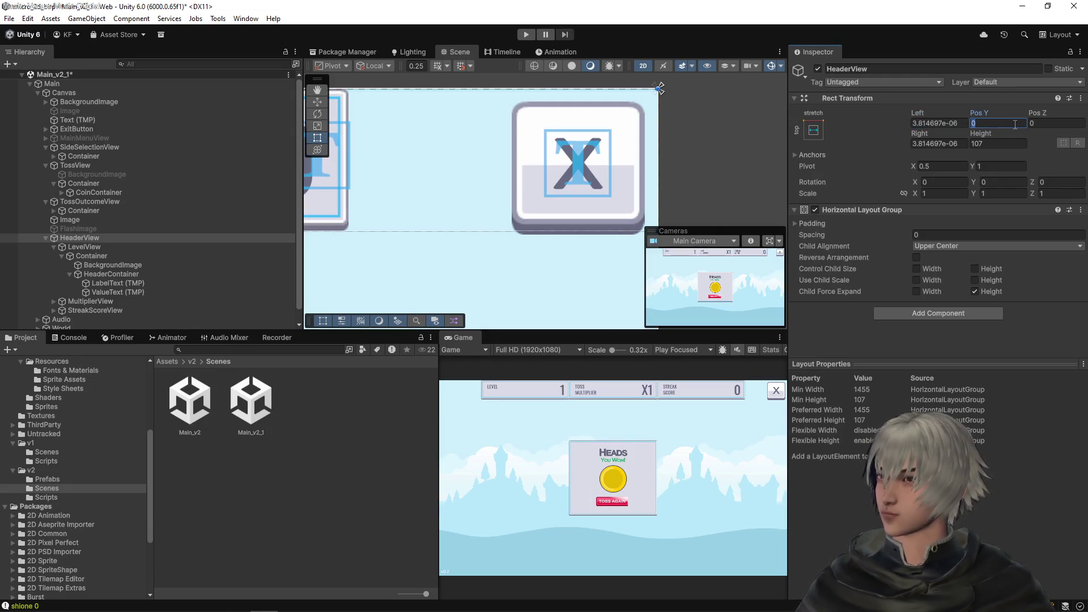
type("7")
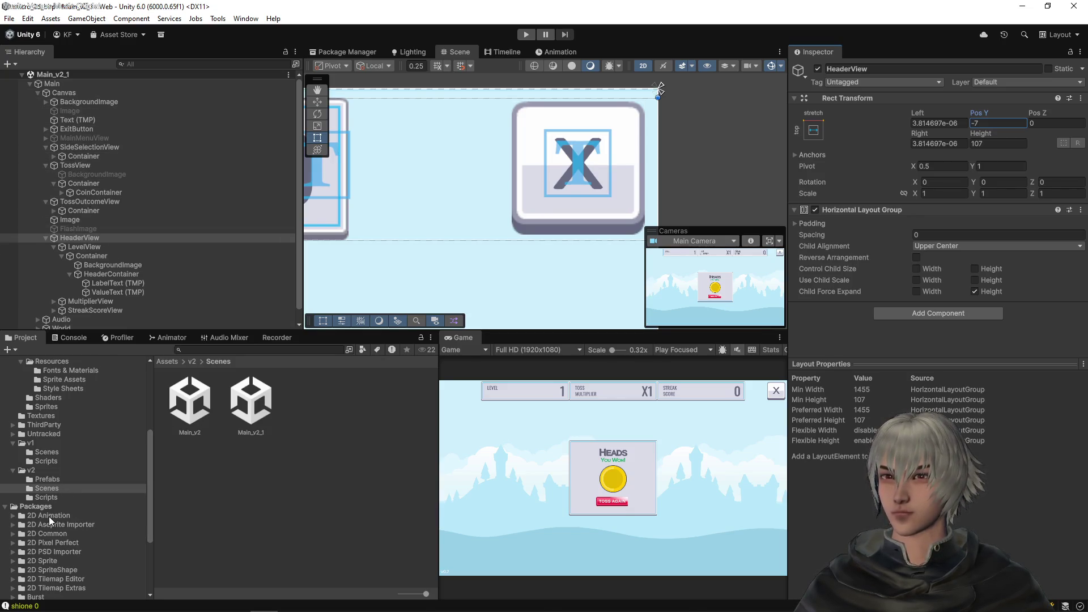
Step: Duplicate StreakScoreView in Assets/v2/Scripts and rename the copy to LevelView
left_click(50, 497)
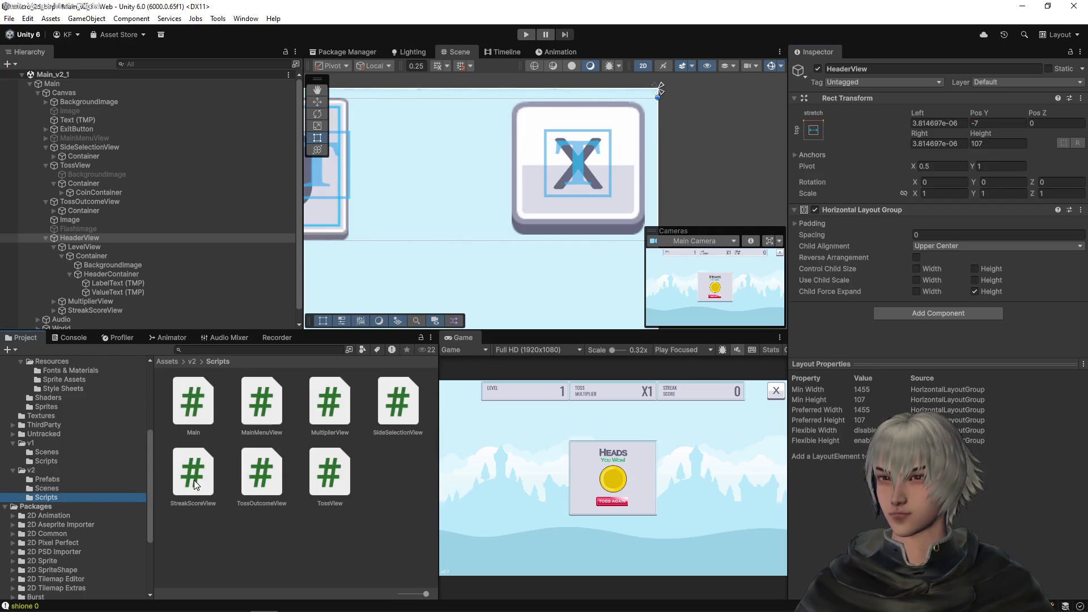
left_click(193, 481)
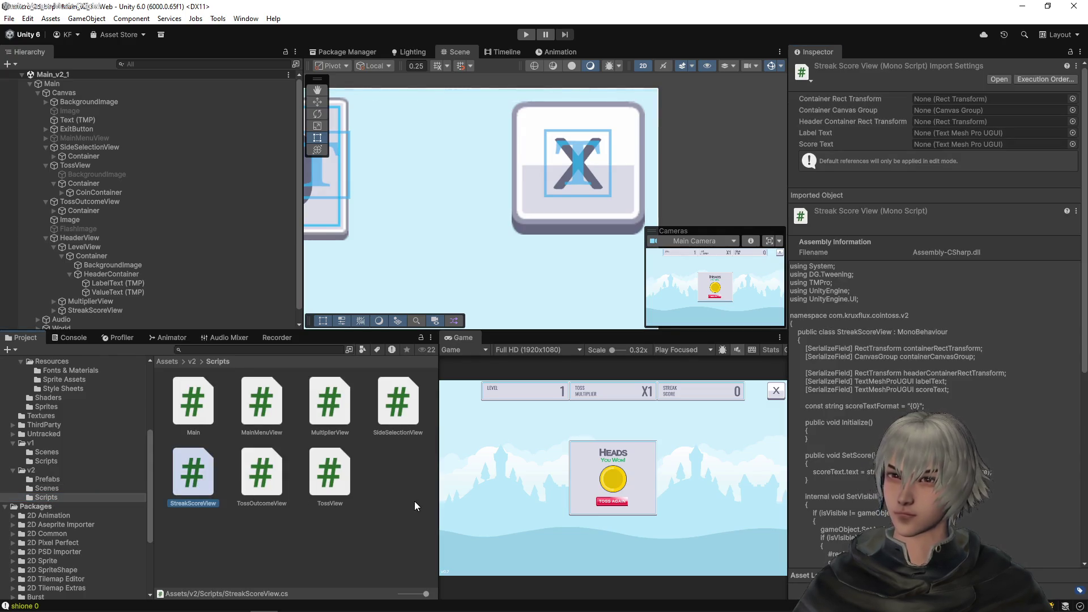
key("ctrl+d")
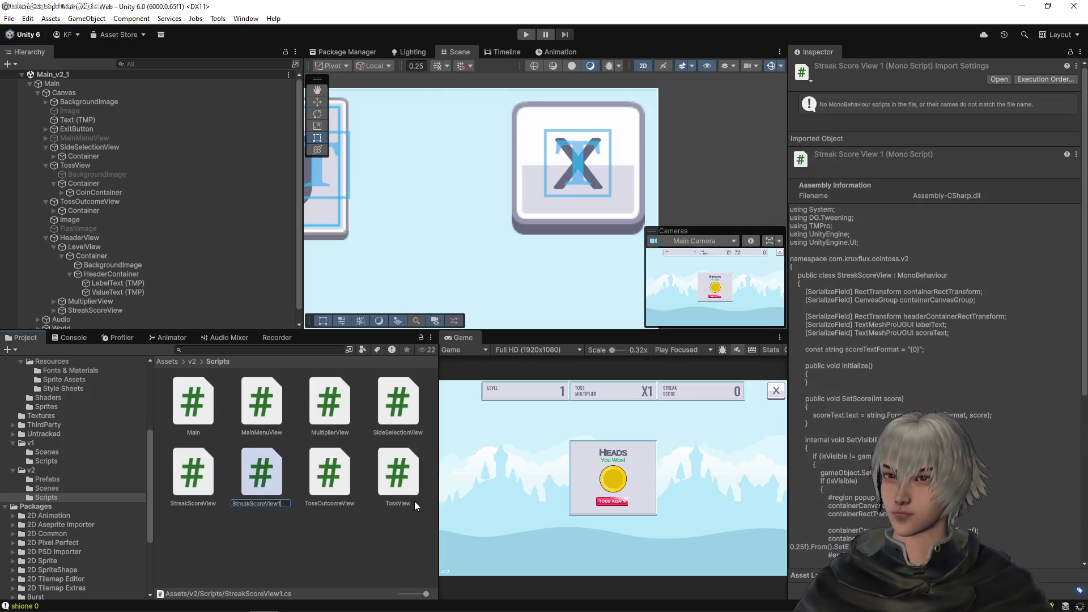
key("BackSpace")
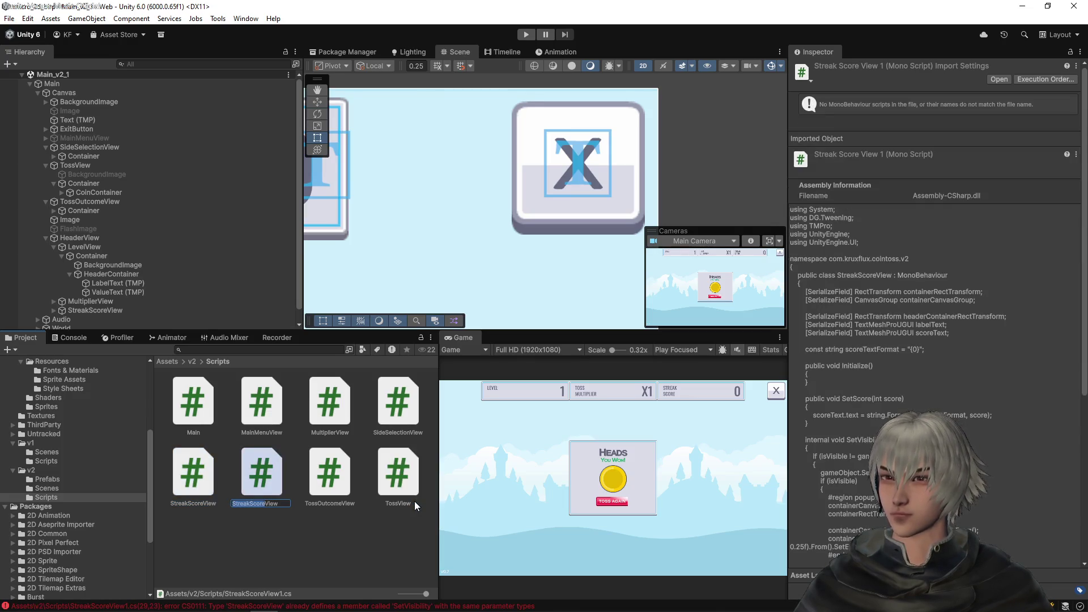
type("Level")
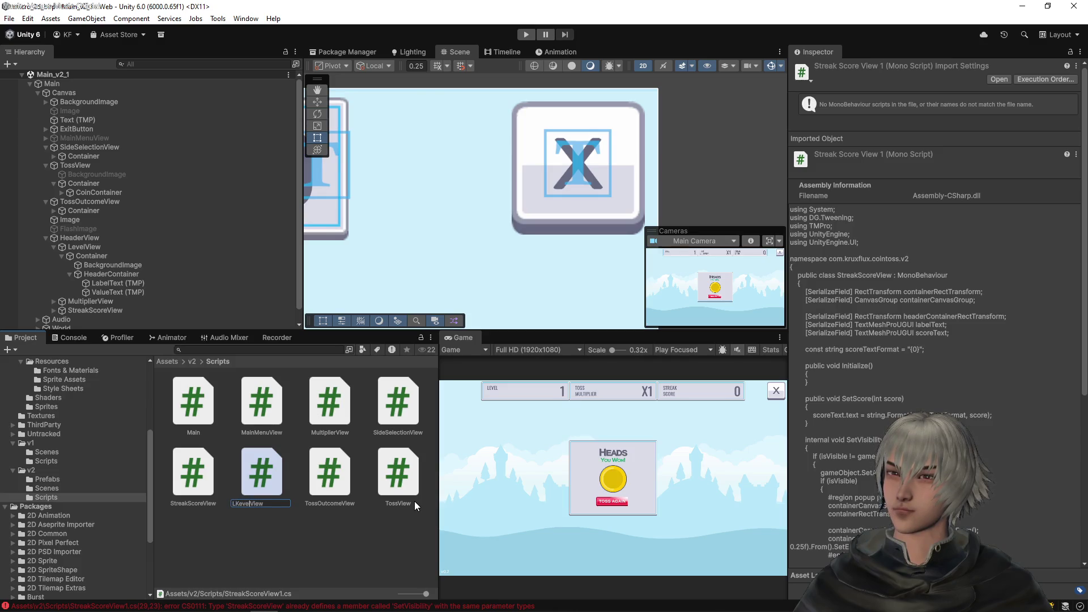
key("Return")
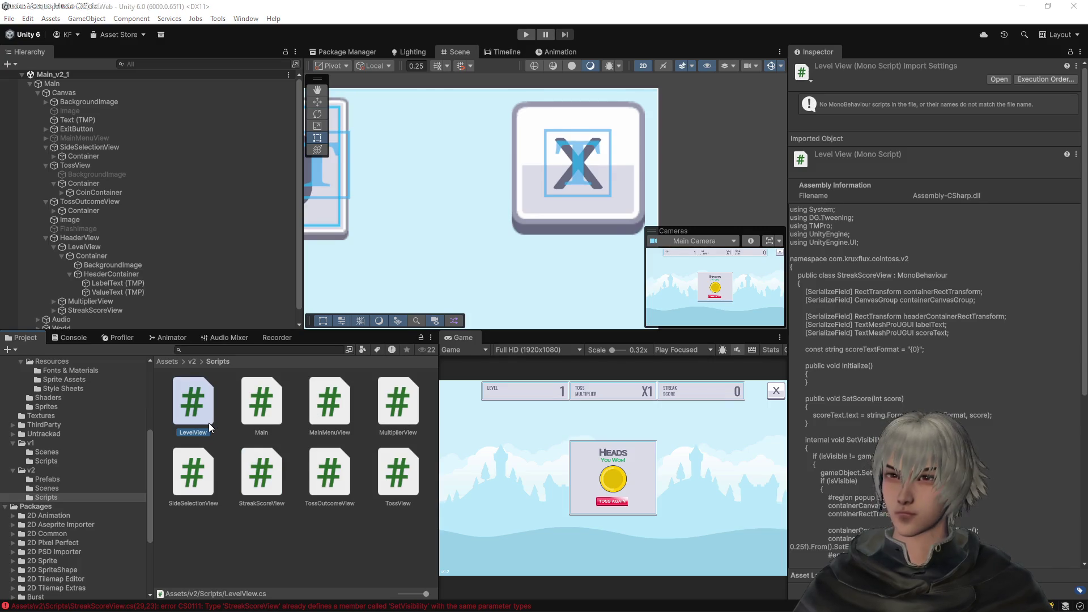
key("alt+Tab")
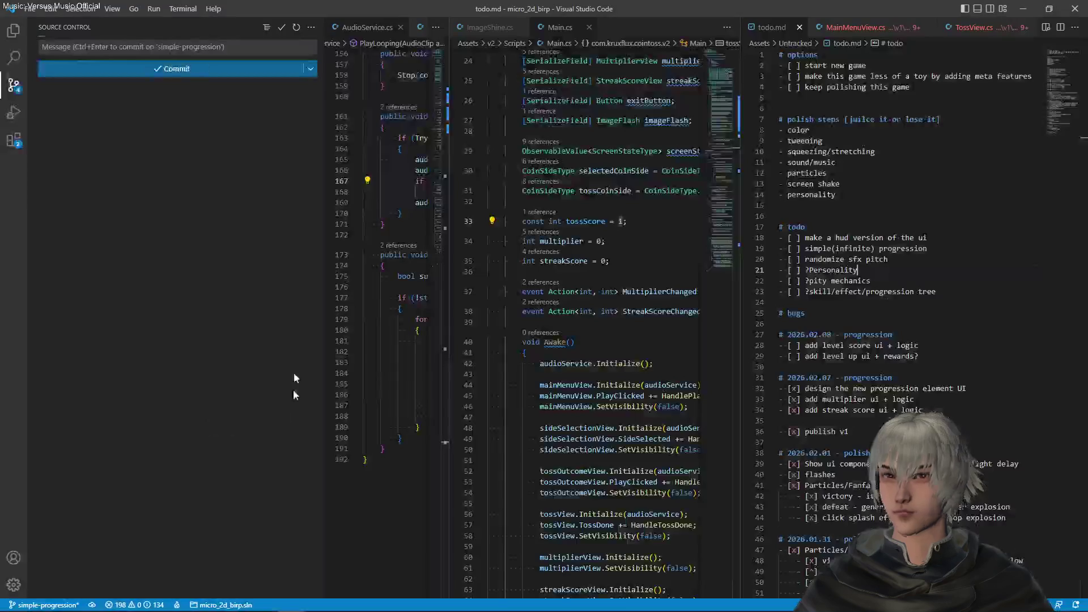
Step: Stage Main_v2_1.unity with its meta file and commit them as 'added header in the new scene'
left_click(121, 101)
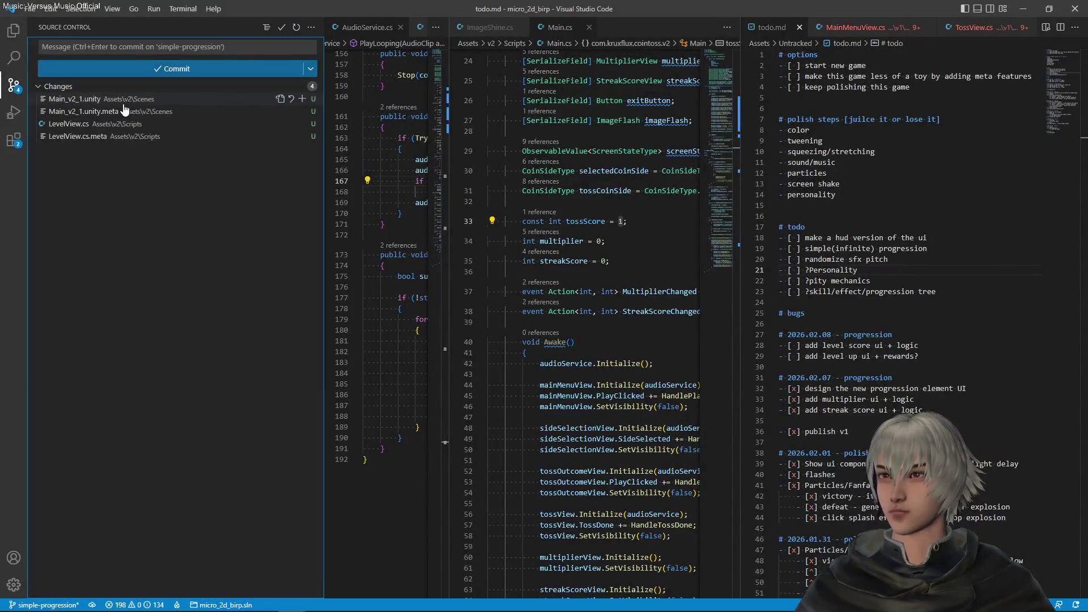
left_click(302, 100)
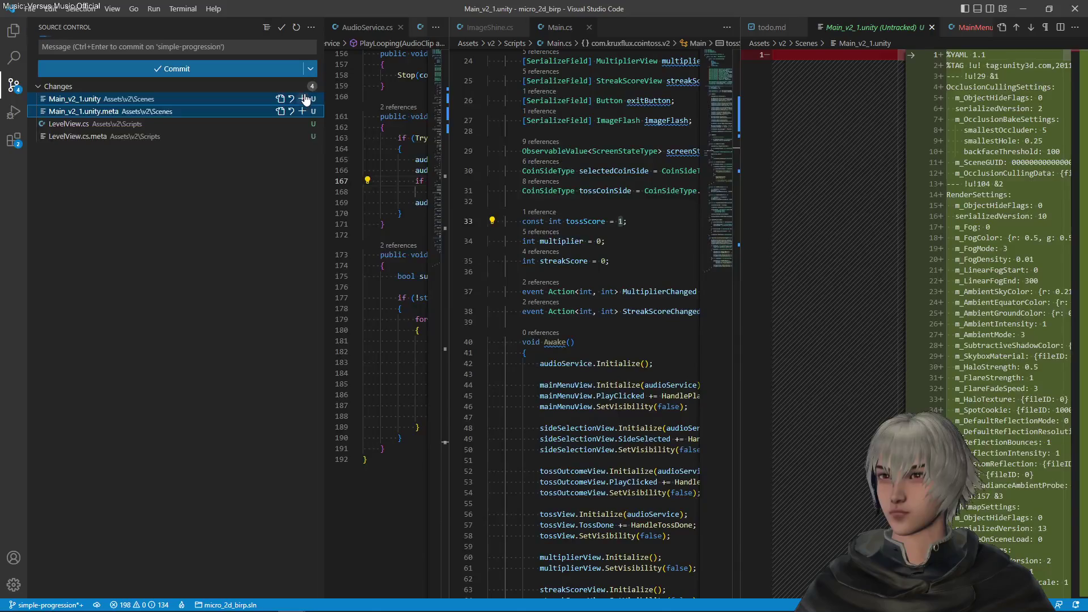
left_click(181, 41)
type("added header in the new scene")
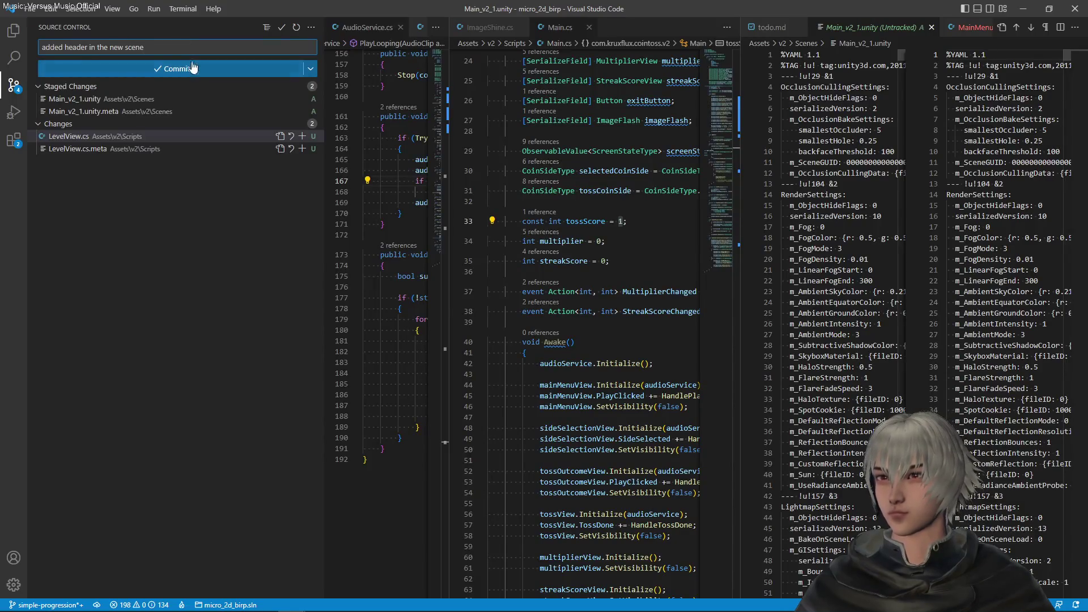
left_click(192, 66)
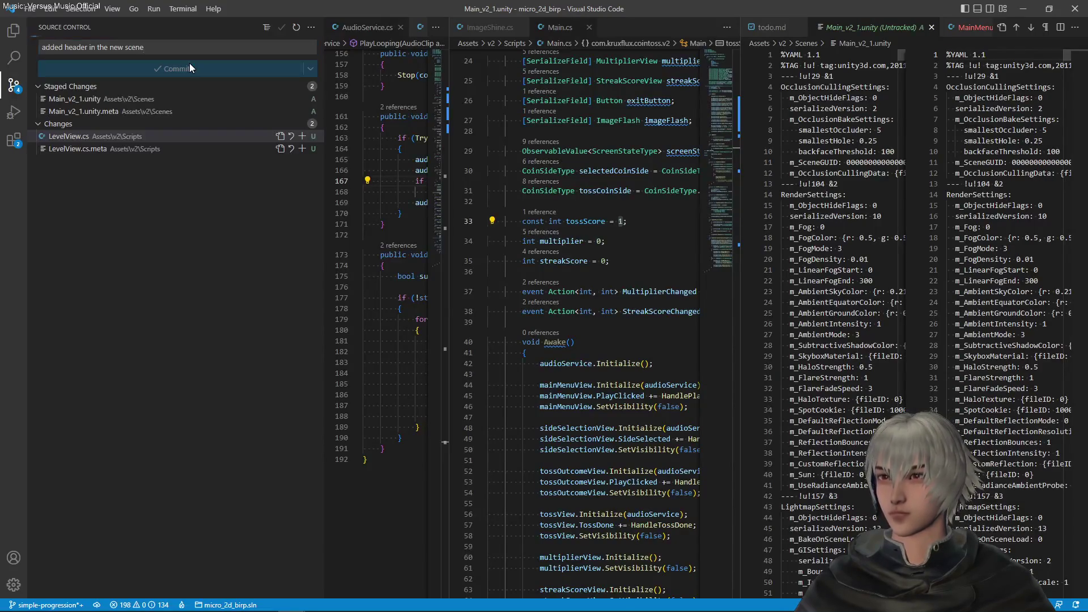
left_click(84, 100)
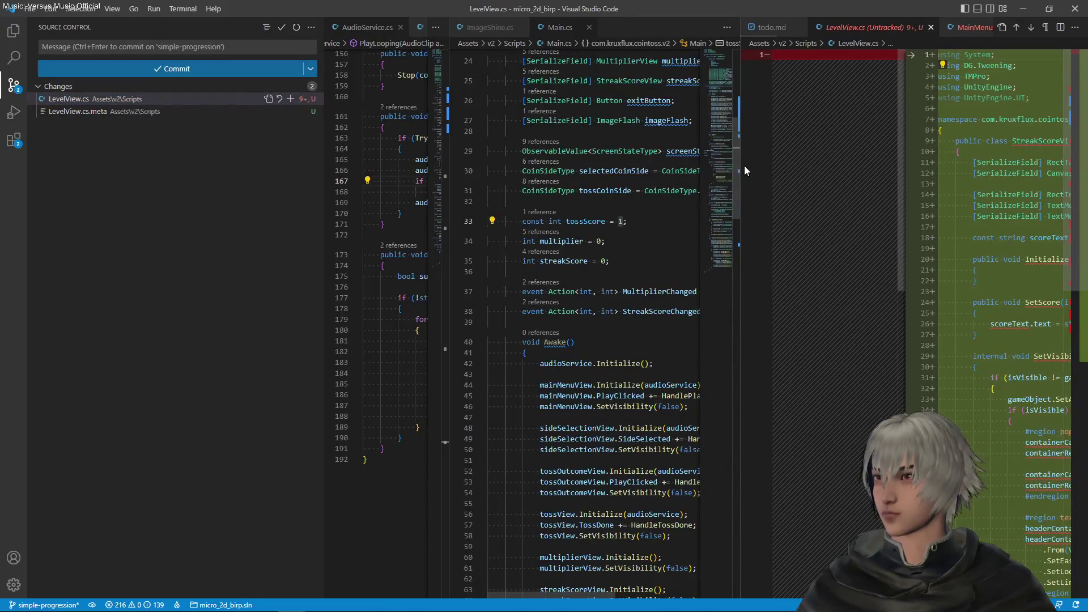
Step: Open LevelView.cs, rename its StreakScoreView class to LevelView, and save
left_click_drag(738, 158, 934, 161)
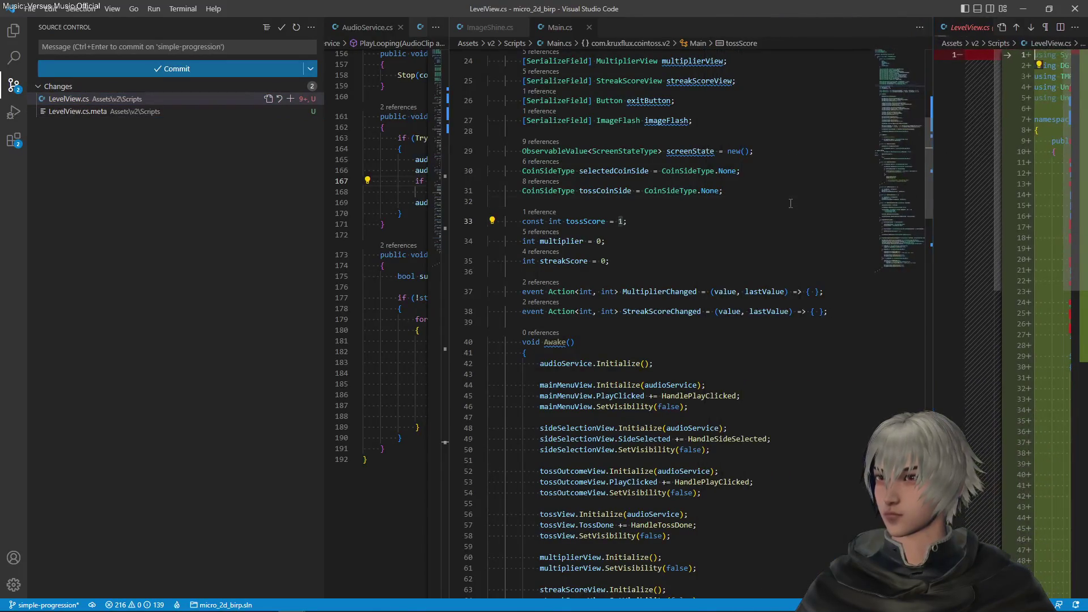
left_click(790, 203)
key("ctrl+p")
type("level")
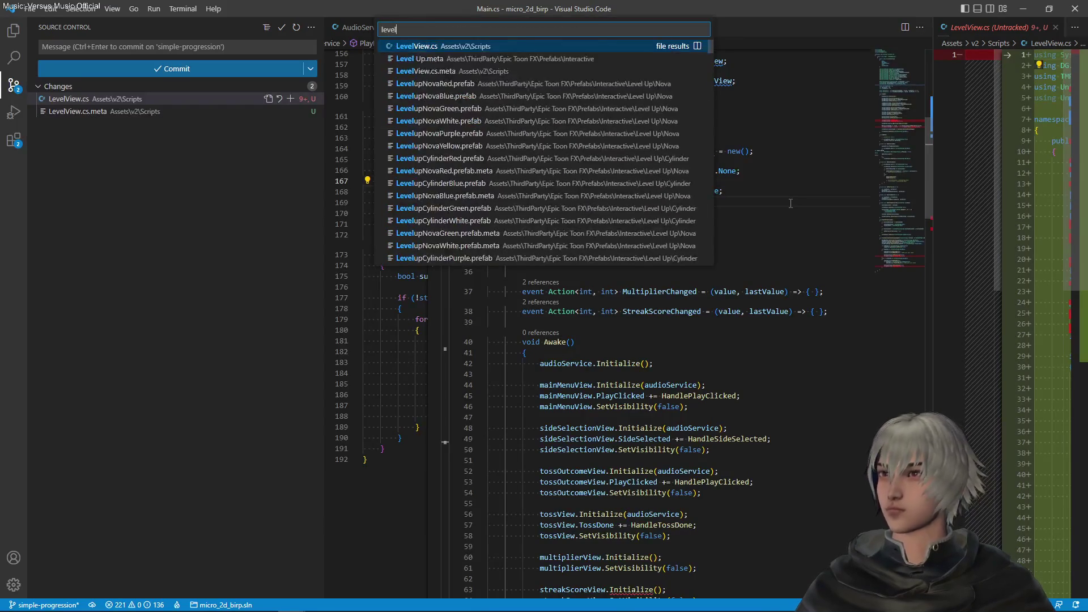
key("Return")
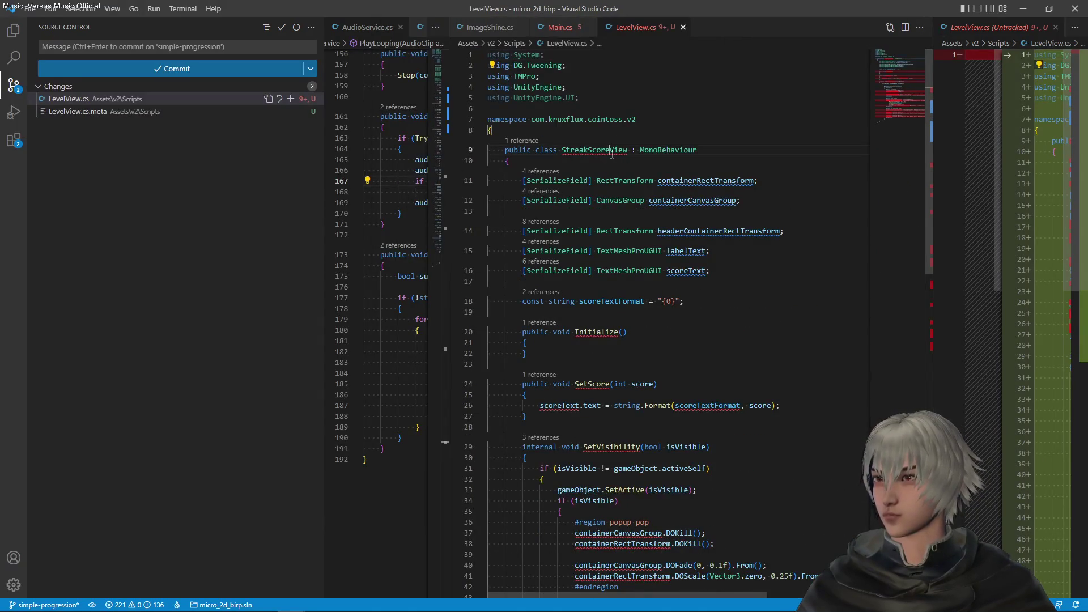
left_click(561, 149)
key("F2")
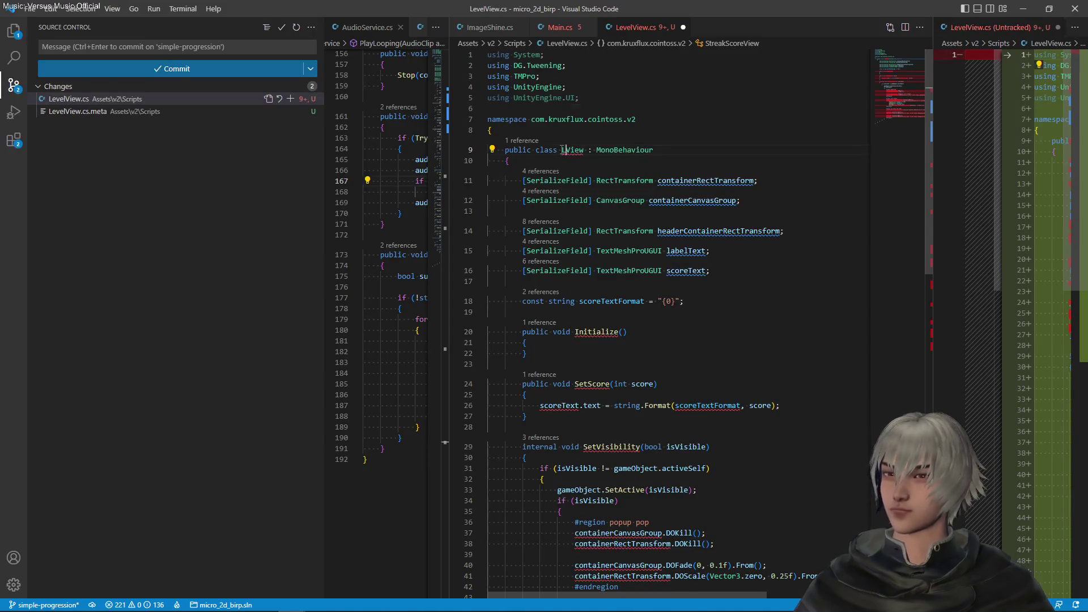
type("LevelView")
key("Return")
key("ctrl+s")
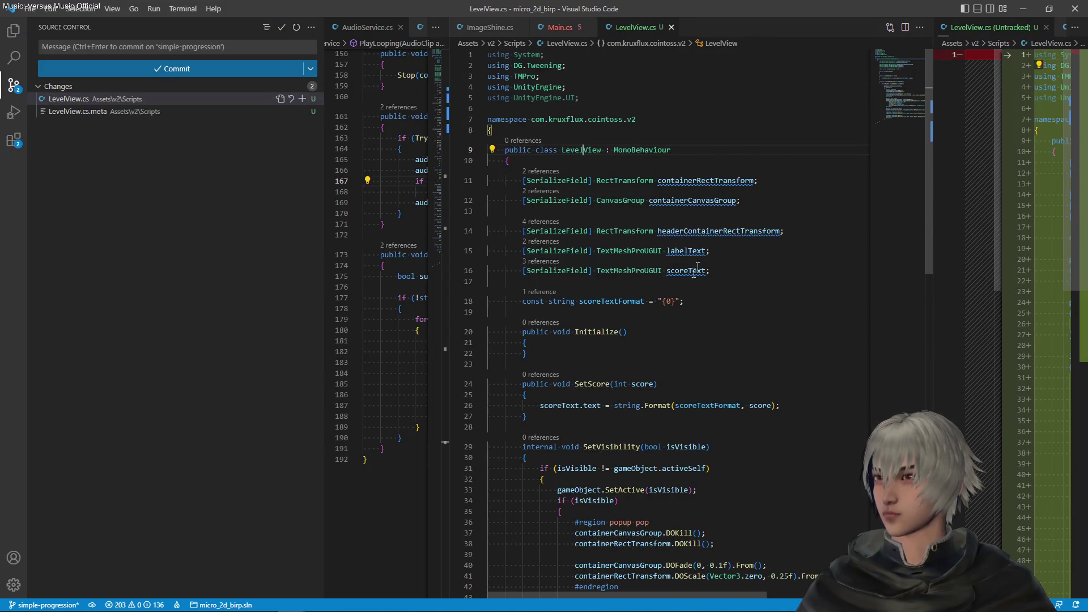
Step: Replace every case-sensitive 'score' in LevelView.cs with 'level', making scoreText levelText, and save
left_click(668, 270)
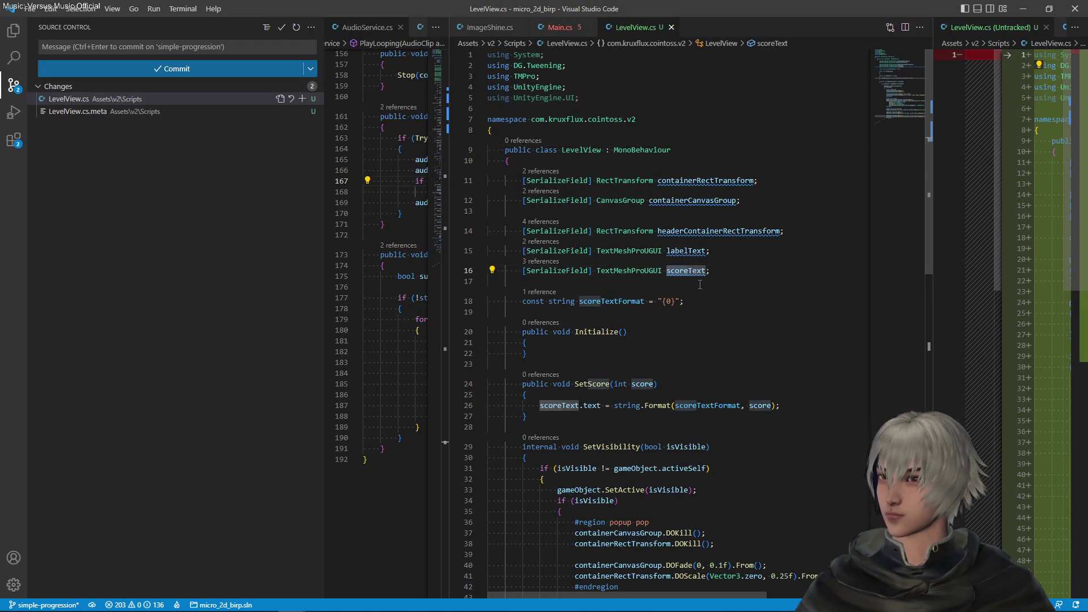
key("shift+Right")
key("shift+Right")
key("shift+Right")
key("ctrl+f")
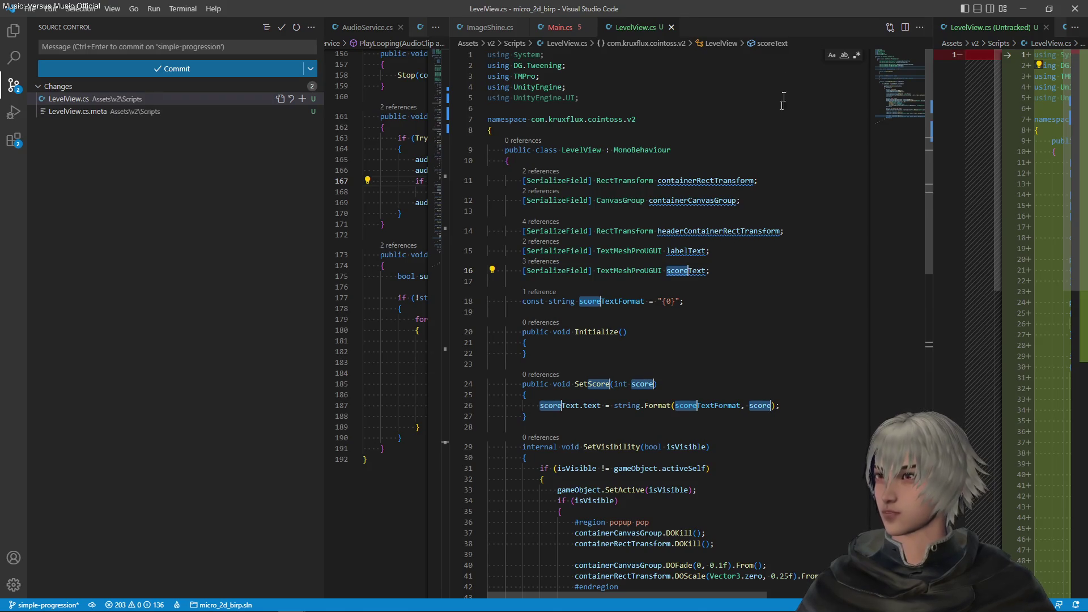
left_click(831, 56)
left_click(753, 255)
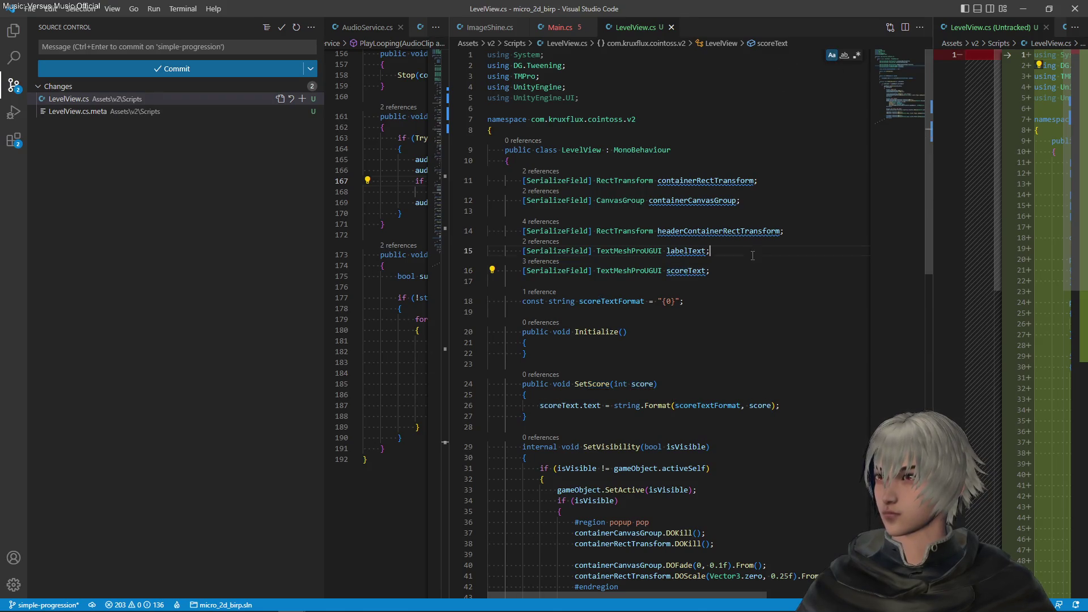
left_click(668, 270)
key("Escape")
key("shift+Right")
key("shift+Right")
key("shift+Right")
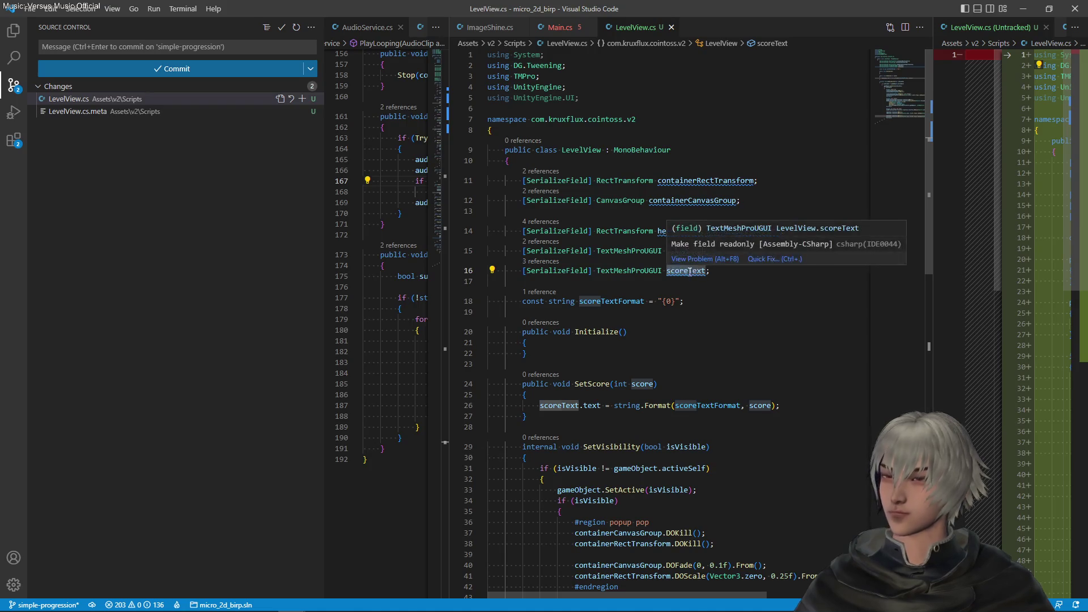
key("ctrl+f")
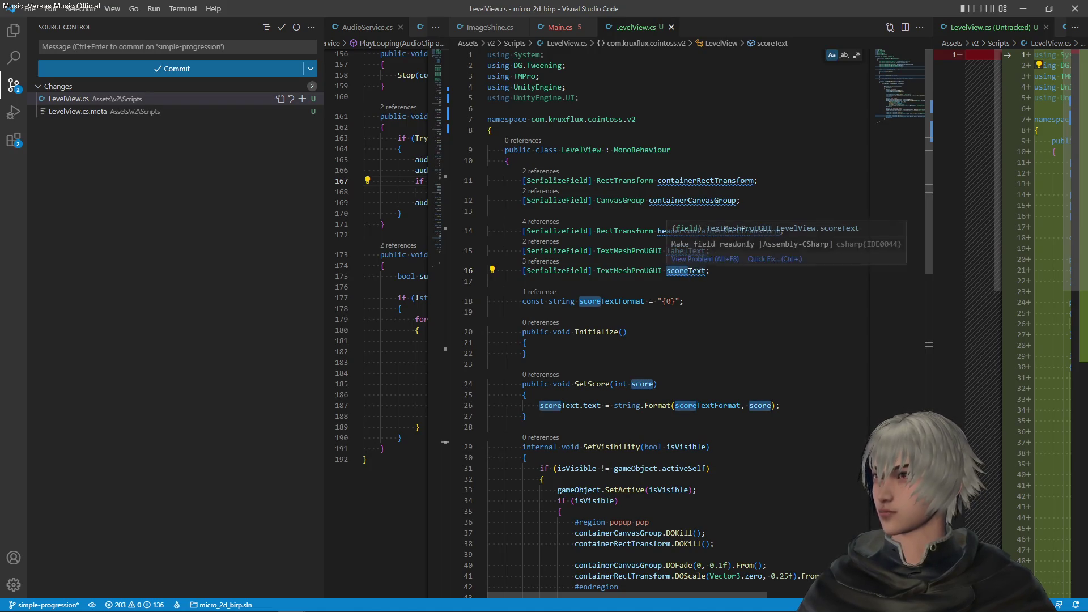
key("ctrl+shift+l")
type("level")
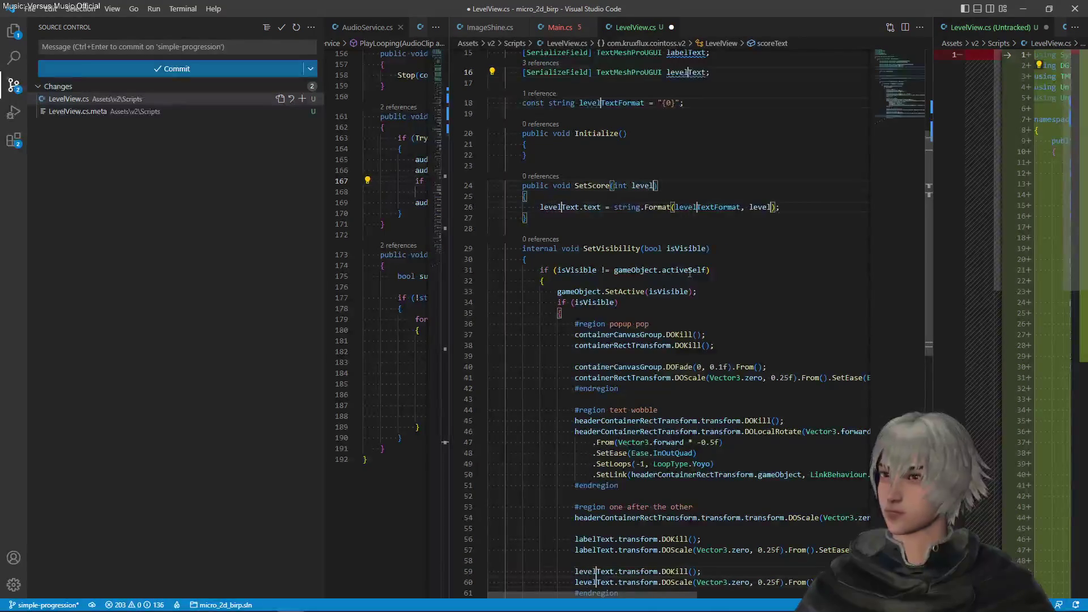
key("ctrl+s")
Step: Rename the SetScore method to SetLevel and save LevelView.cs
scroll(690, 273, "up", 5)
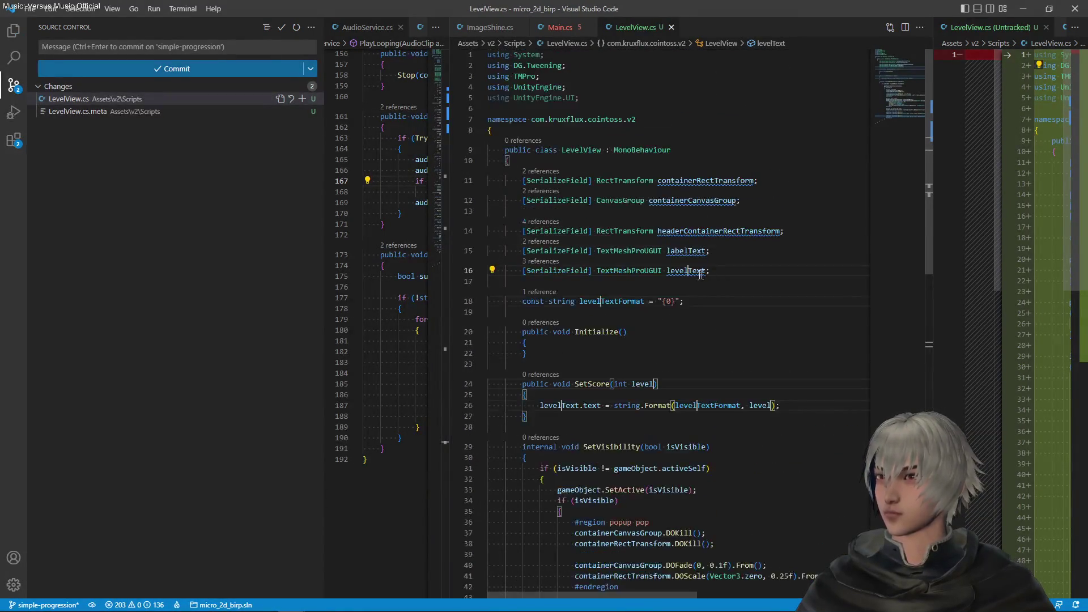
double_click(586, 385)
key("ctrl+f")
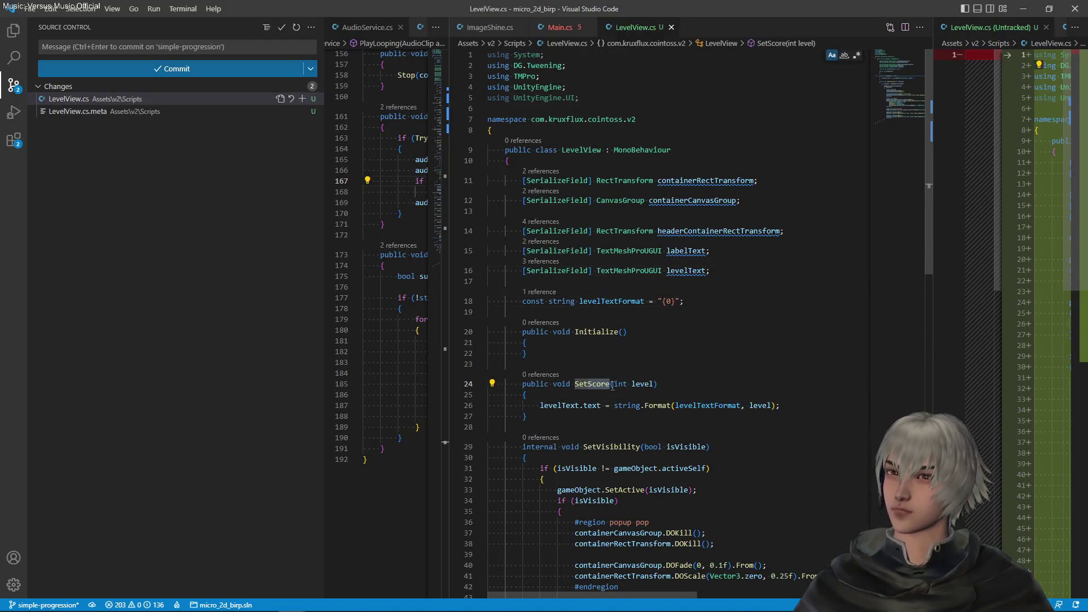
type("SetLevel")
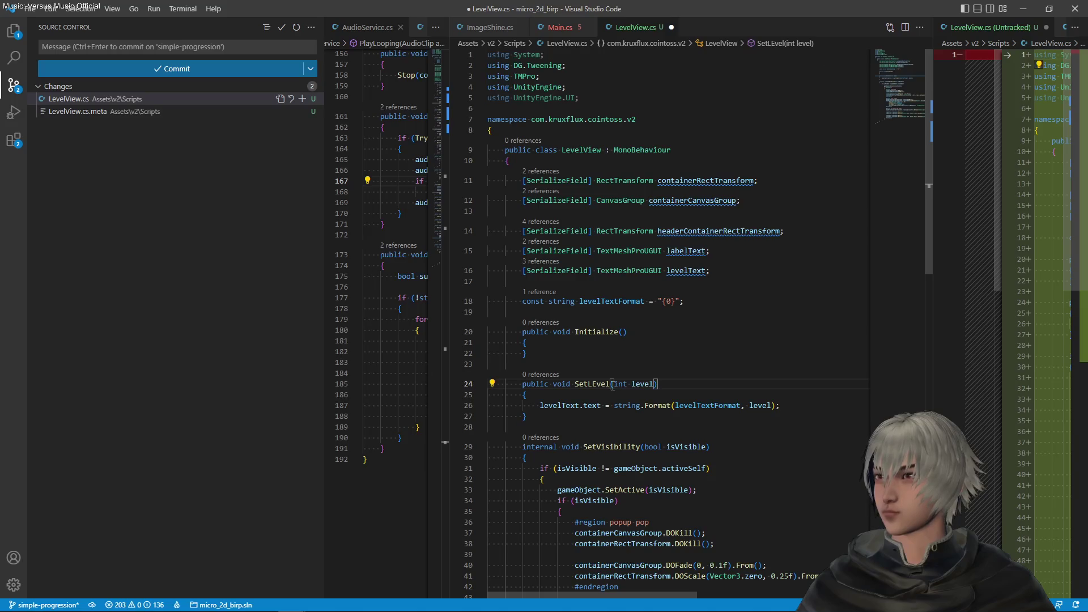
key("ctrl+s")
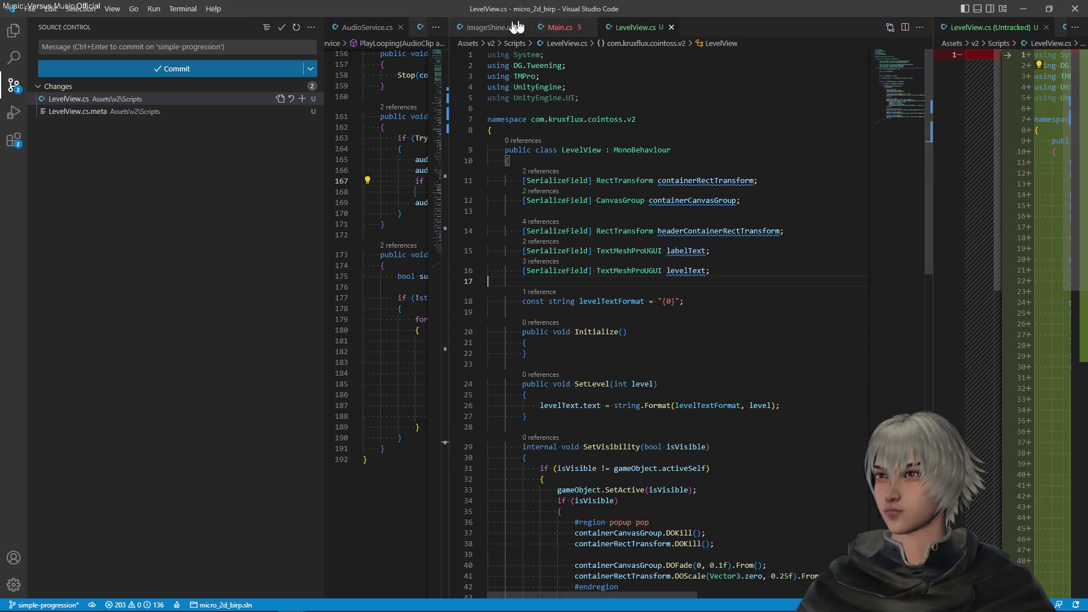
Step: In Main.cs, duplicate the multiplierView field declaration
left_click(558, 27)
scroll(711, 415, "up", 5)
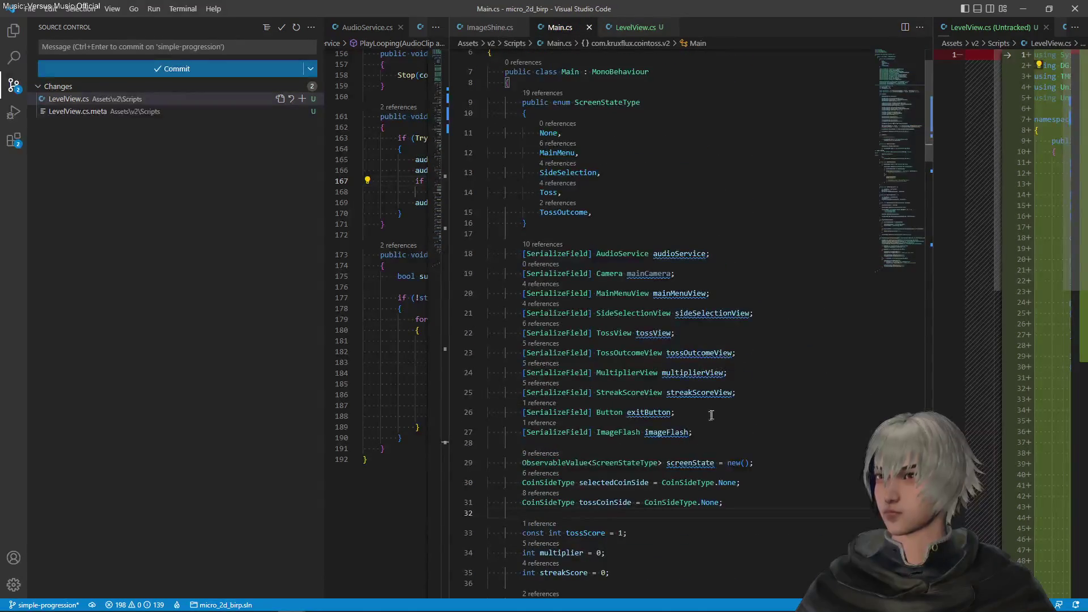
key("shift+alt+Down")
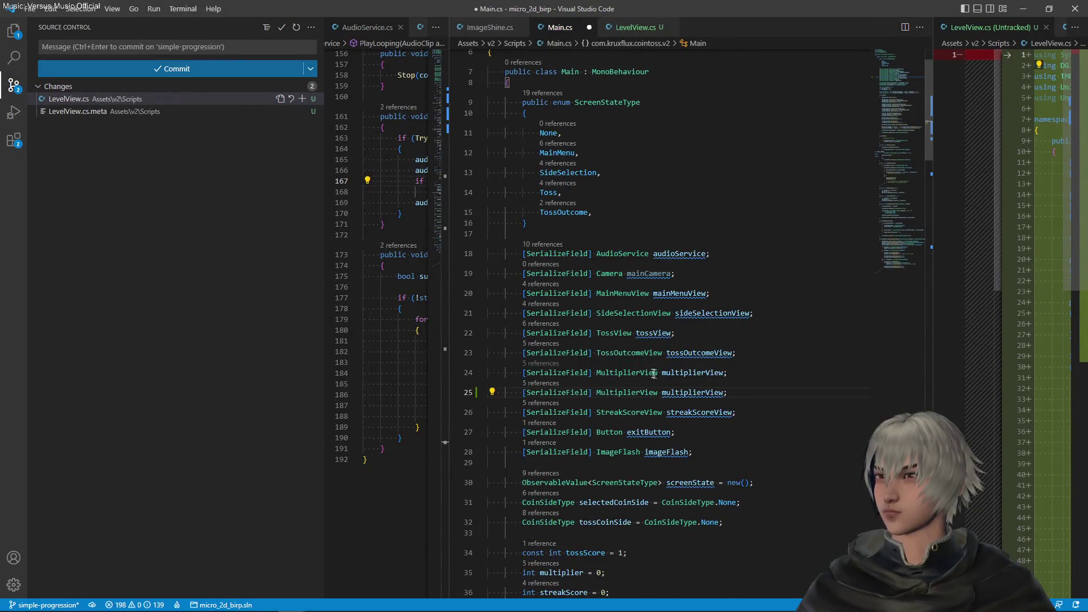
Step: Turn the duplicated line 24 into a LevelView field named levelView and save Main.cs
left_click_drag(596, 372, 637, 372)
double_click(637, 372)
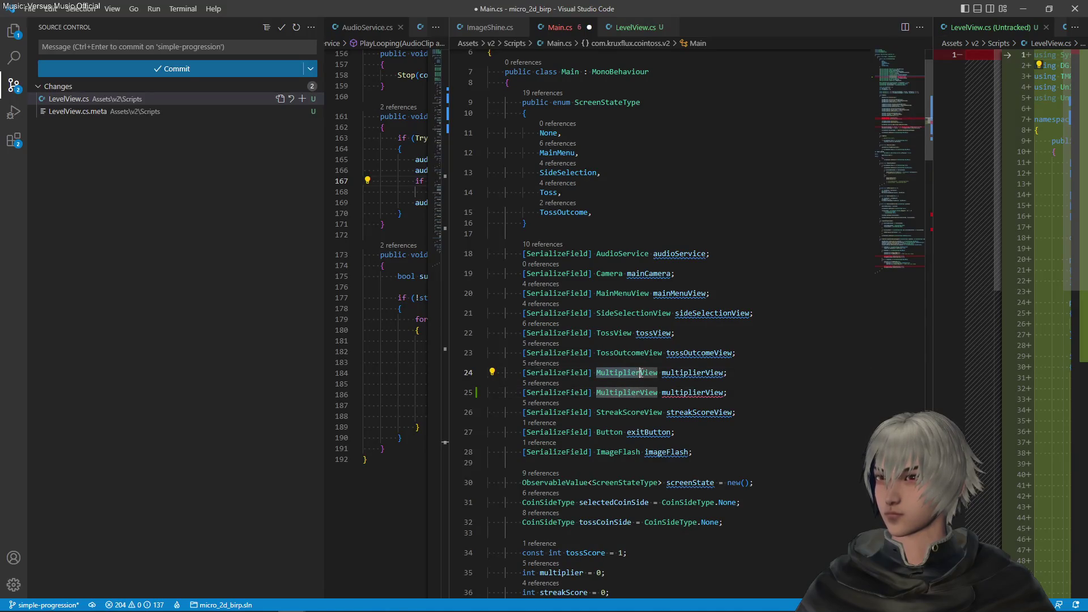
type("LevelView")
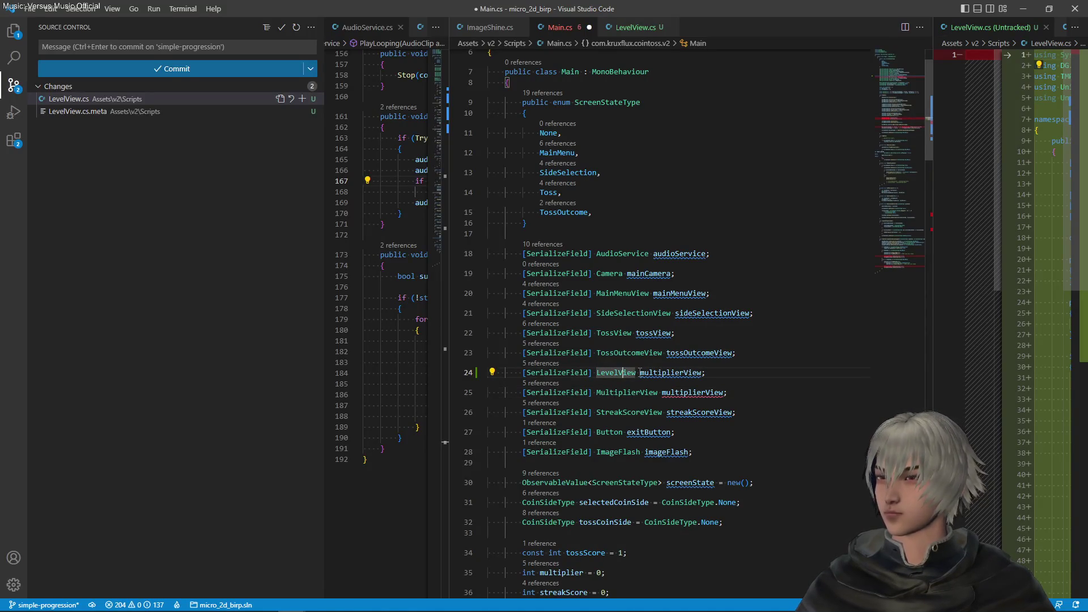
double_click(641, 372)
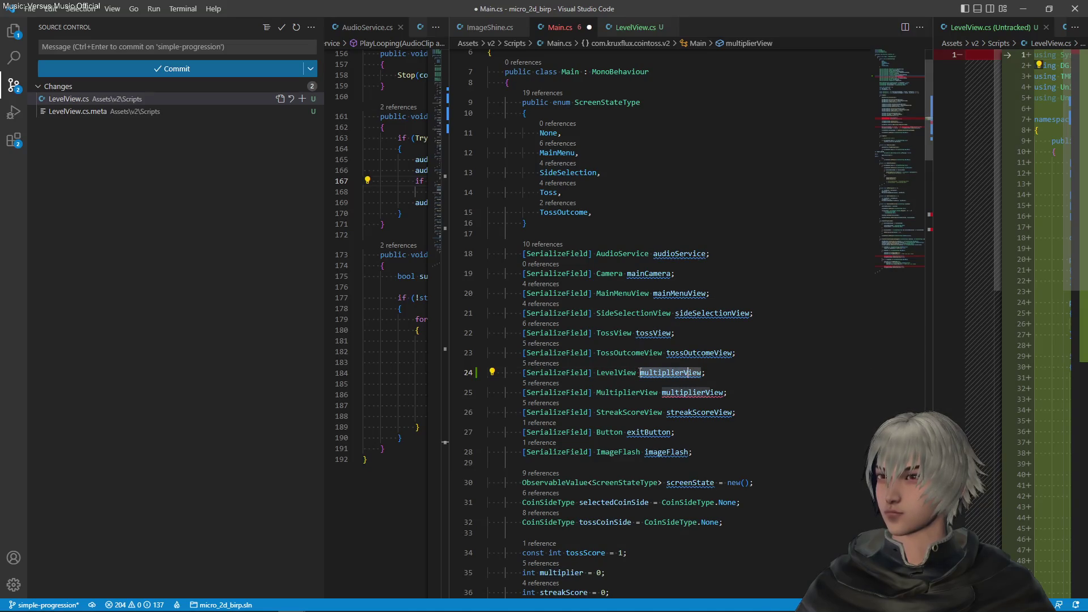
type("leve")
key("ctrl+s")
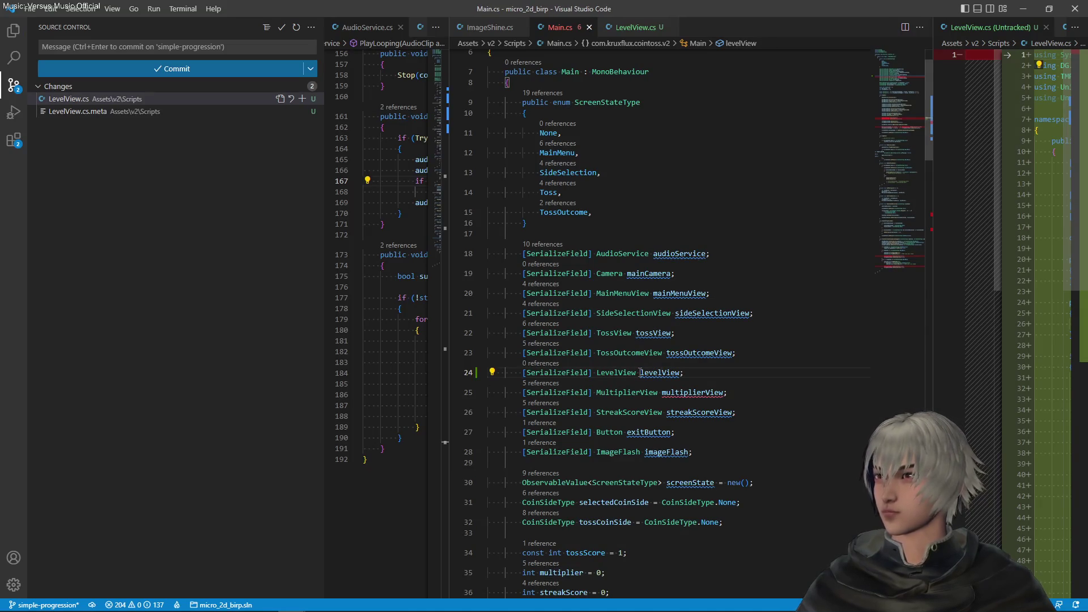
key("ctrl+f")
scroll(717, 376, "down", 5)
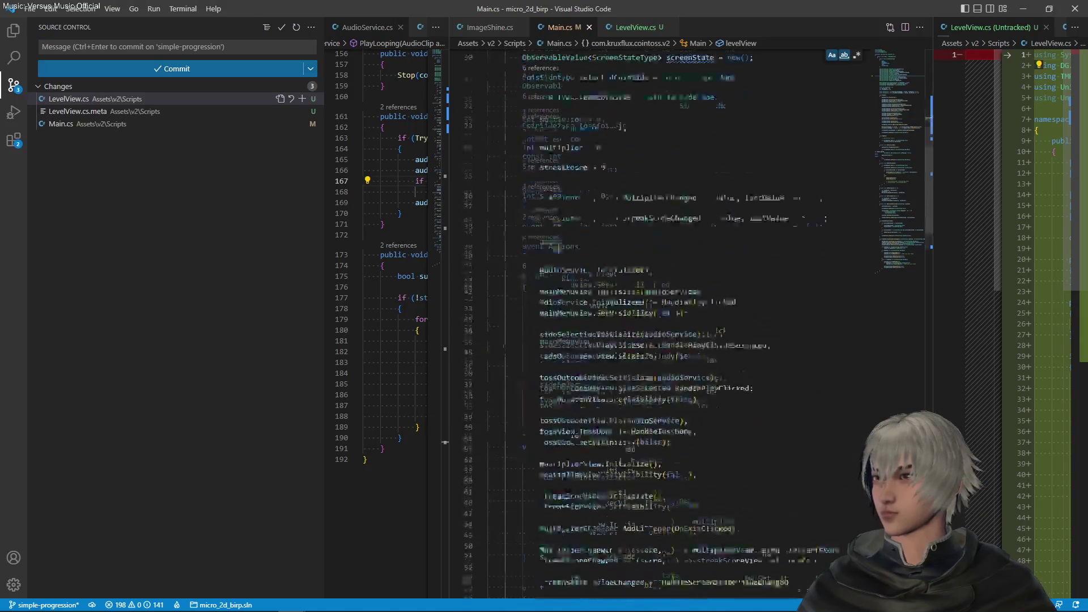
Step: After the tossView setup in Awake, add a levelView line with copies of the multiplierView Initialize and SetVisibility calls
scroll(702, 391, "down", 1)
left_click(692, 354)
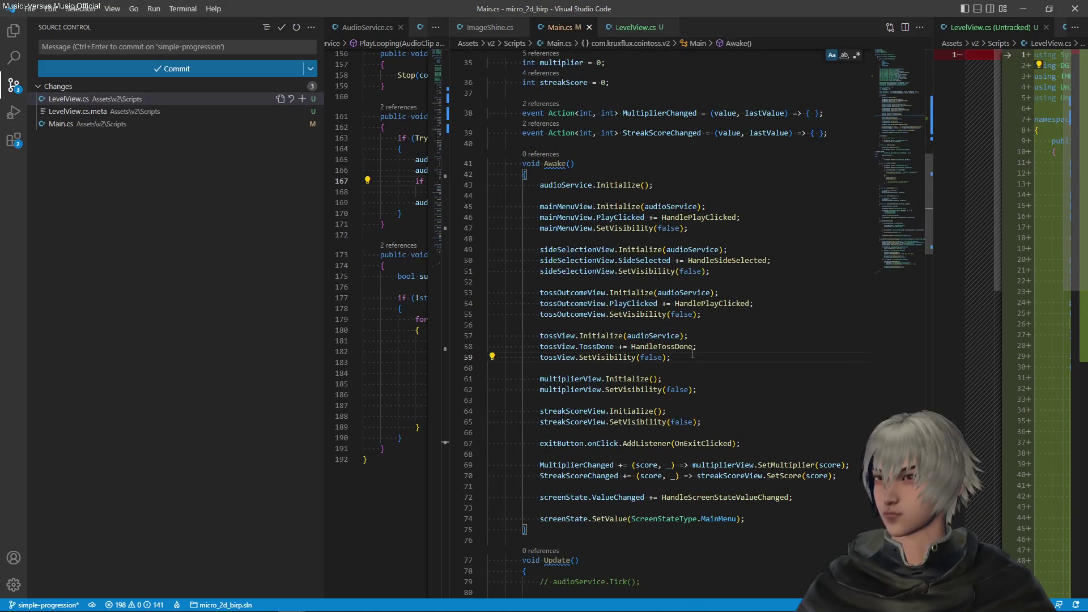
key("Return")
key("Return")
type("levelView")
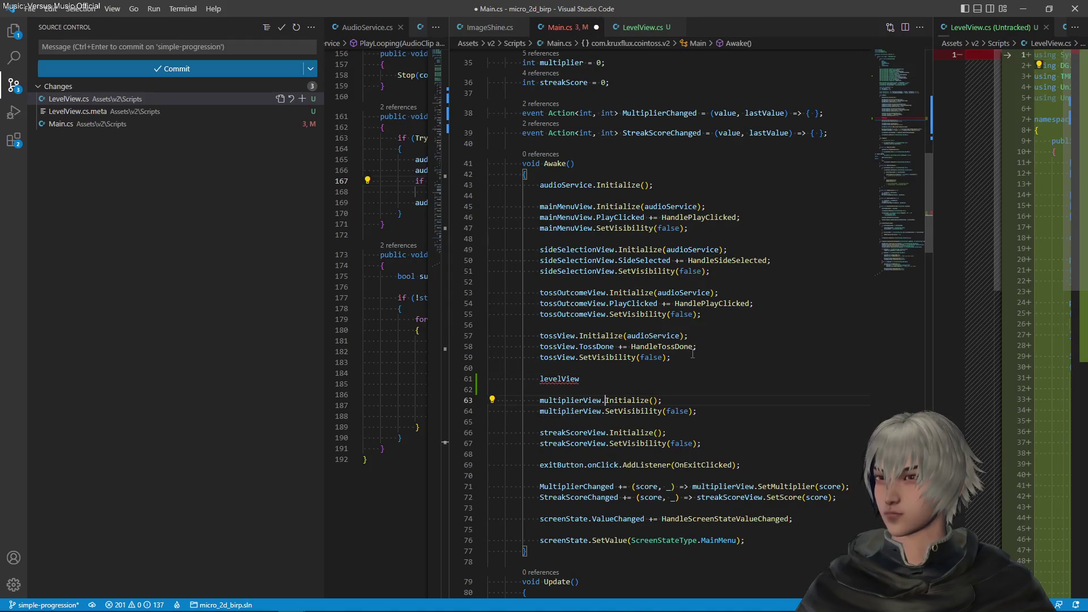
key("ctrl+Right")
key("shift+Down")
key("shift+End")
key("ctrl+c")
key("Up")
key("Up")
key("Up")
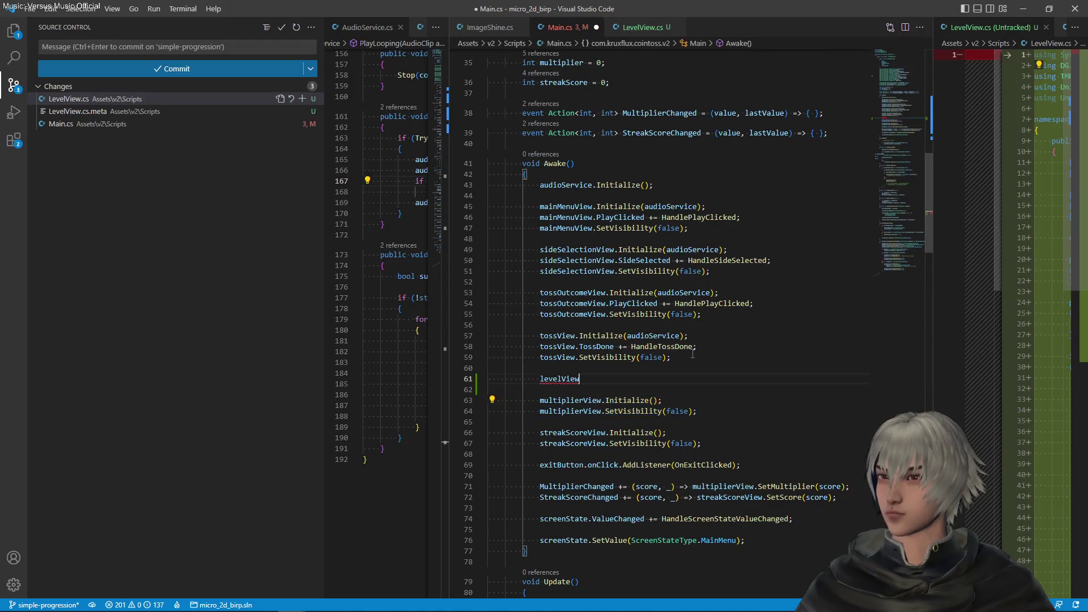
key("ctrl+v")
key("ctrl+s")
Step: Change the pasted calls to levelView.Initialize() and levelView.SetVisibility(false), then save Main.cs
key("Up")
key("ctrl+d")
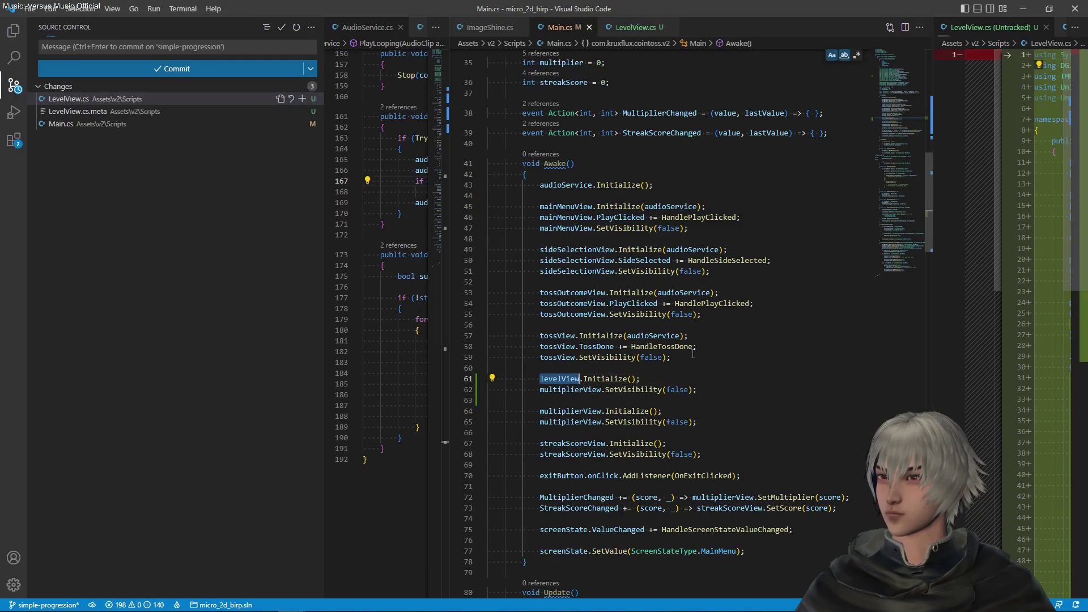
key("ctrl+d")
key("ctrl+z")
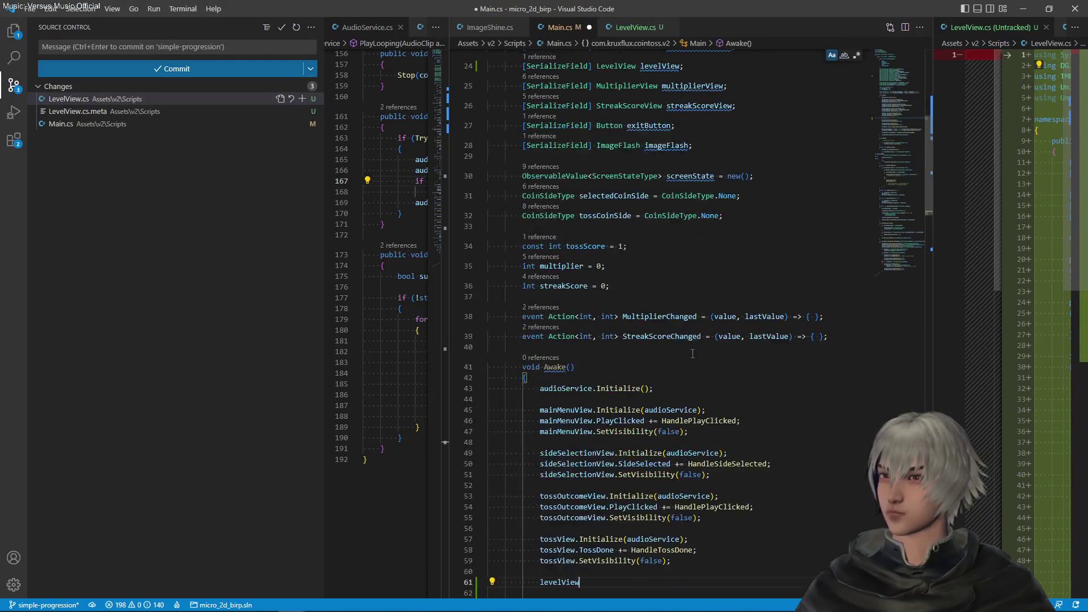
scroll(609, 485, "down", 3)
key("Escape")
key("ctrl+y")
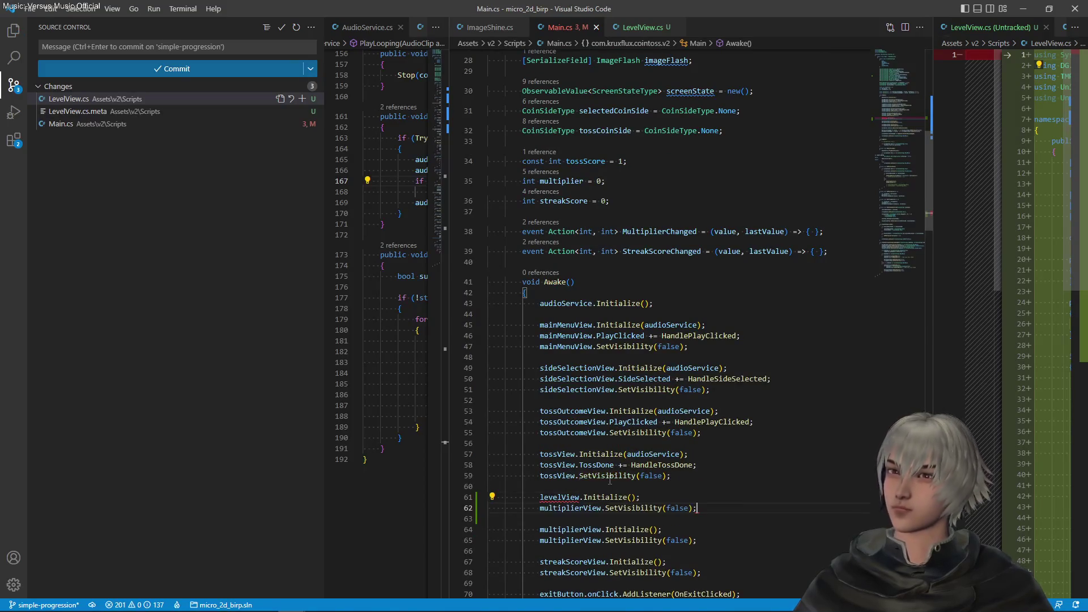
double_click(558, 497)
key("ctrl+c")
double_click(567, 507)
key("ctrl+v")
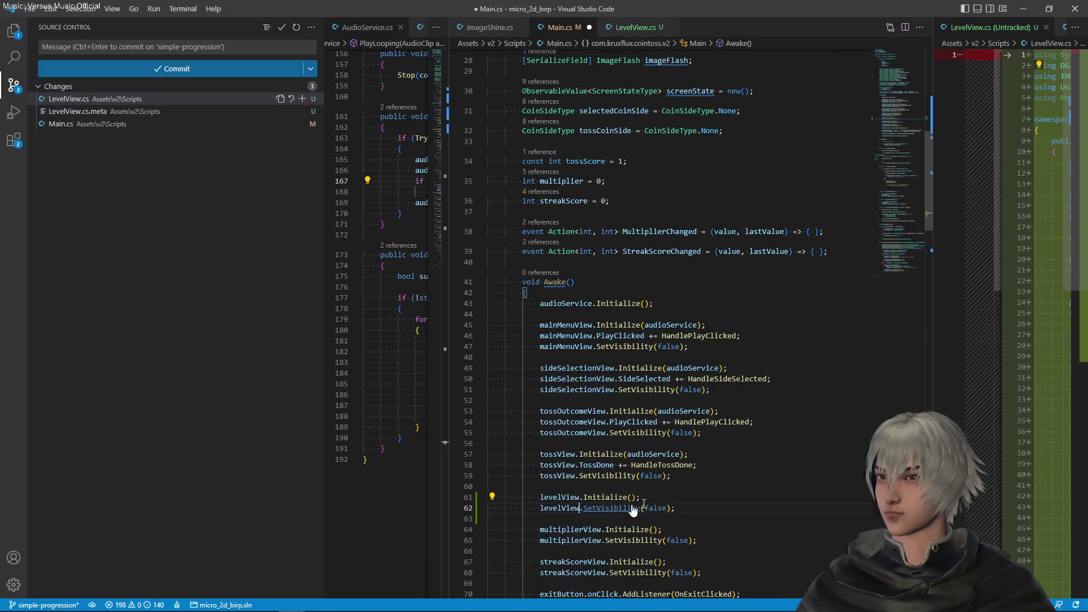
key("ctrl+s")
left_click_drag(928, 168, 928, 569)
scroll(663, 283, "up", 6)
left_click(713, 357)
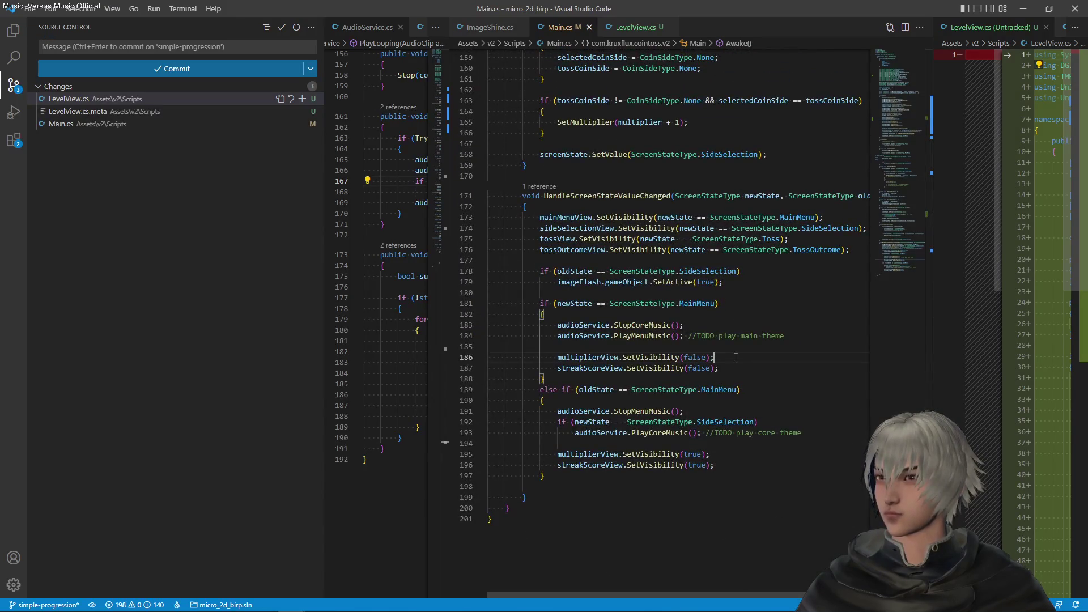
Step: Duplicate the multiplierView hide line as a levelView SetVisibility(false) call for the main menu, and save
key("shift+alt+Down")
left_click(579, 356)
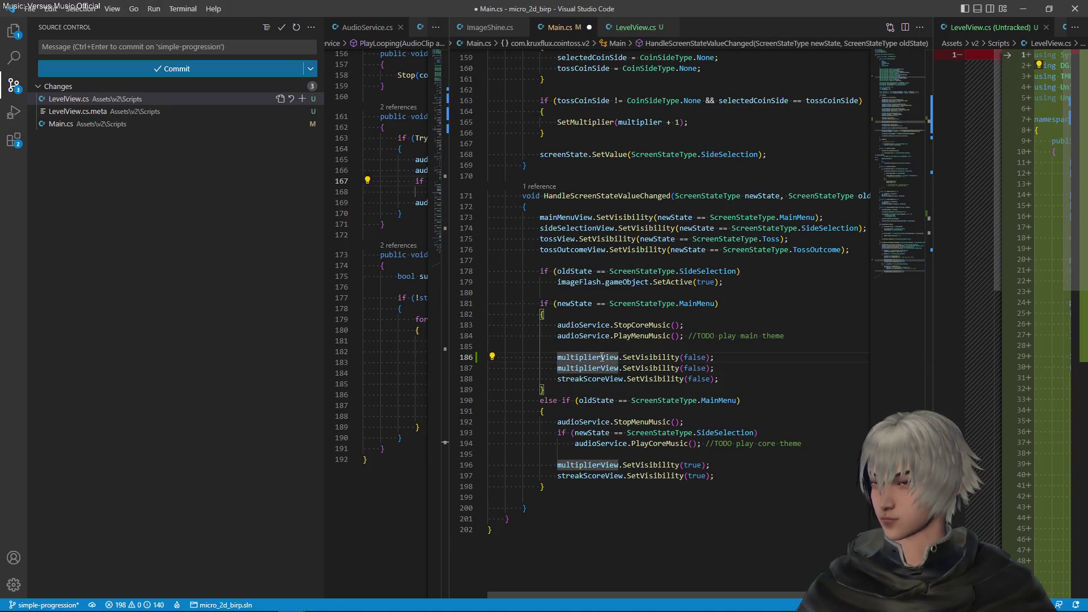
double_click(602, 357)
type("levelView")
key("ctrl+s")
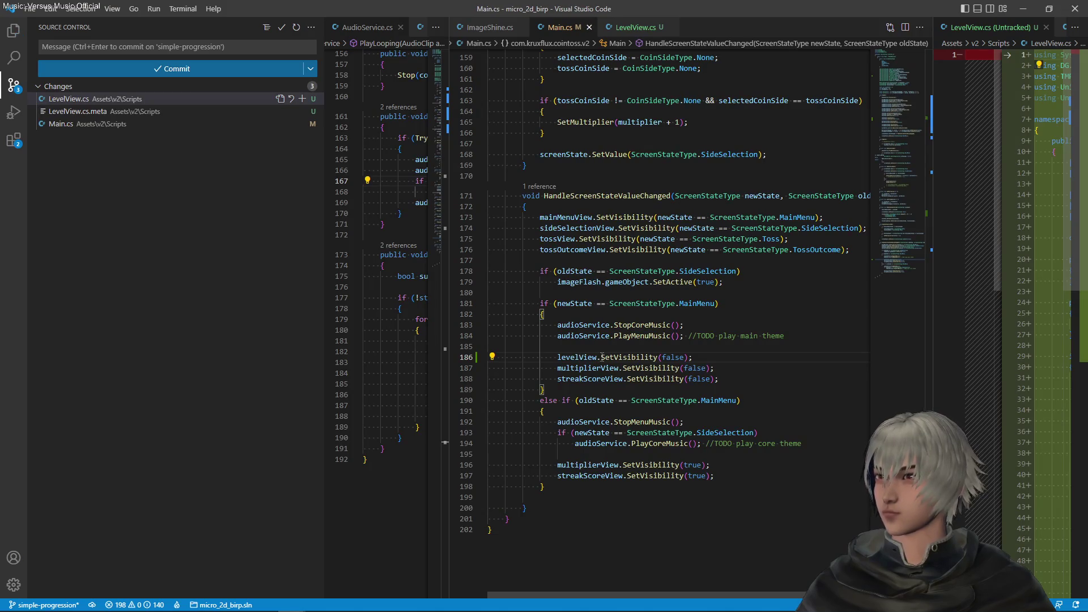
Step: Duplicate the multiplierView show line as levelView SetVisibility(true), save, and return to Unity
left_click(656, 466)
key("shift+alt+Down")
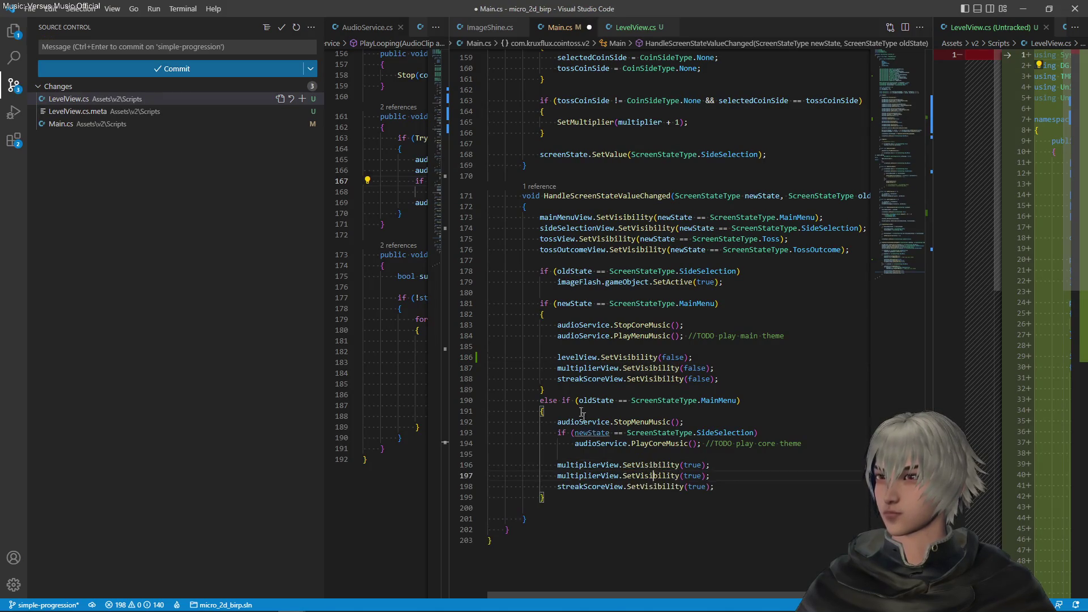
double_click(574, 356)
key("ctrl+c")
double_click(577, 465)
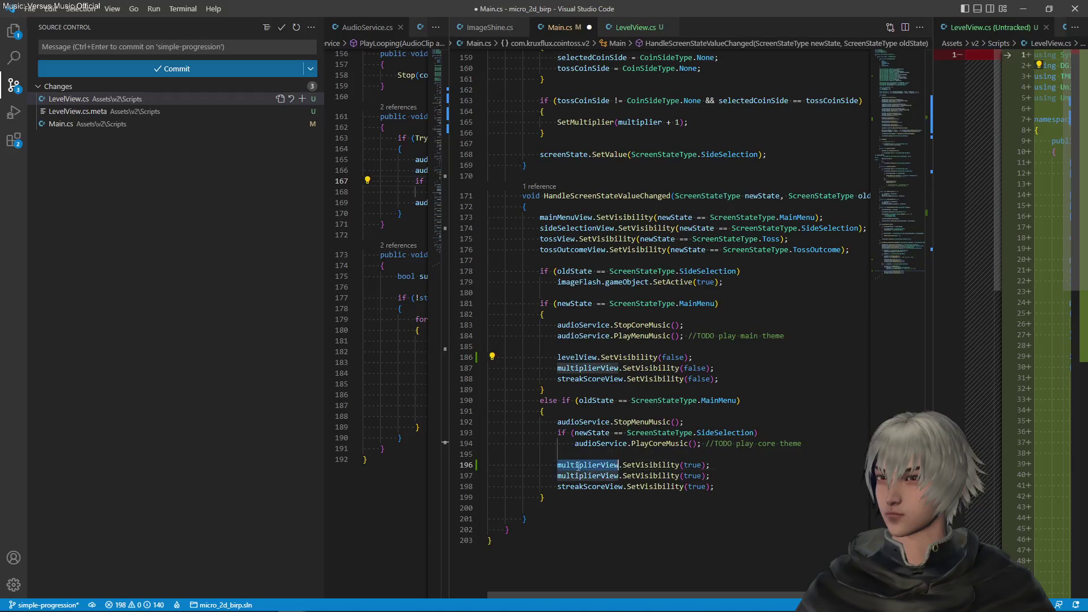
key("ctrl+v")
key("ctrl+s")
mouse_move(930, 526)
left_mouse_down()
mouse_move(947, 80)
mouse_move(940, 135)
left_mouse_up()
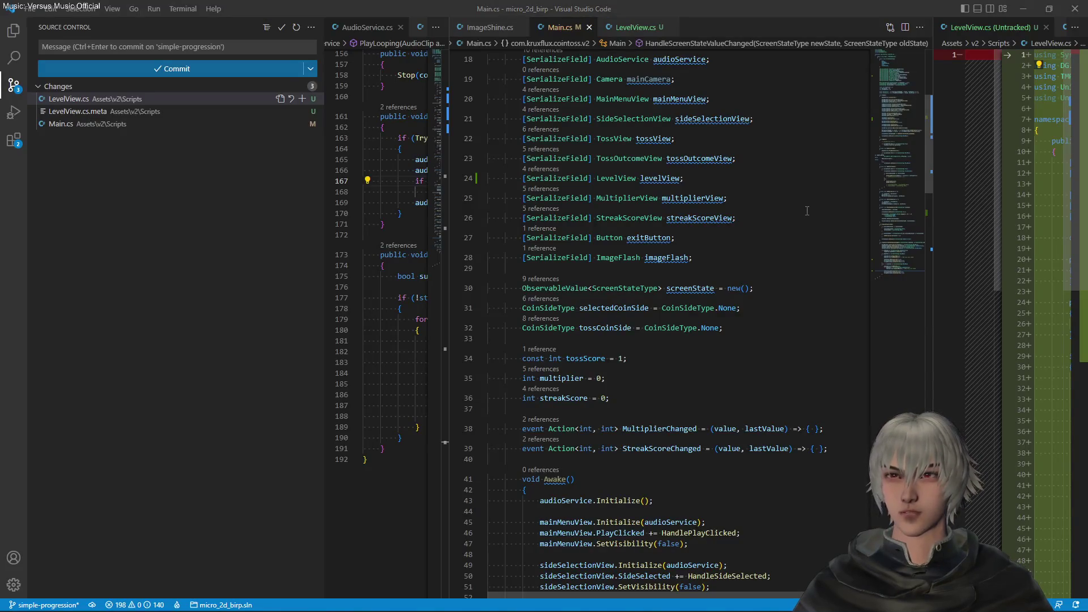
key("alt+Tab")
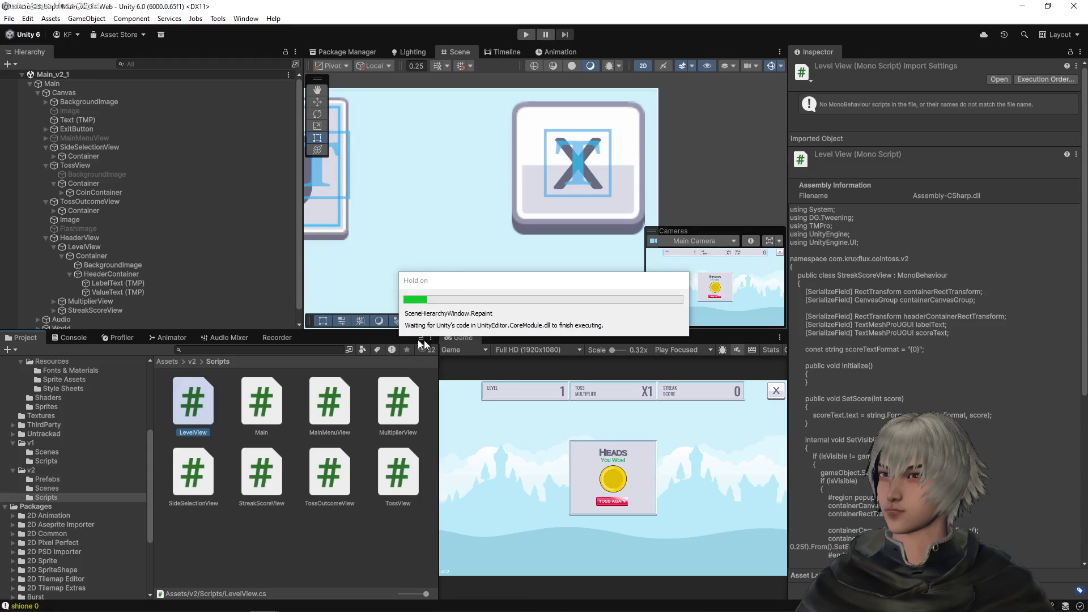
Step: In Debug inspector, switch LevelView's script to LevelView, link ValueText (TMP) to Level Text, and save
left_click(59, 84)
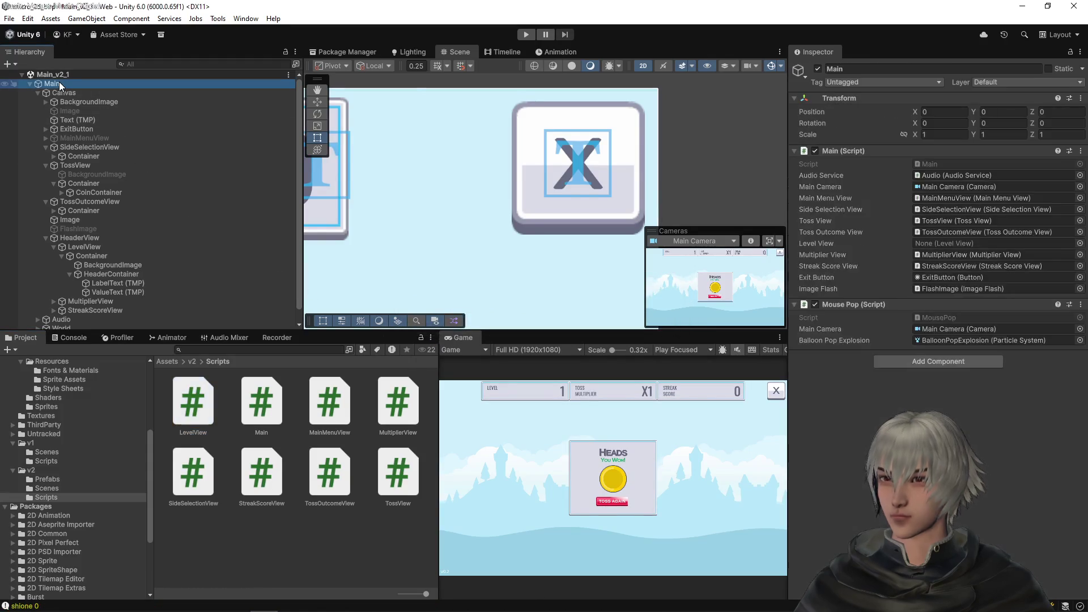
left_click(82, 247)
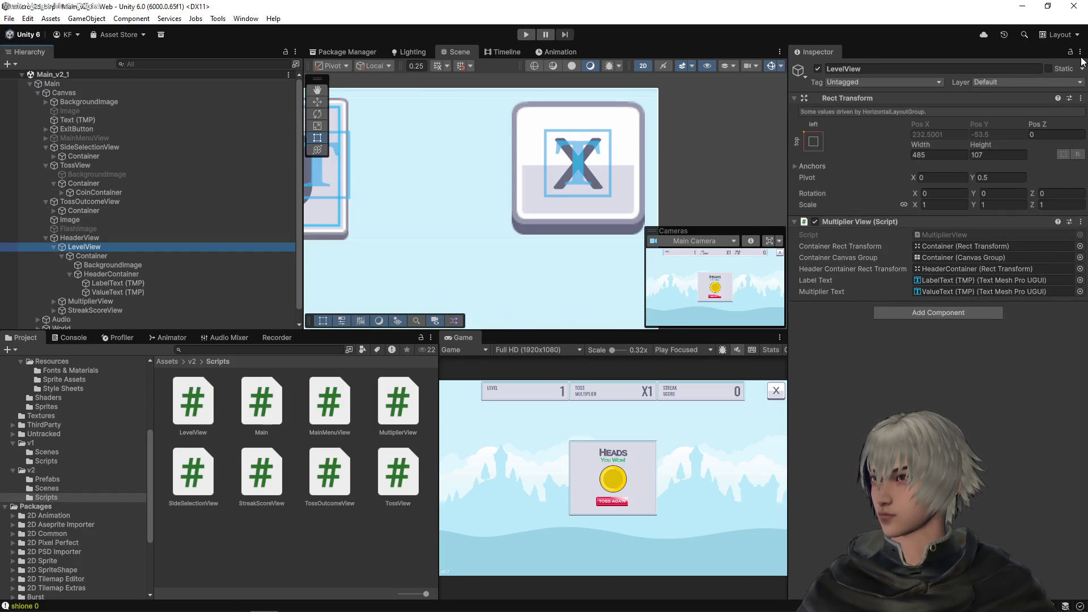
left_click(1080, 52)
left_click(941, 105)
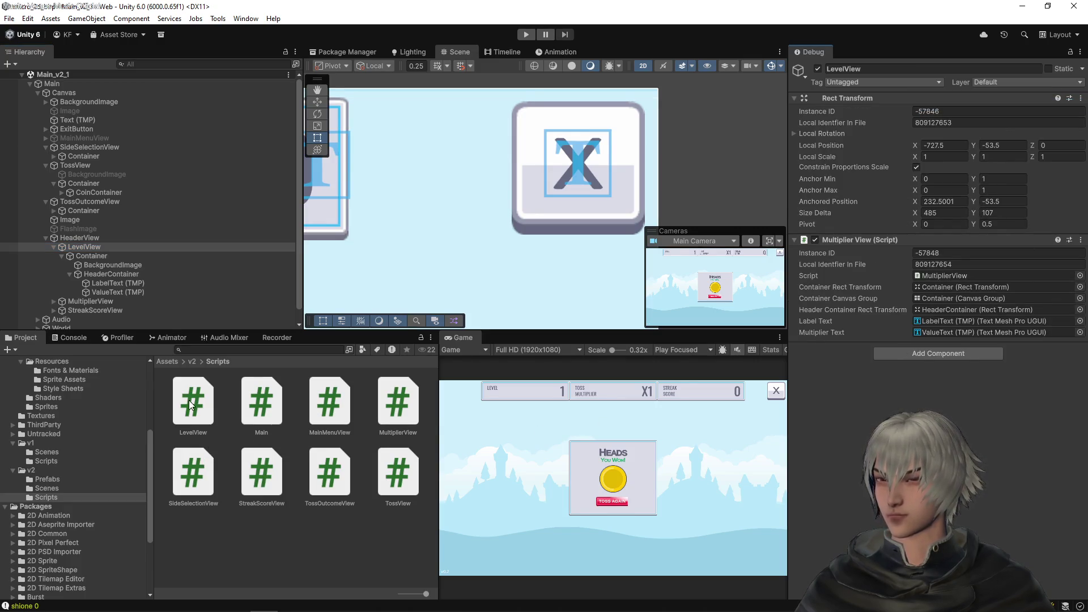
mouse_move(190, 404)
left_mouse_down()
mouse_move(940, 287)
mouse_move(943, 274)
left_mouse_up()
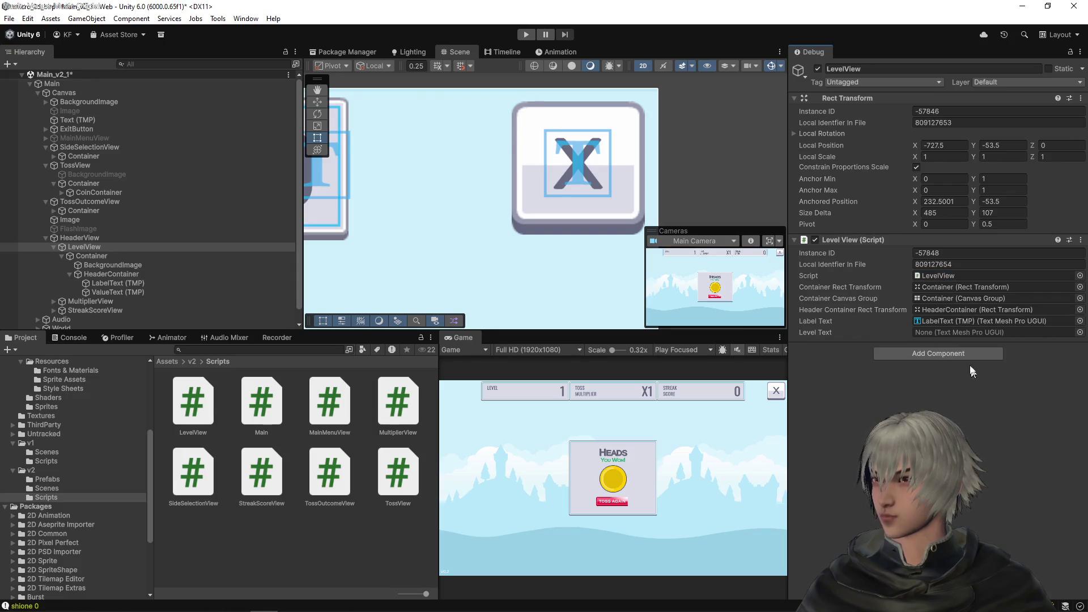
mouse_move(106, 291)
left_mouse_down()
mouse_move(951, 317)
mouse_move(944, 331)
left_mouse_up()
key("ctrl+s")
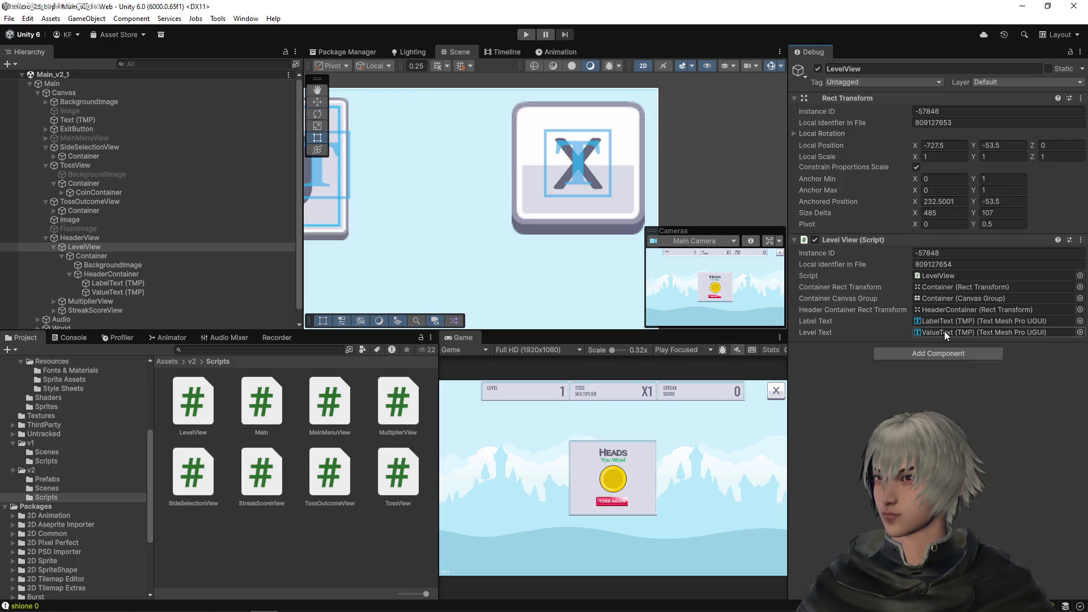
Step: Back in Normal inspector, assign LevelView to Main's Level View field and save the scene
left_click(1080, 52)
left_click(944, 93)
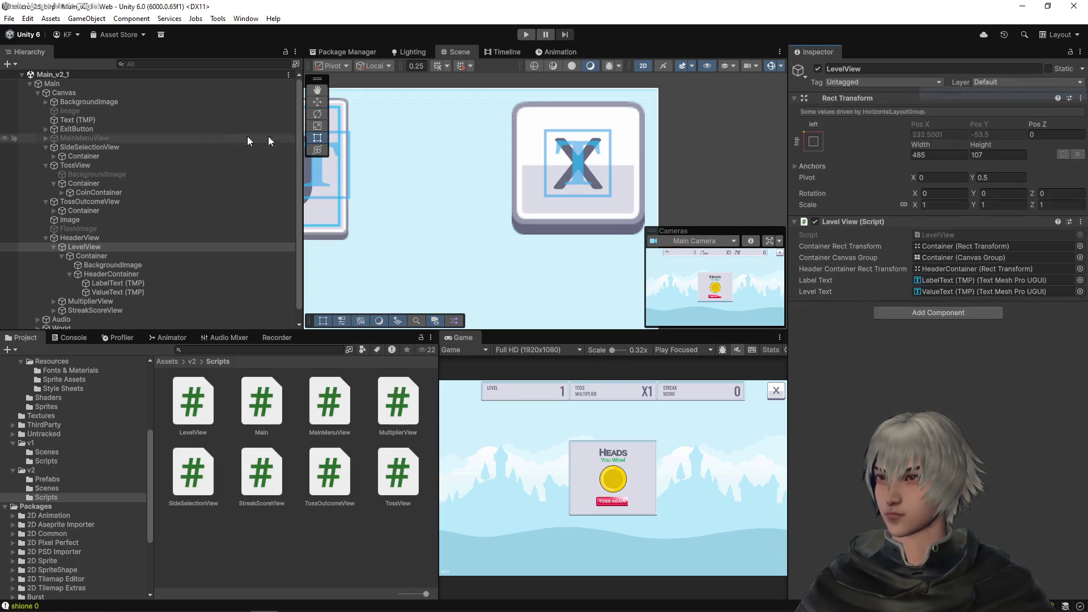
left_click(90, 84)
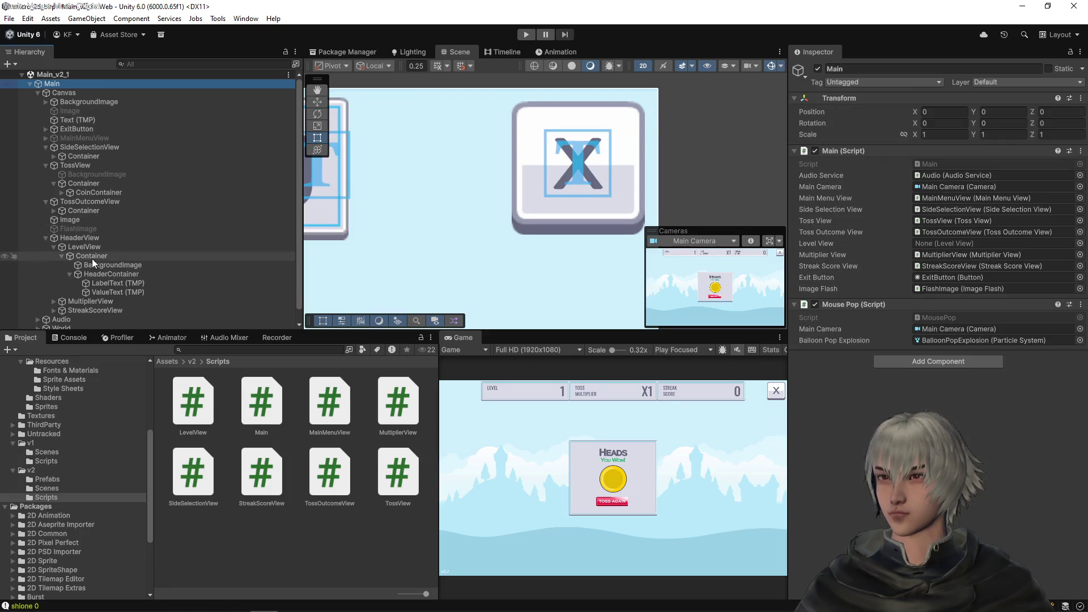
mouse_move(90, 247)
left_mouse_down()
mouse_move(958, 280)
mouse_move(957, 247)
left_mouse_up()
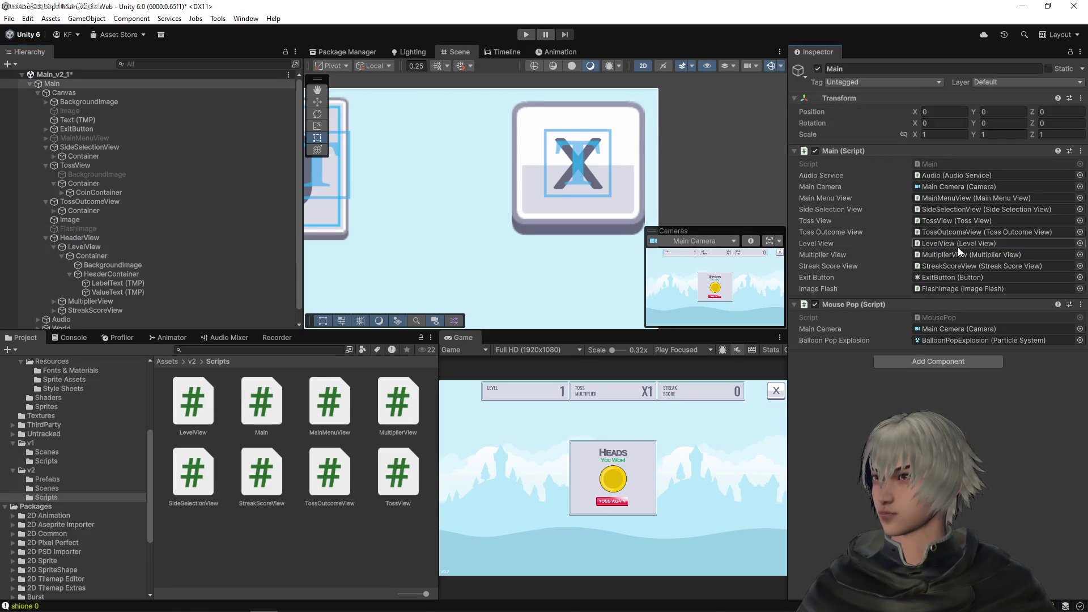
key("ctrl+s")
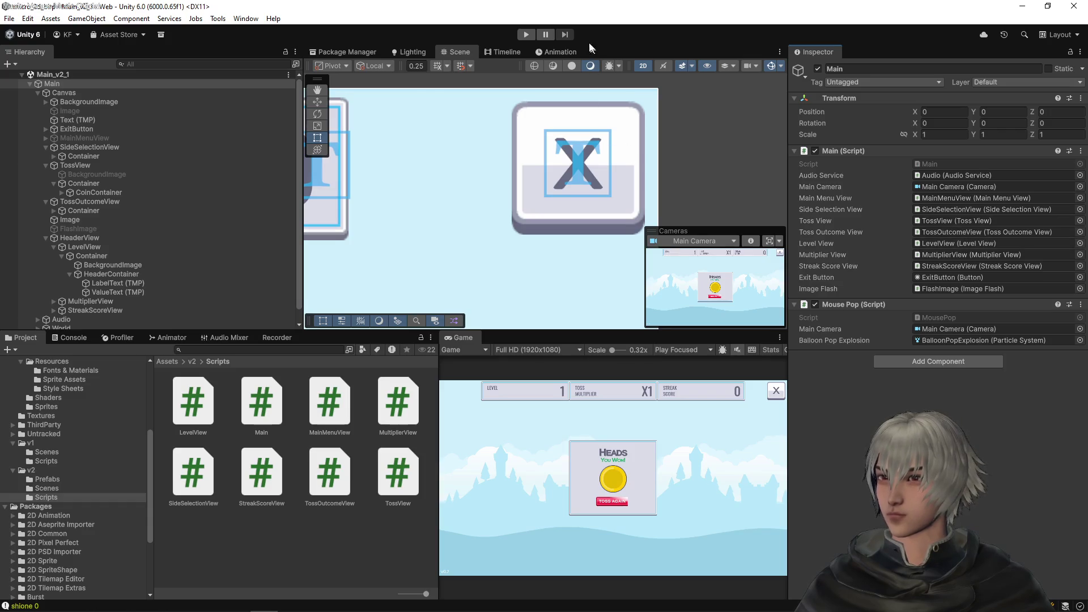
left_click(526, 35)
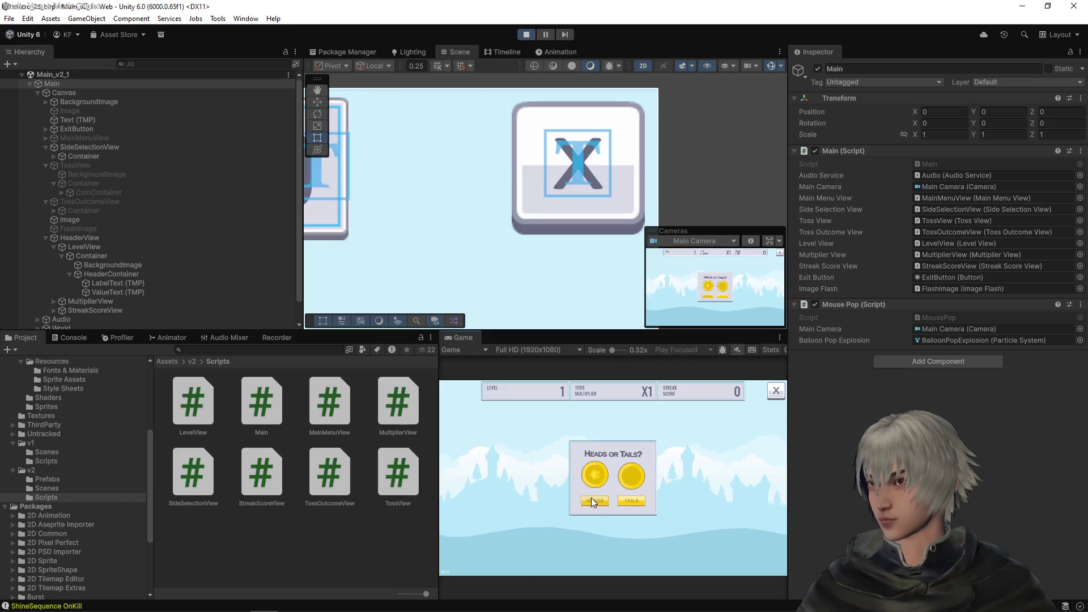
left_click(596, 501)
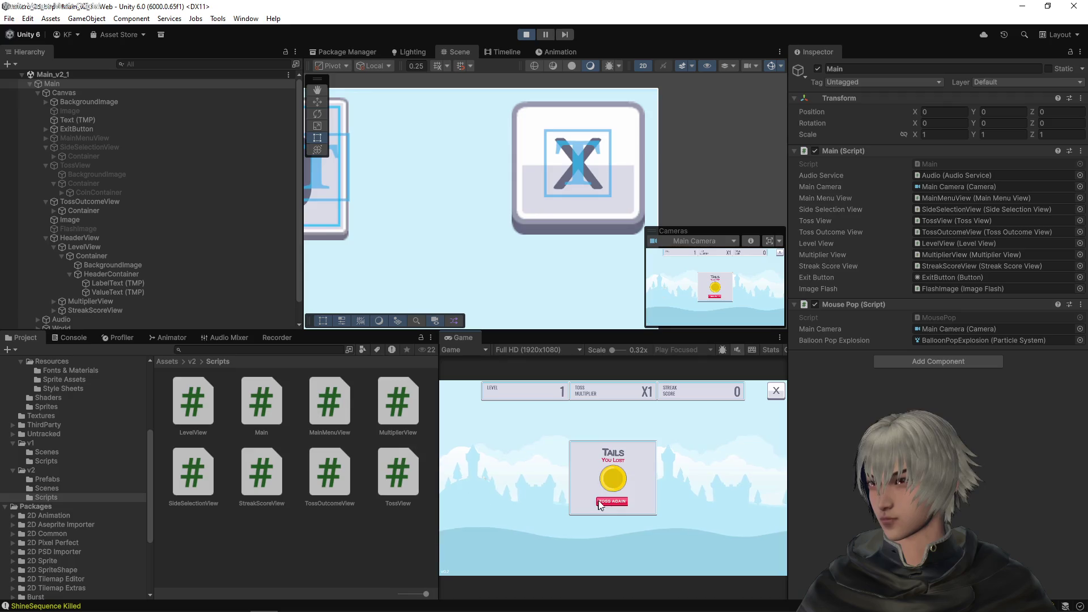
left_click(600, 502)
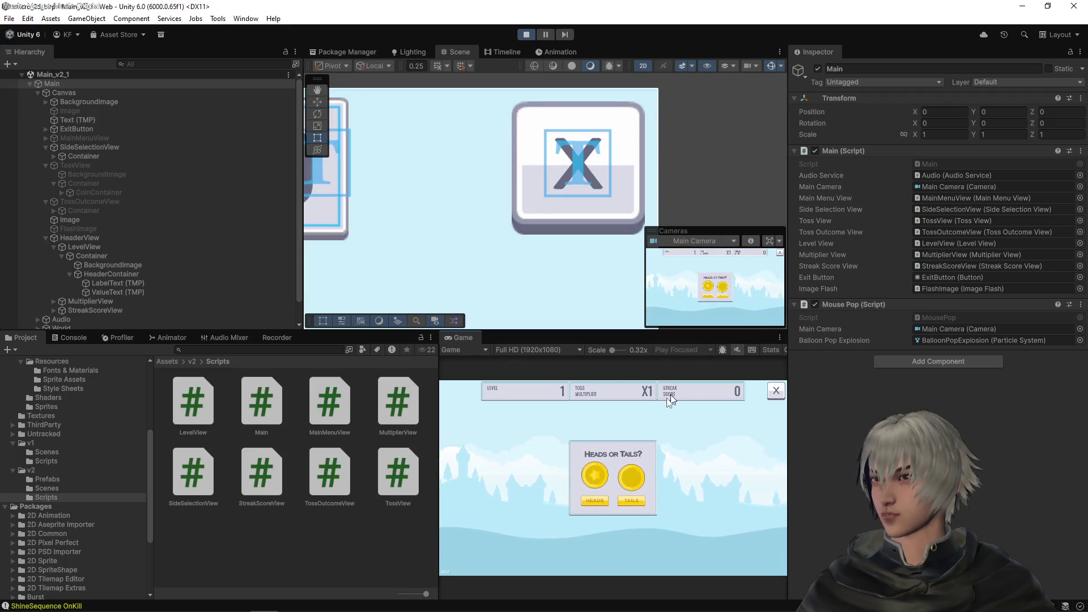
left_click(526, 34)
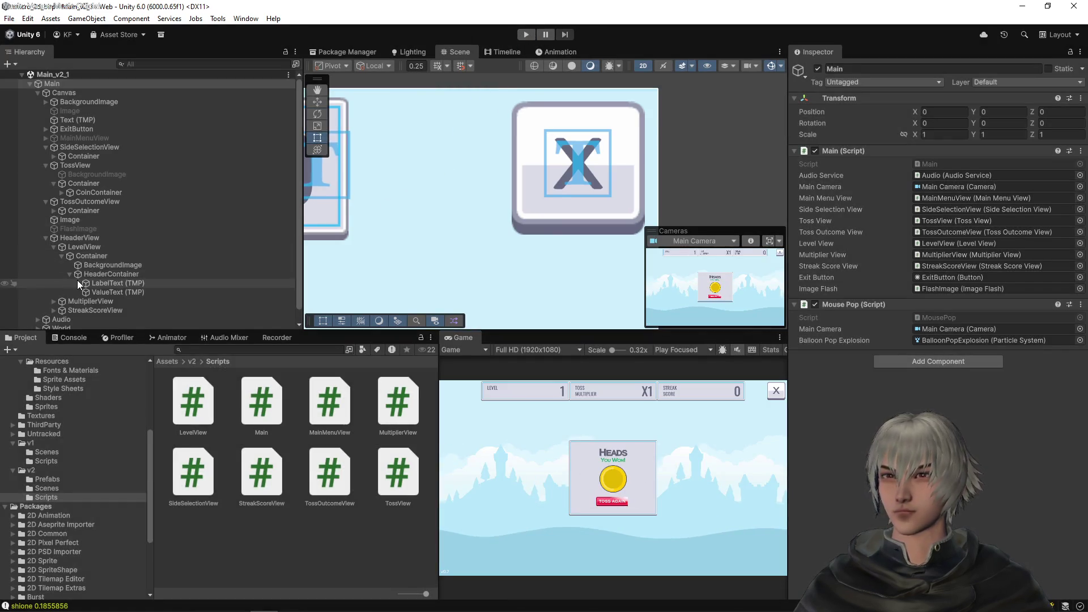
left_click(69, 310)
Step: Move StreakScoreView directly after LevelView in the header hierarchy and save the scene
left_click(54, 247)
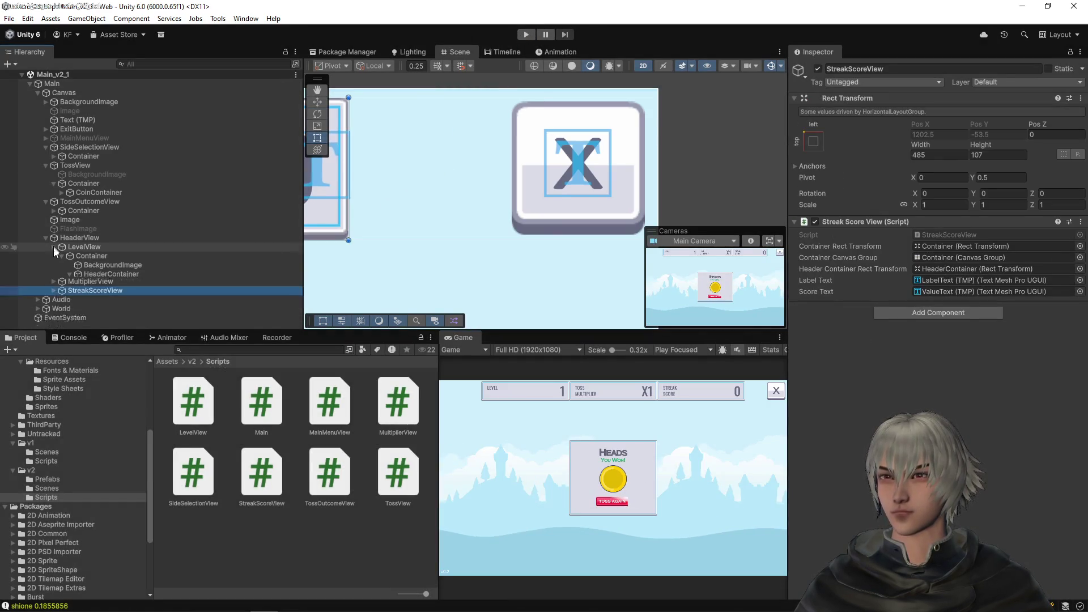
left_click_drag(80, 265, 79, 256)
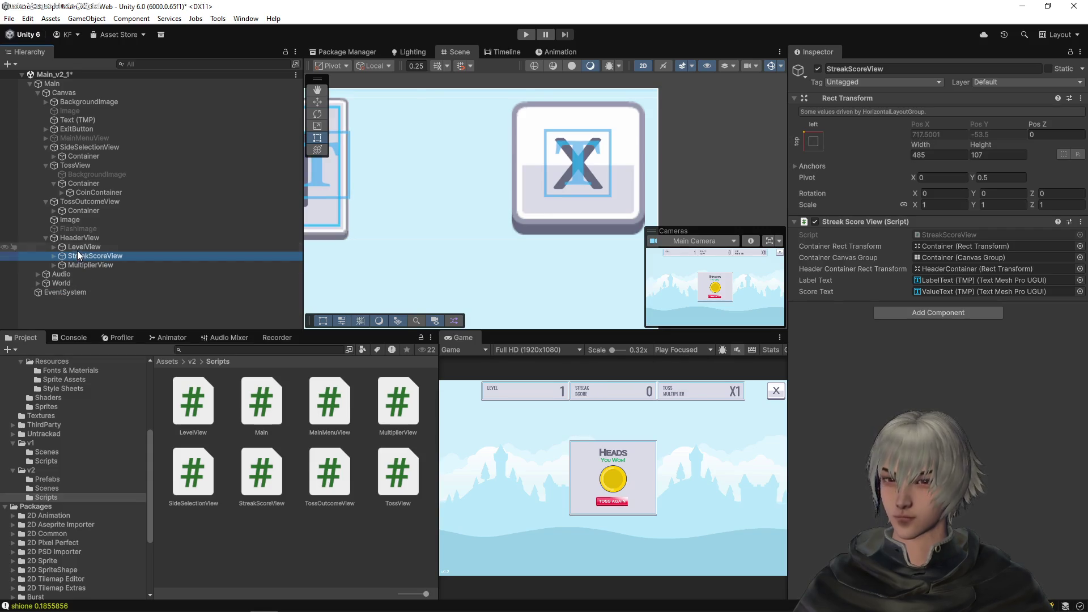
key("ctrl+s")
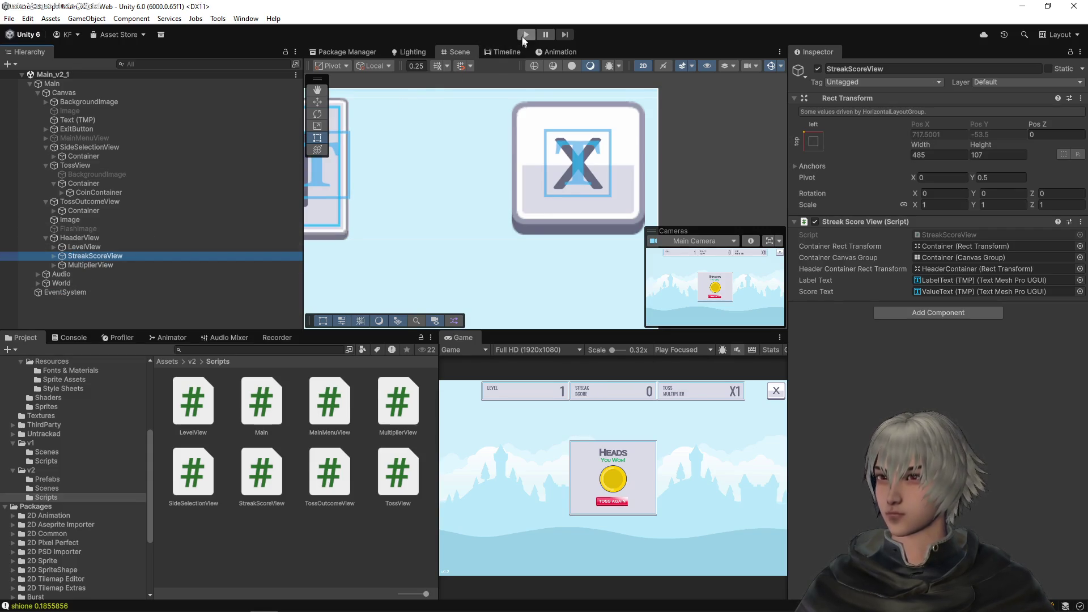
Step: Playtest several coin tosses to check the streak score and X2 multiplier update, then stop
left_click(526, 34)
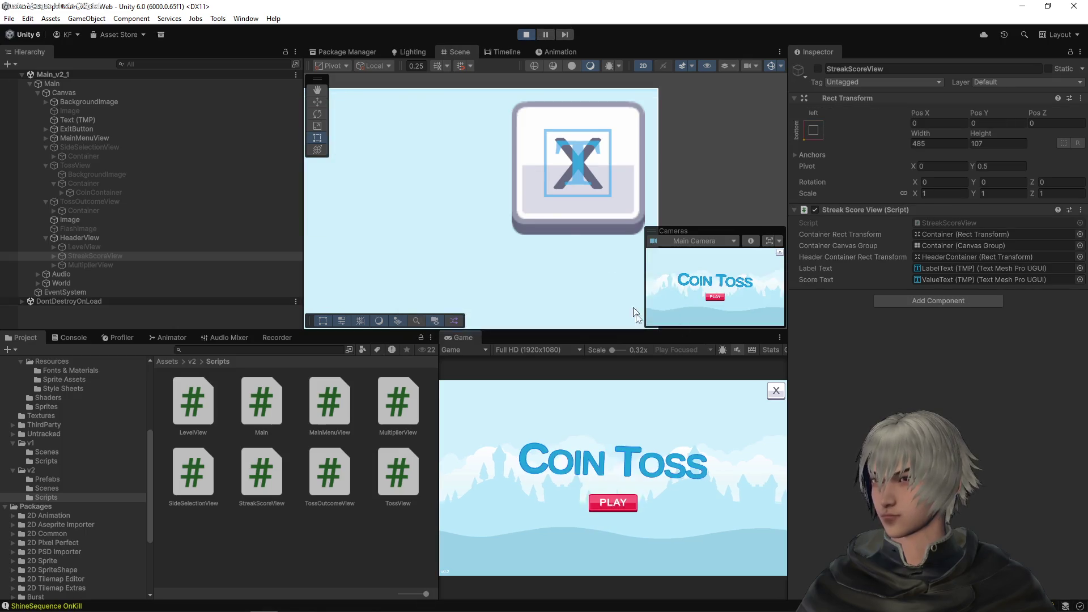
left_click(605, 501)
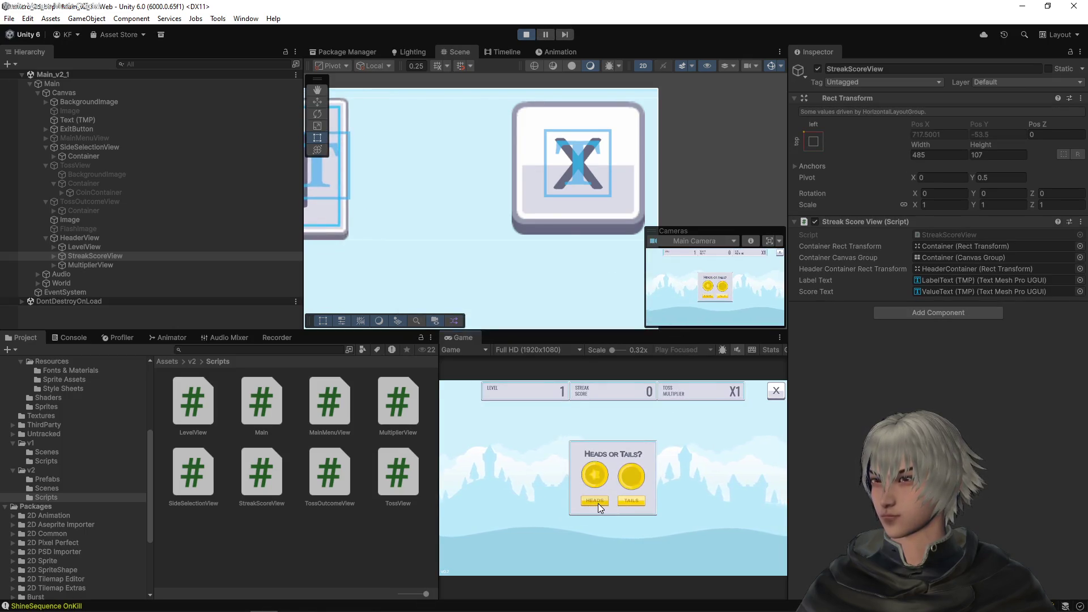
left_click(597, 502)
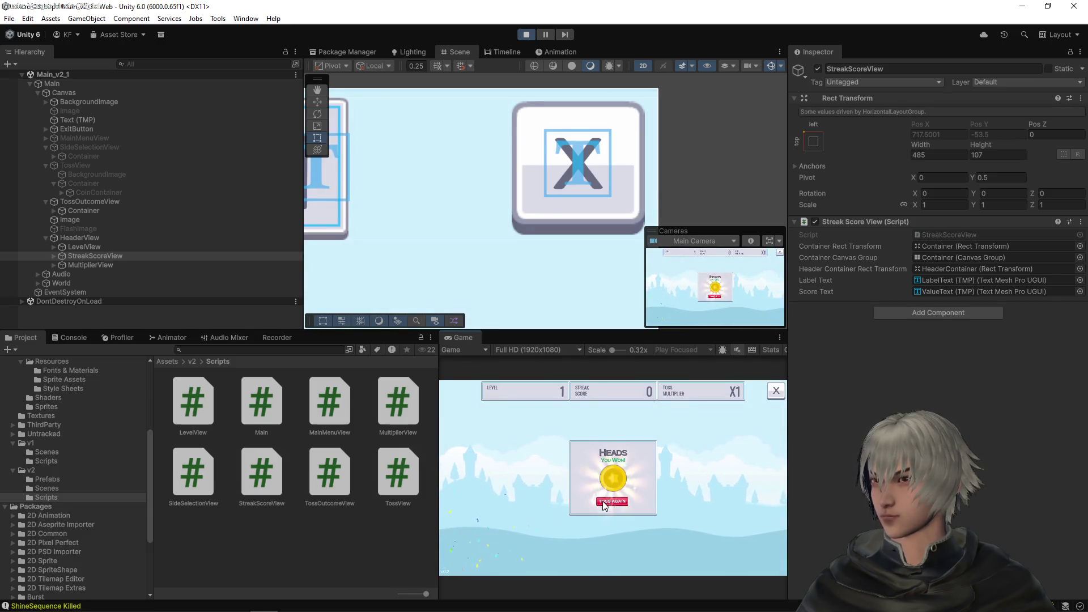
left_click(603, 500)
left_click(602, 501)
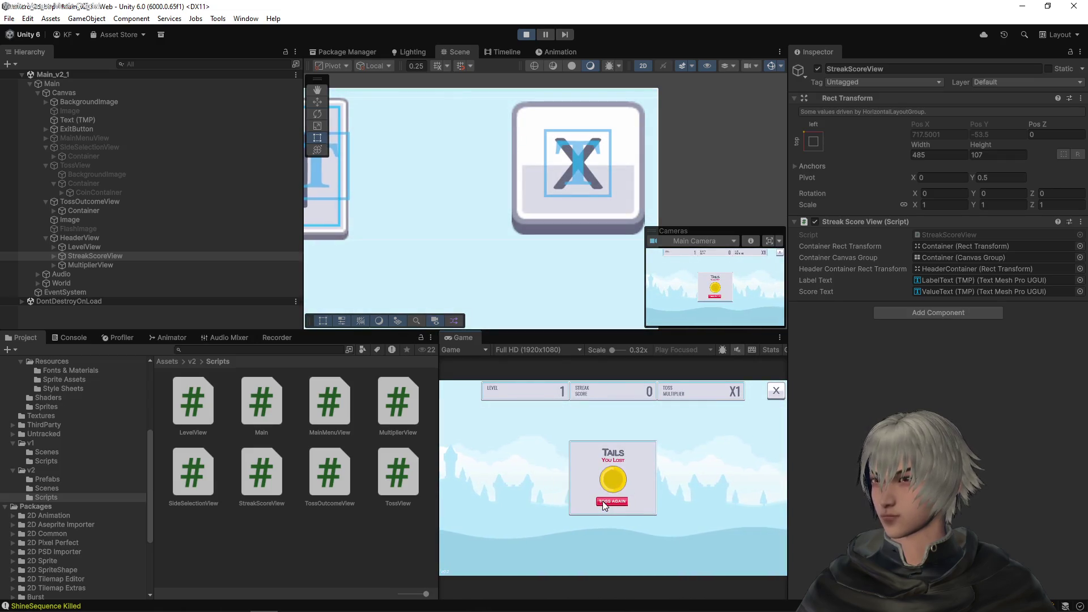
left_click(602, 501)
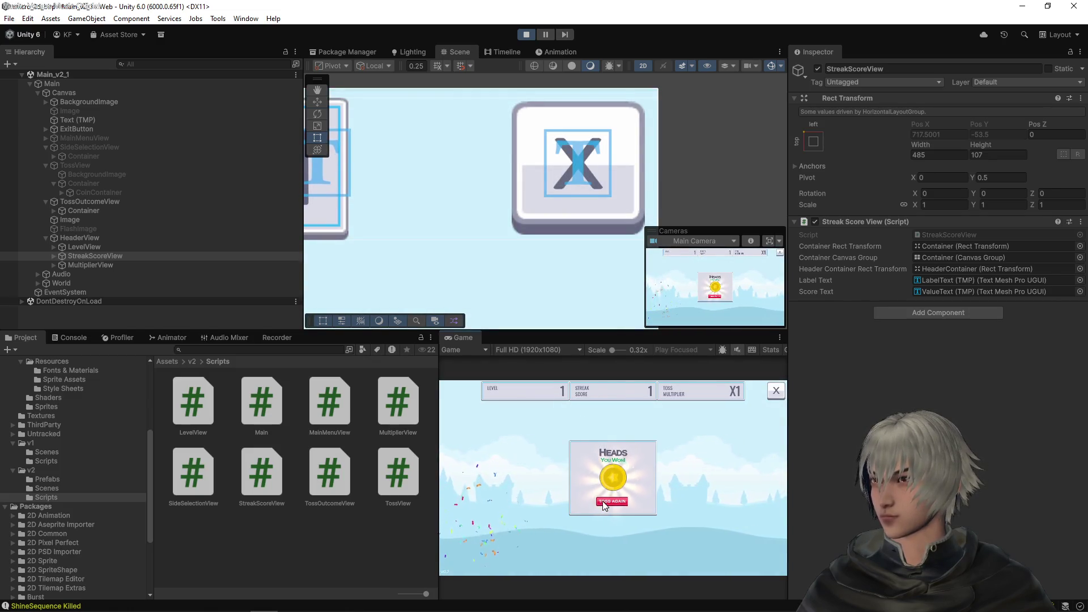
left_click(602, 501)
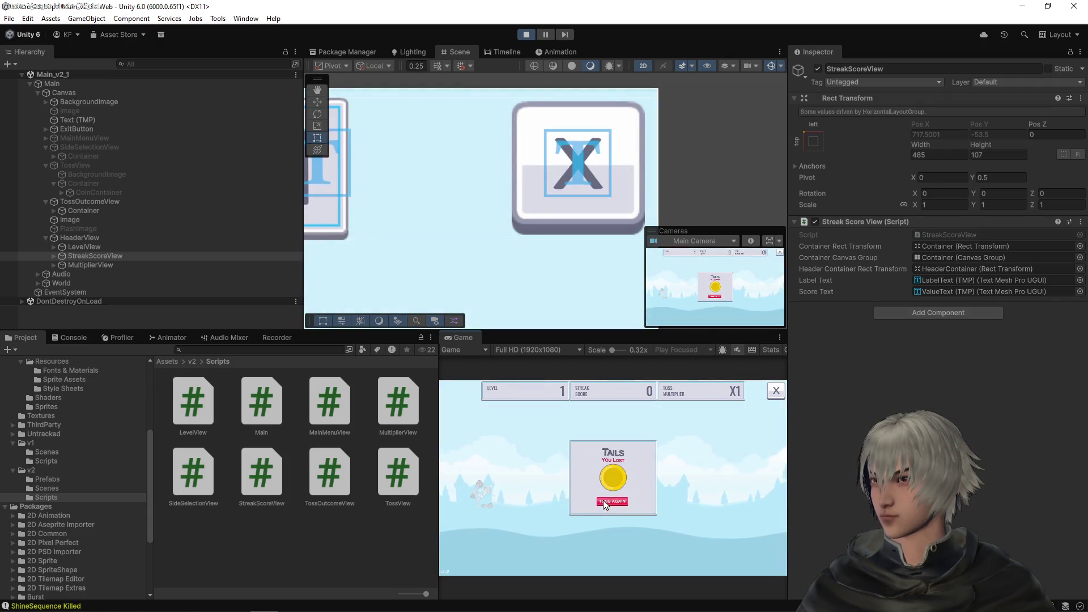
left_click(604, 502)
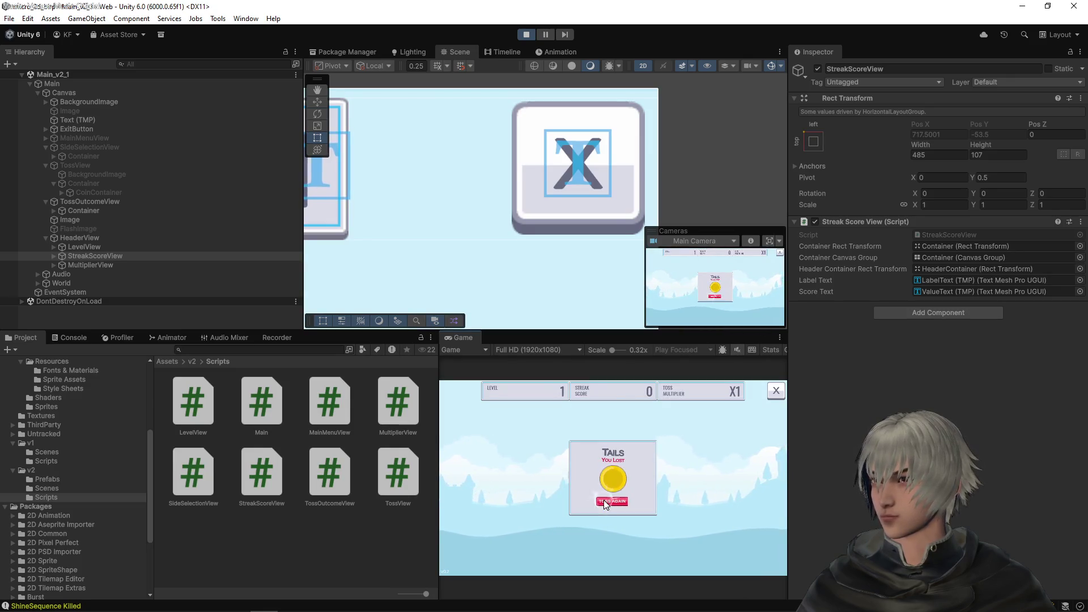
left_click(603, 499)
left_click(629, 502)
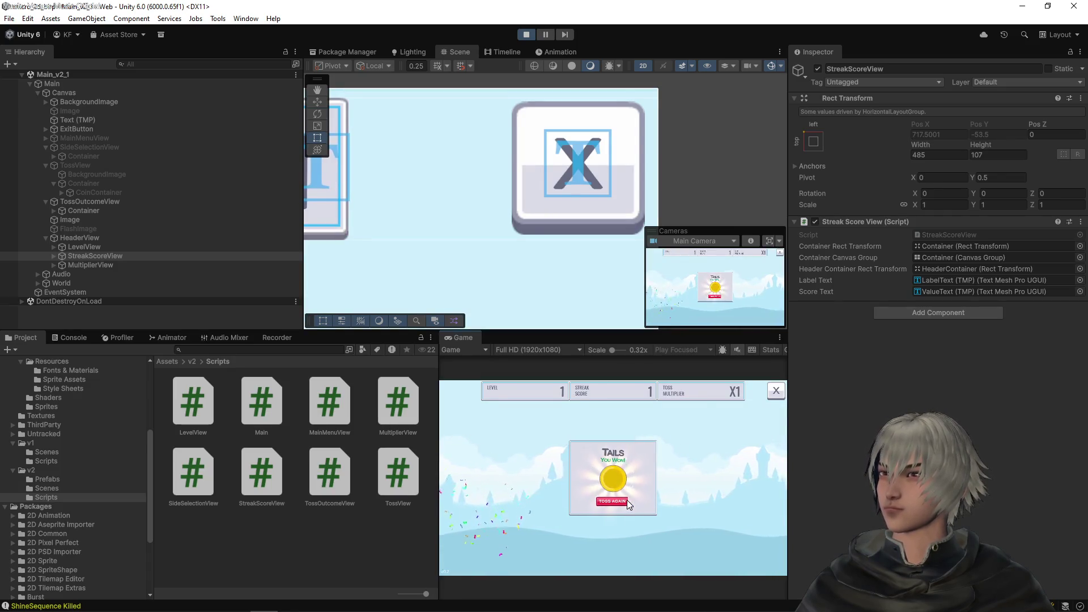
left_click(627, 500)
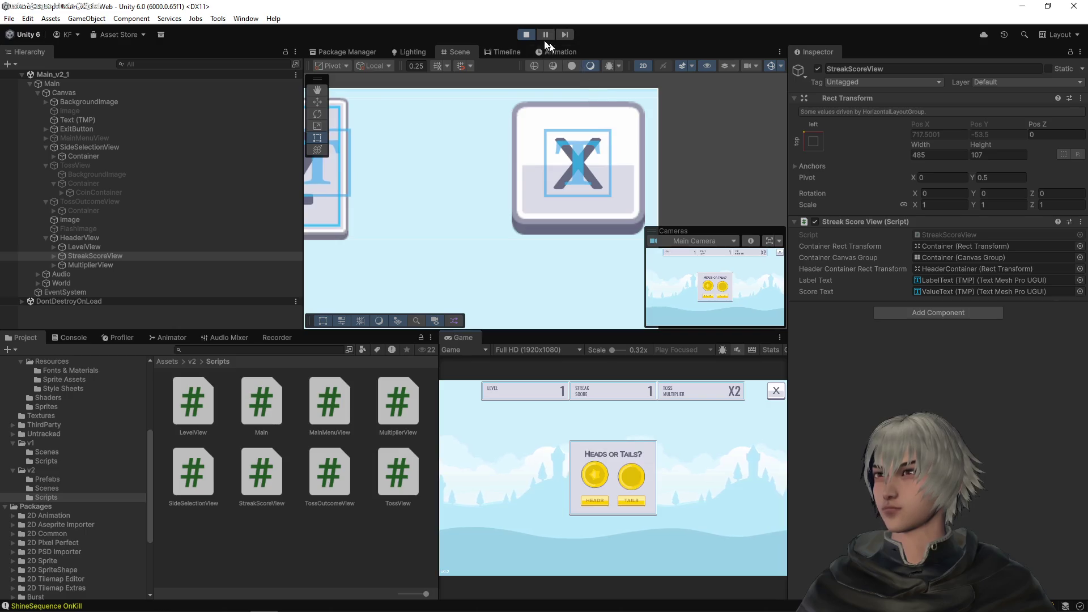
left_click(526, 35)
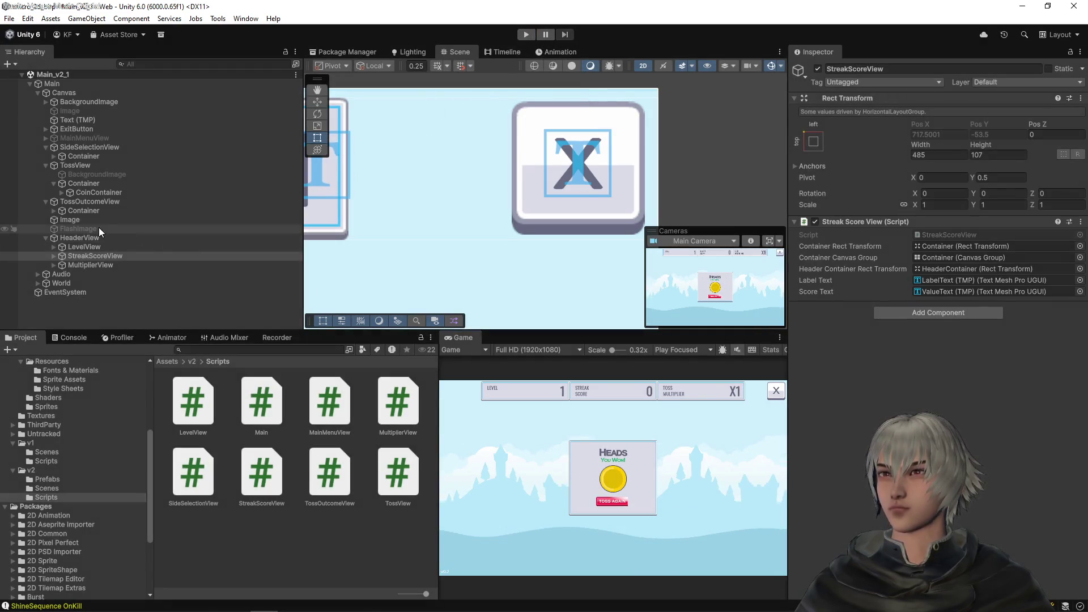
Step: Zero the X and Y positions of ConfettiBlastRainbow and GenericDeath under World
left_click(38, 282)
scroll(57, 312, "down", 1)
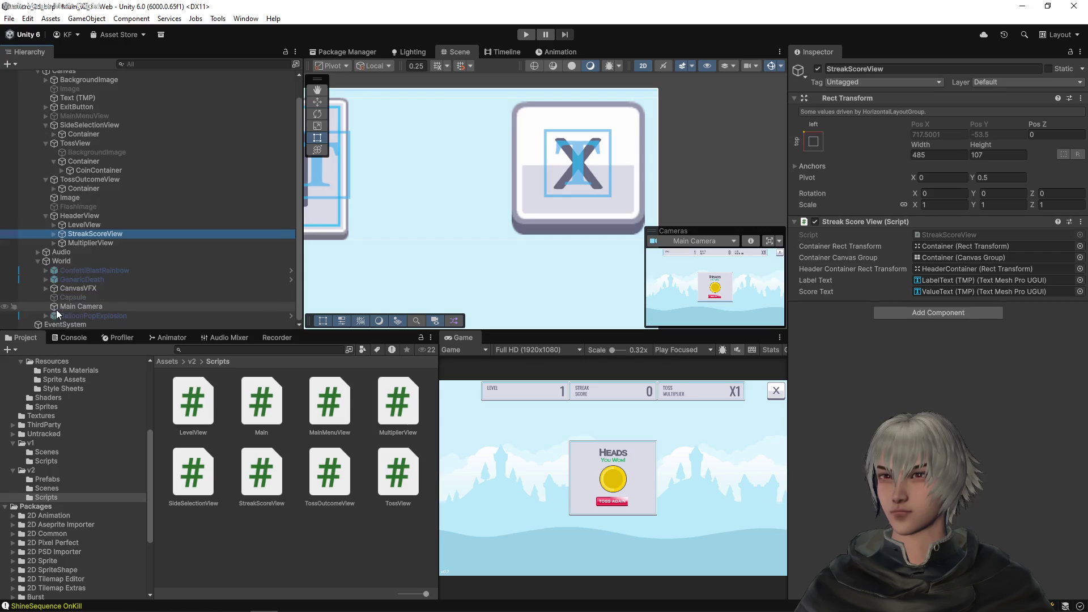
left_click(80, 271)
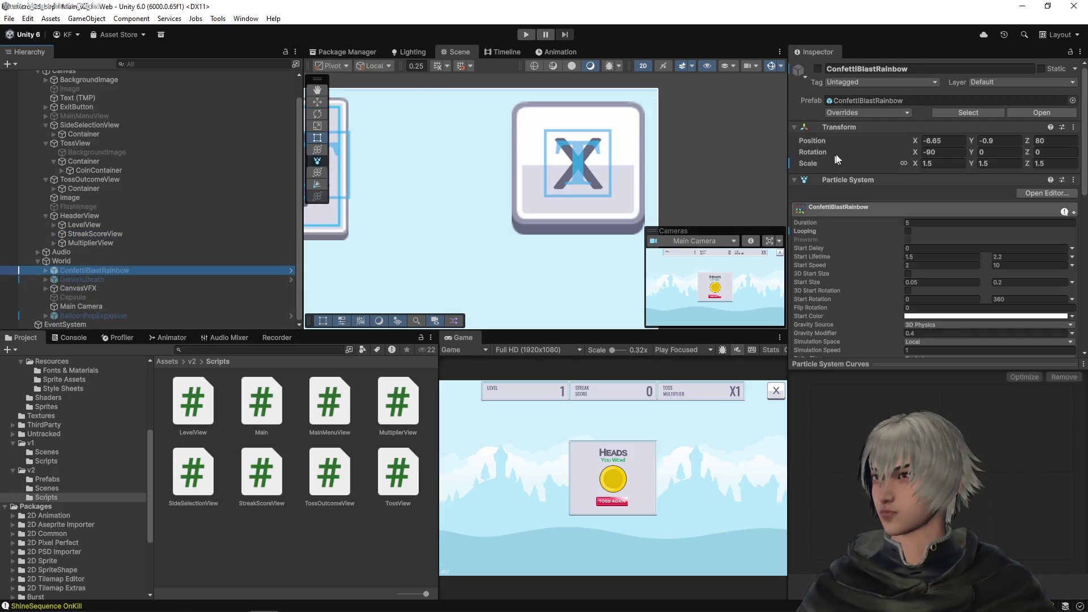
left_click(955, 141)
type("0")
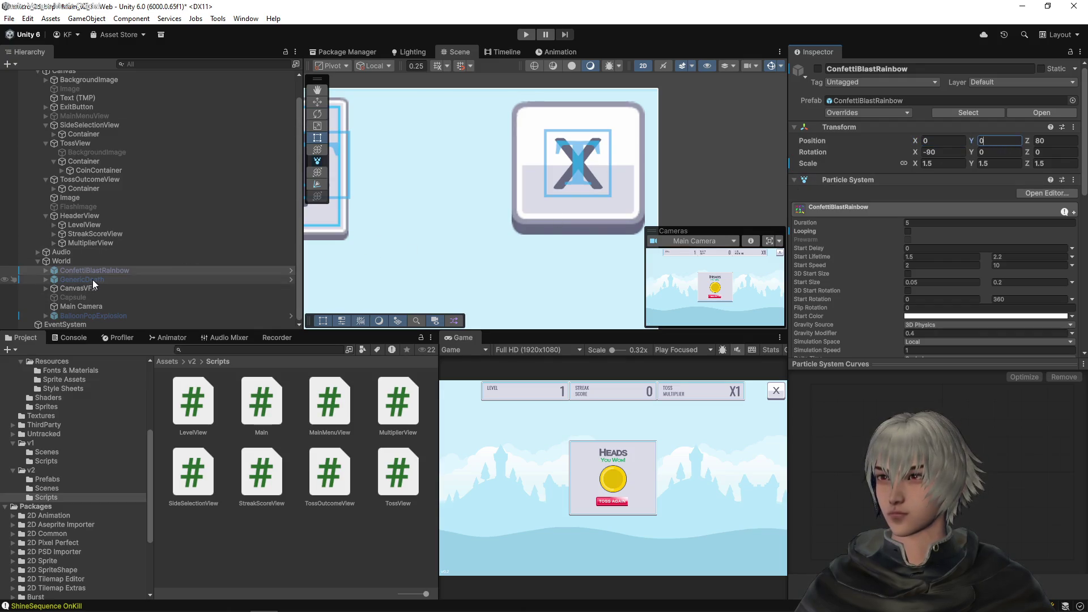
left_click(250, 280)
left_click(963, 139)
type("0")
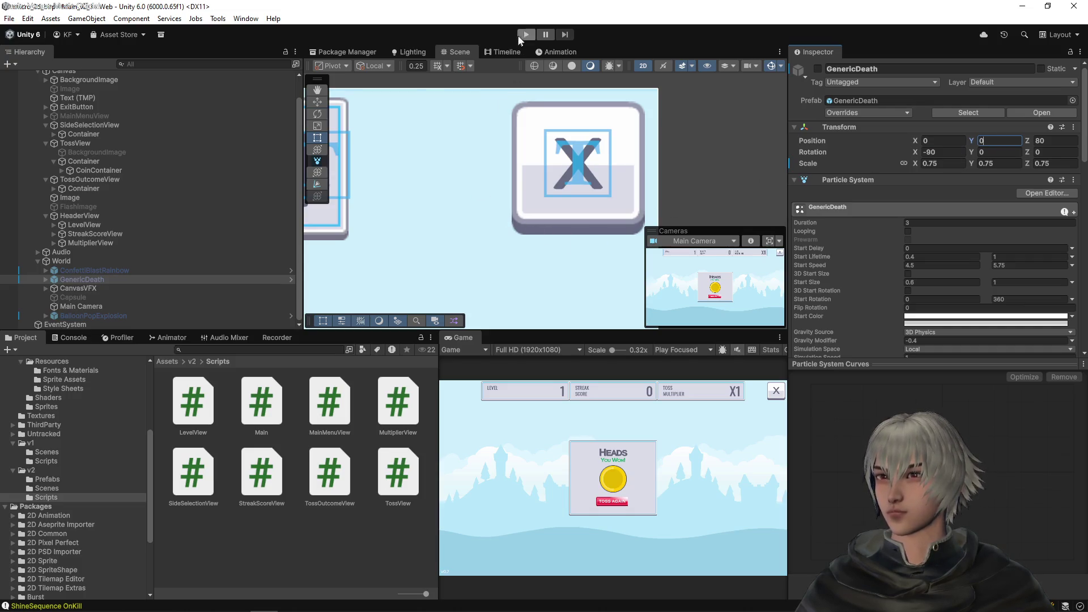
left_click(526, 34)
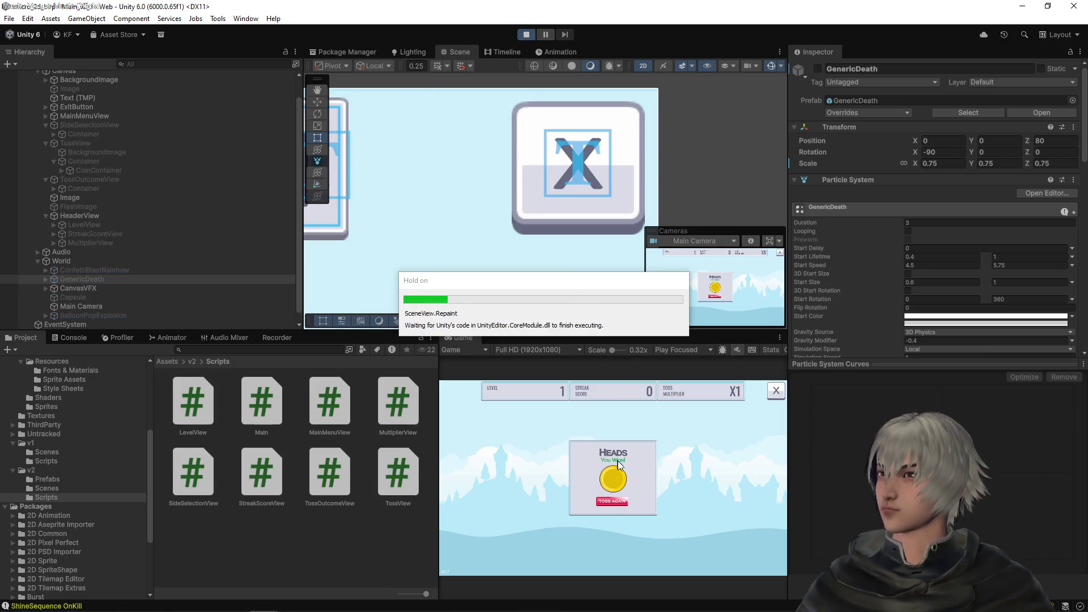
Step: Start the game and toss the coin several times, calling Heads and Tails, watching streak and multiplier climb on wins
left_click(599, 506)
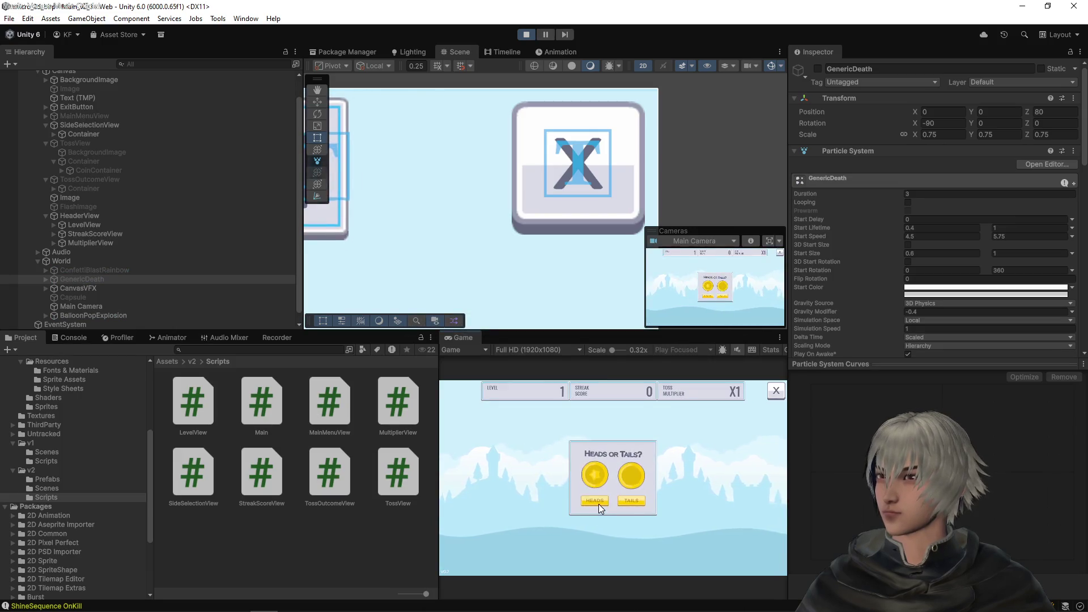
left_click(599, 504)
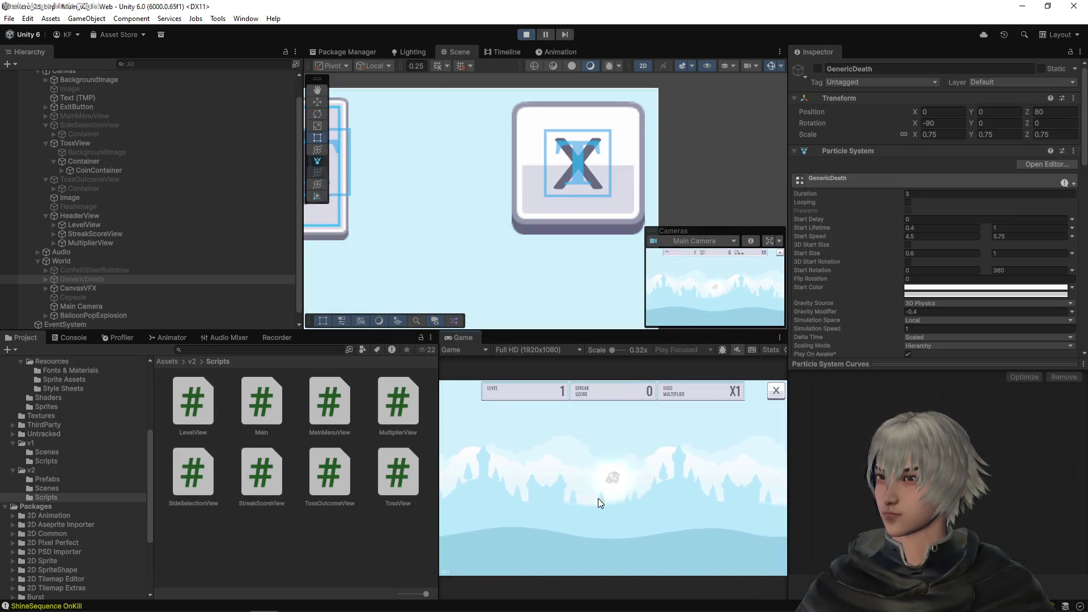
left_click(616, 502)
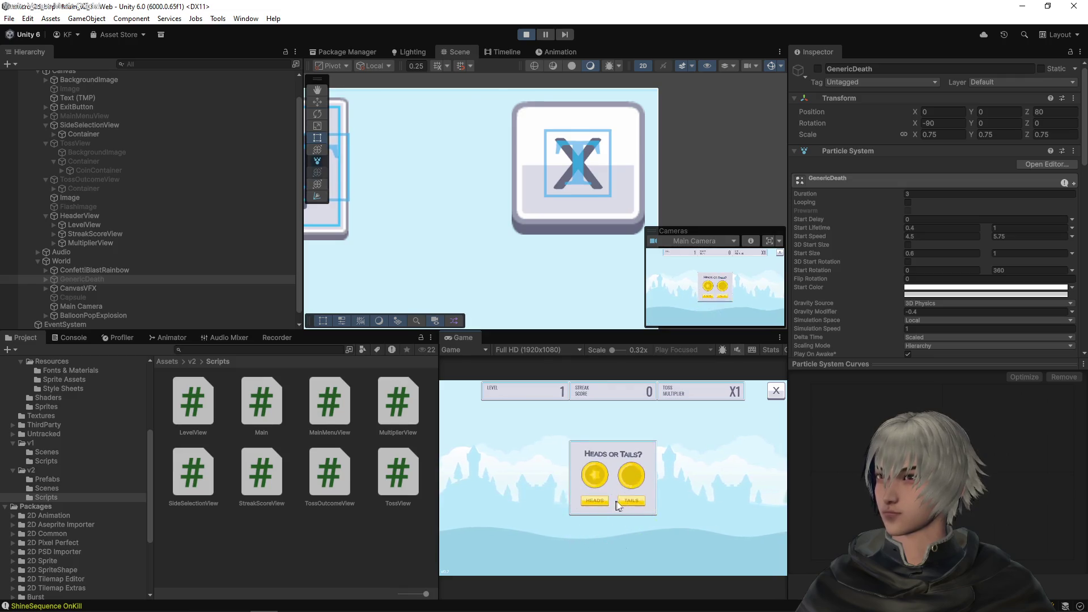
left_click(622, 499)
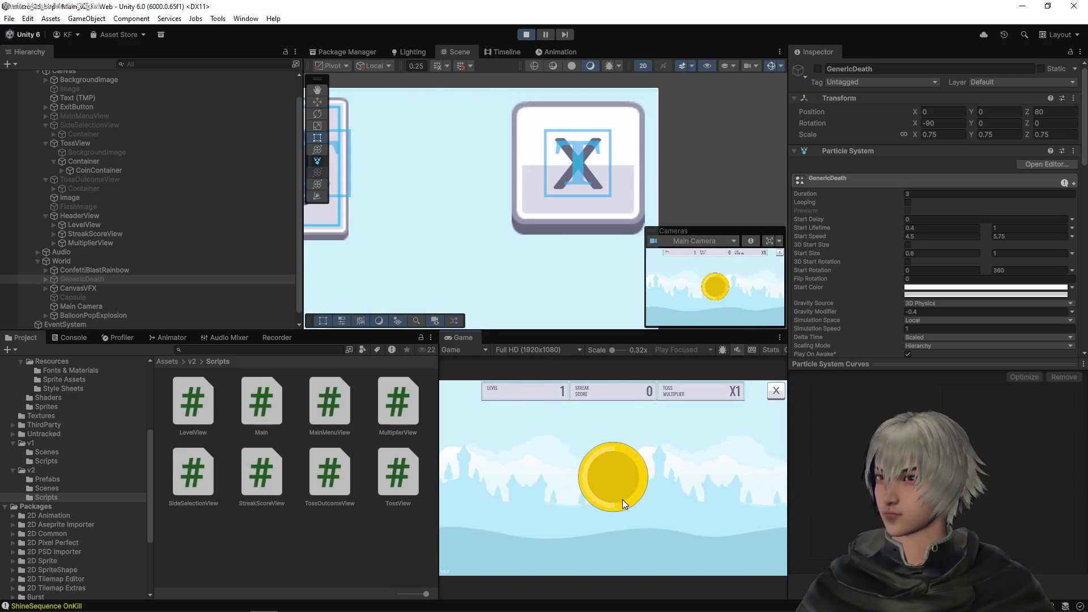
left_click(600, 502)
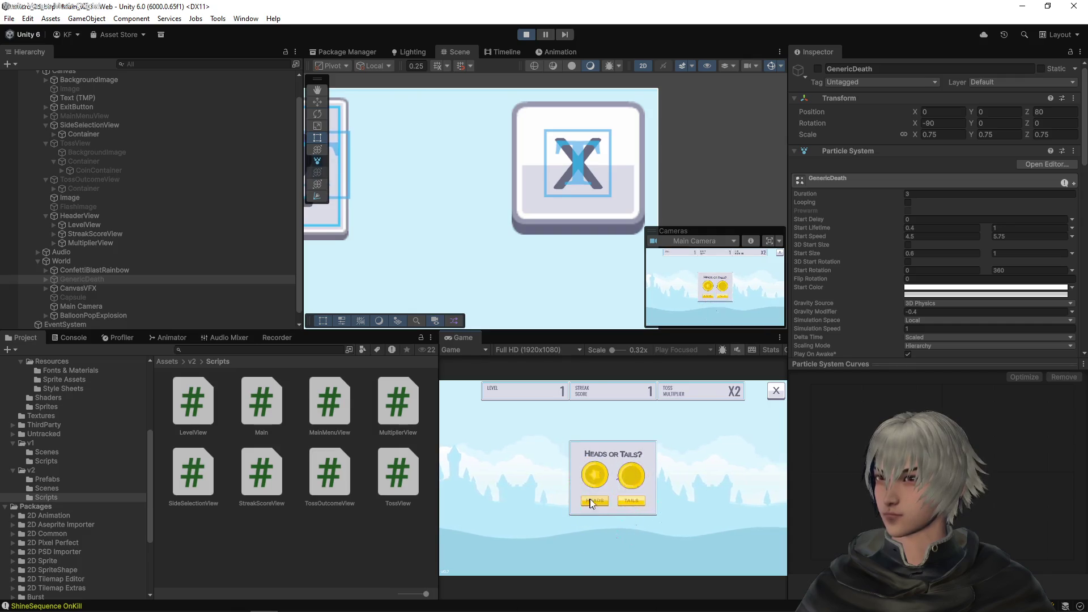
left_click(592, 501)
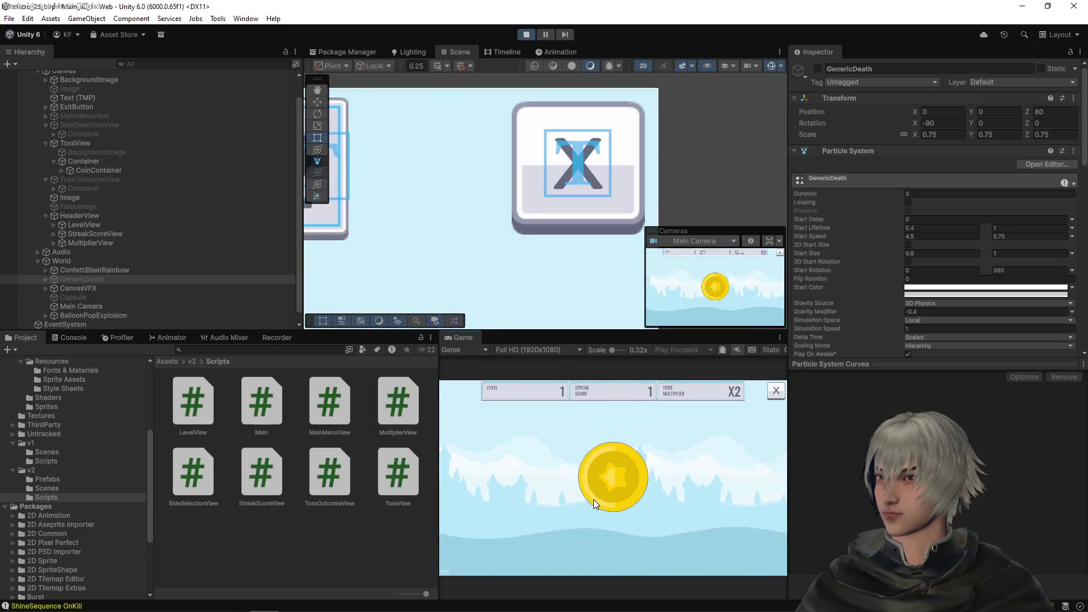
left_click(604, 501)
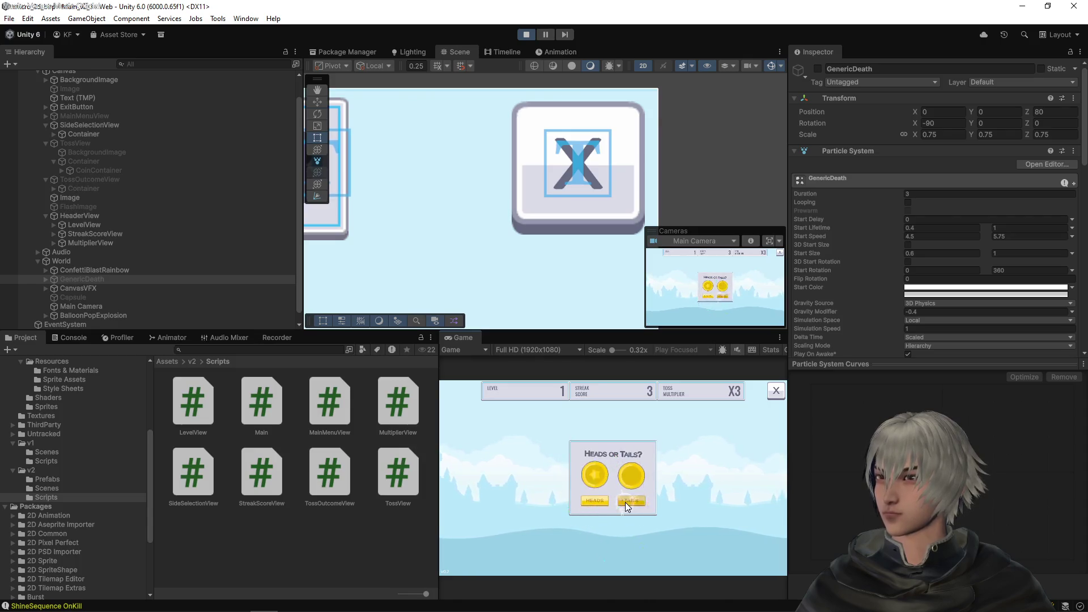
left_click(625, 502)
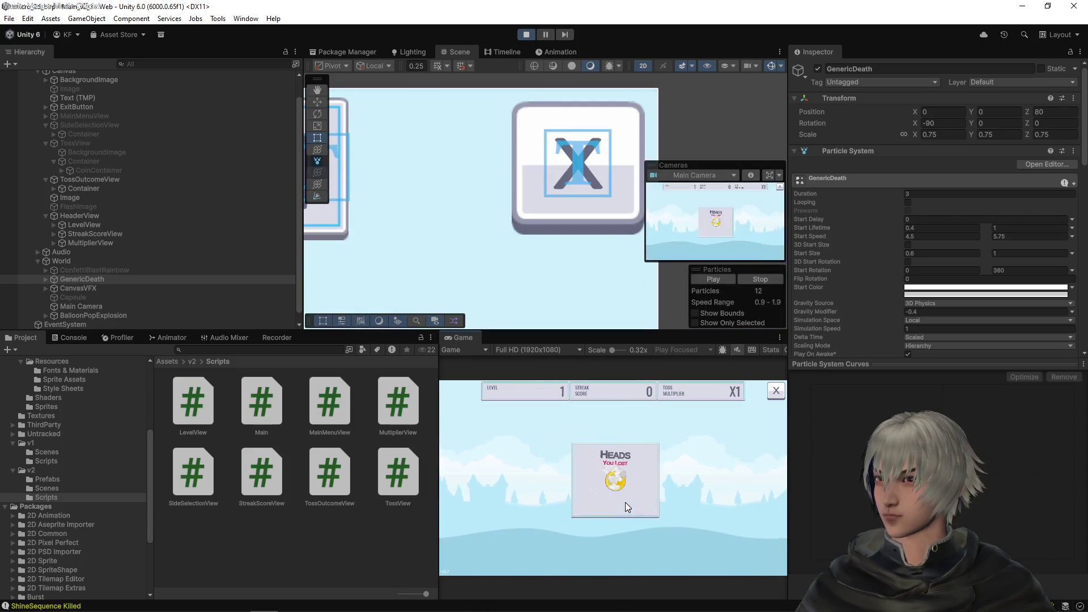
left_click(602, 500)
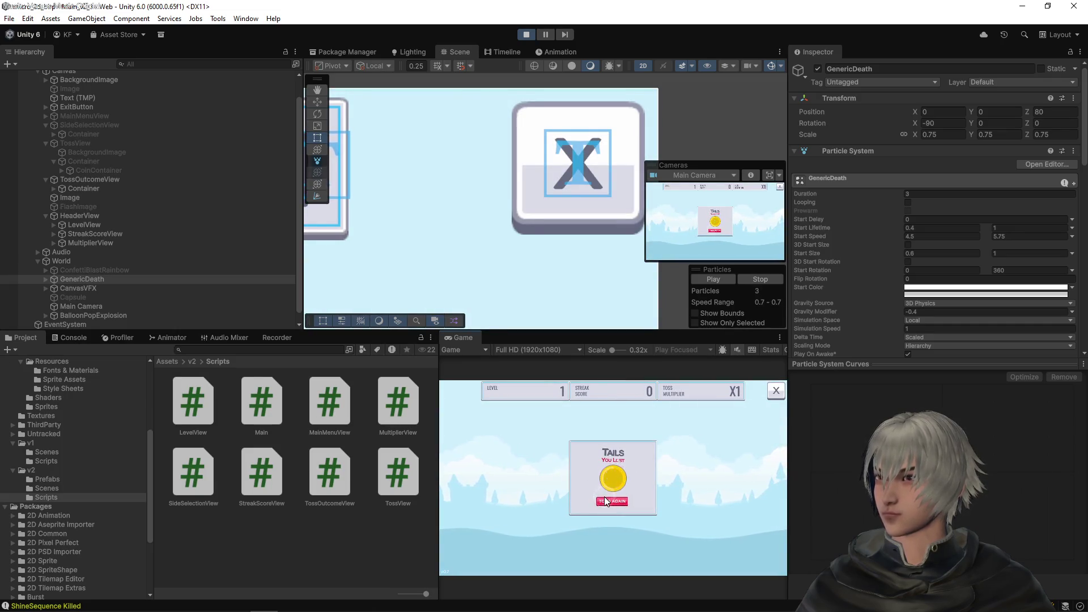
Step: Keep tossing until a losing Heads call resets the header to streak 0, X1, then exit Play mode
left_click(605, 501)
left_click(635, 502)
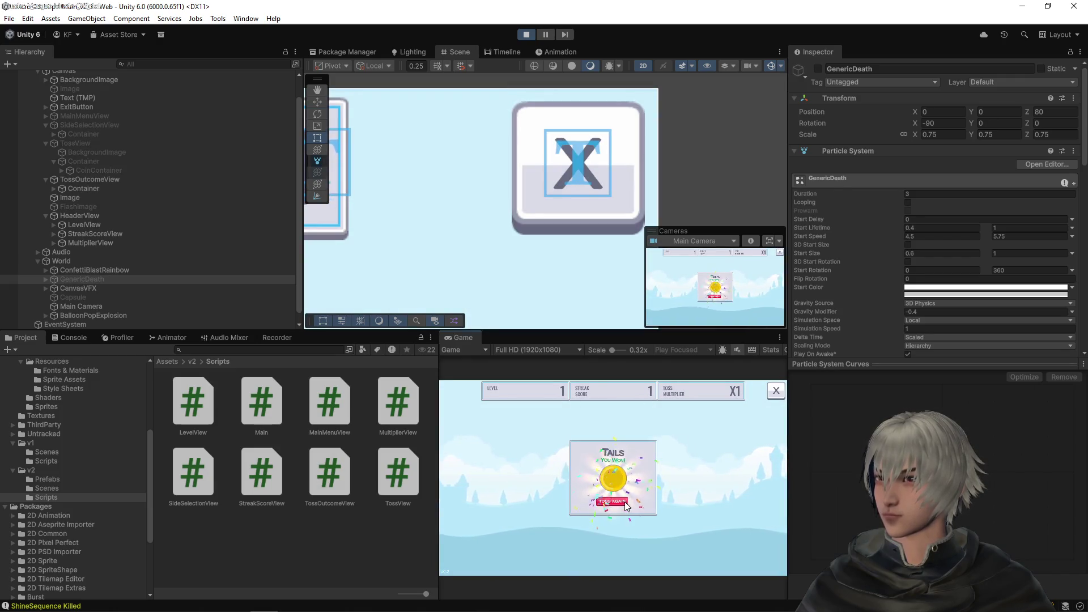
left_click(625, 503)
left_click(606, 500)
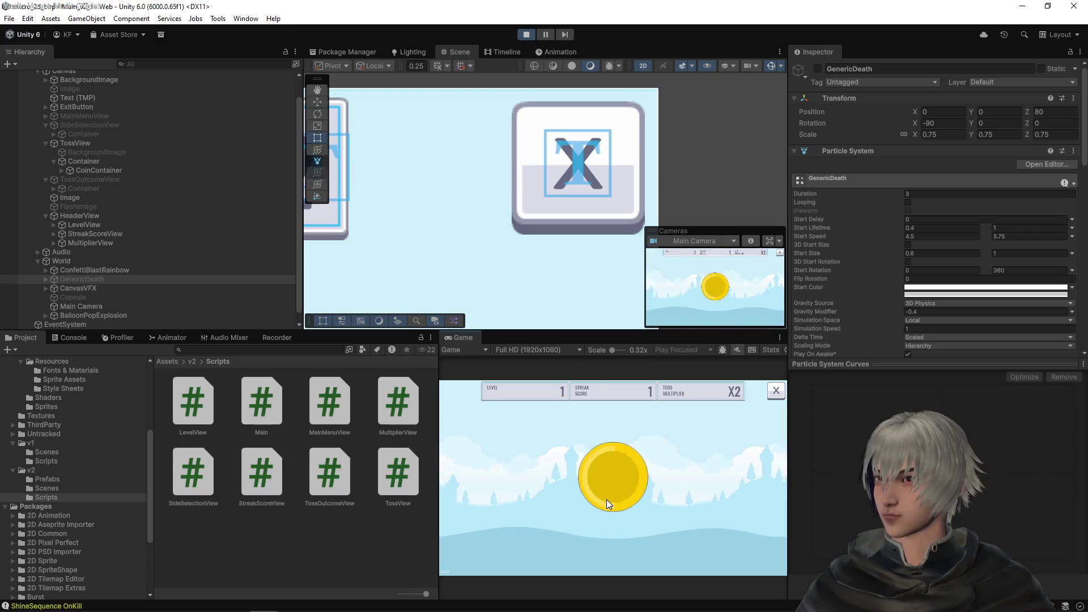
left_click(606, 499)
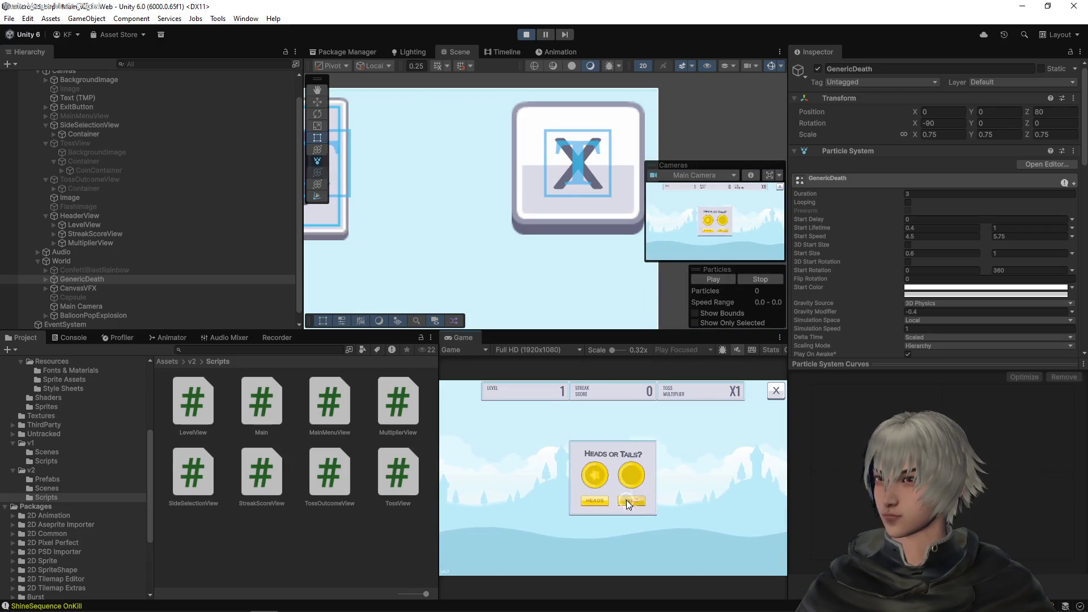
left_click(627, 500)
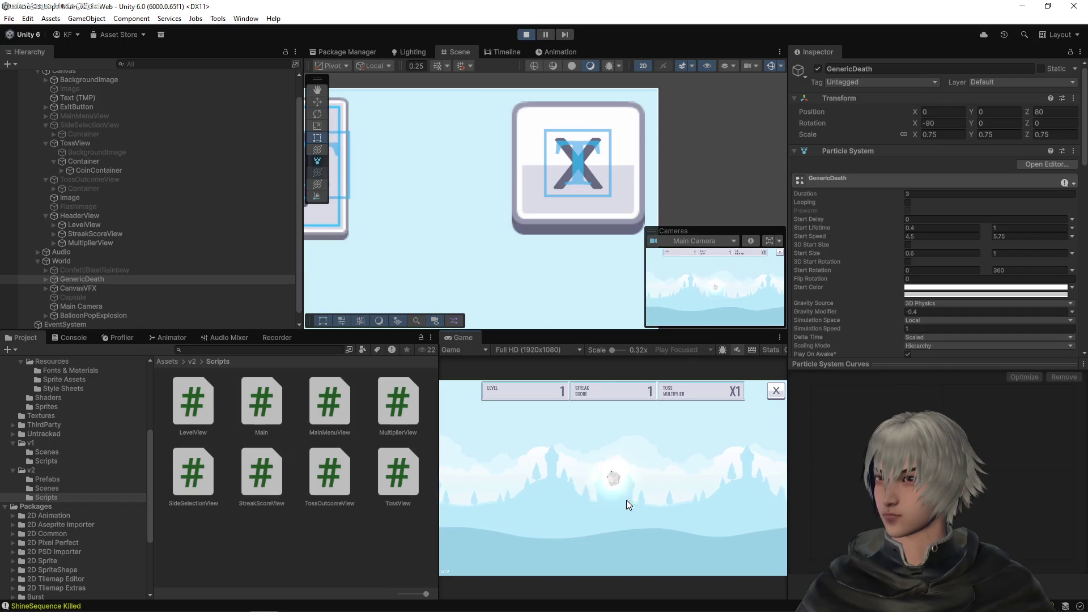
left_click(616, 500)
left_click(604, 498)
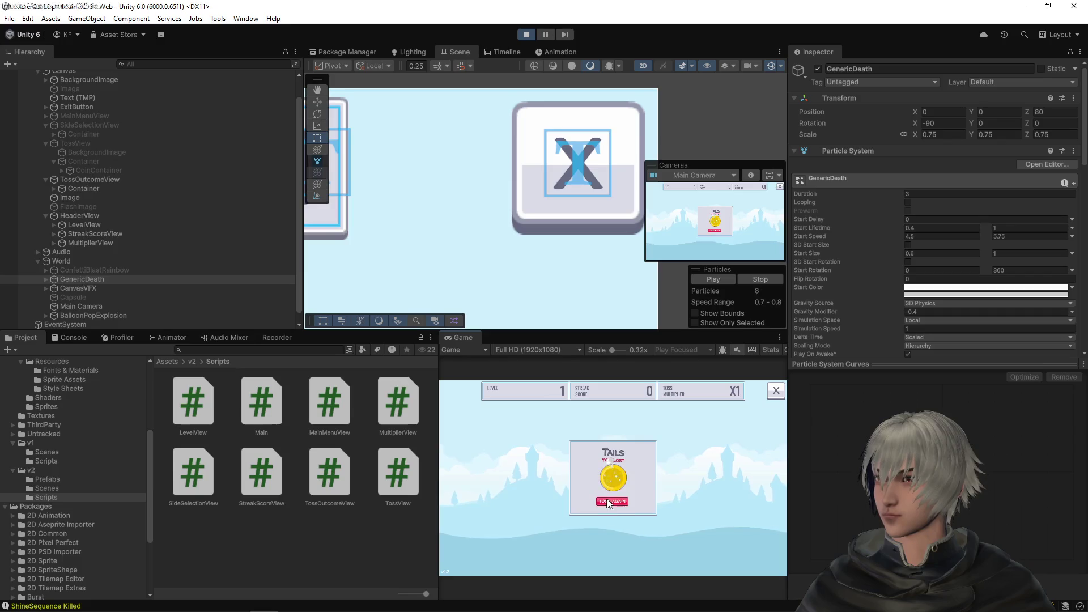
left_click(607, 502)
left_click(613, 498)
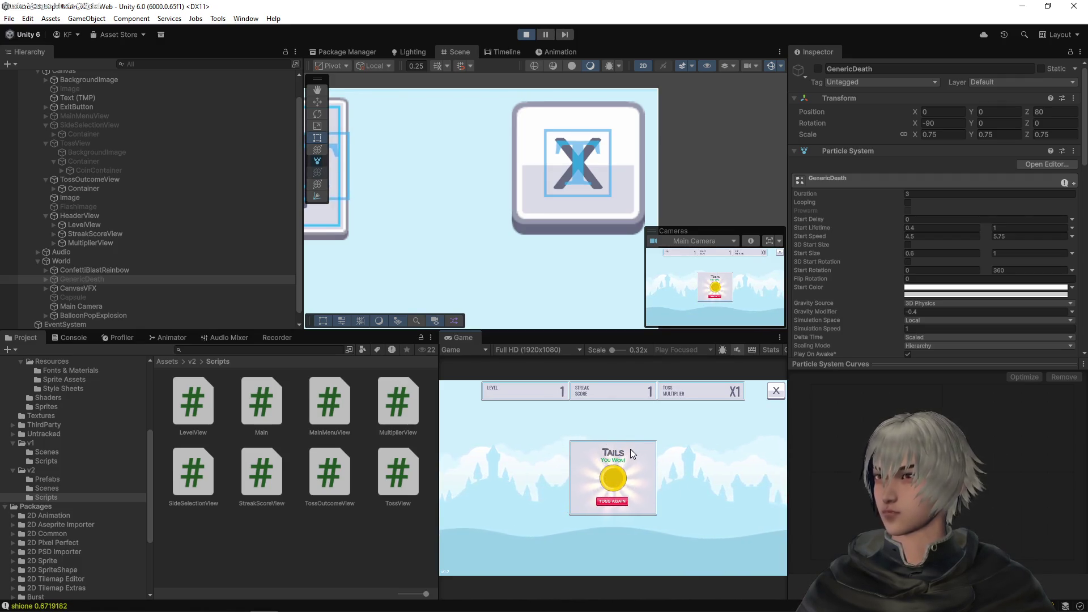
left_click(614, 501)
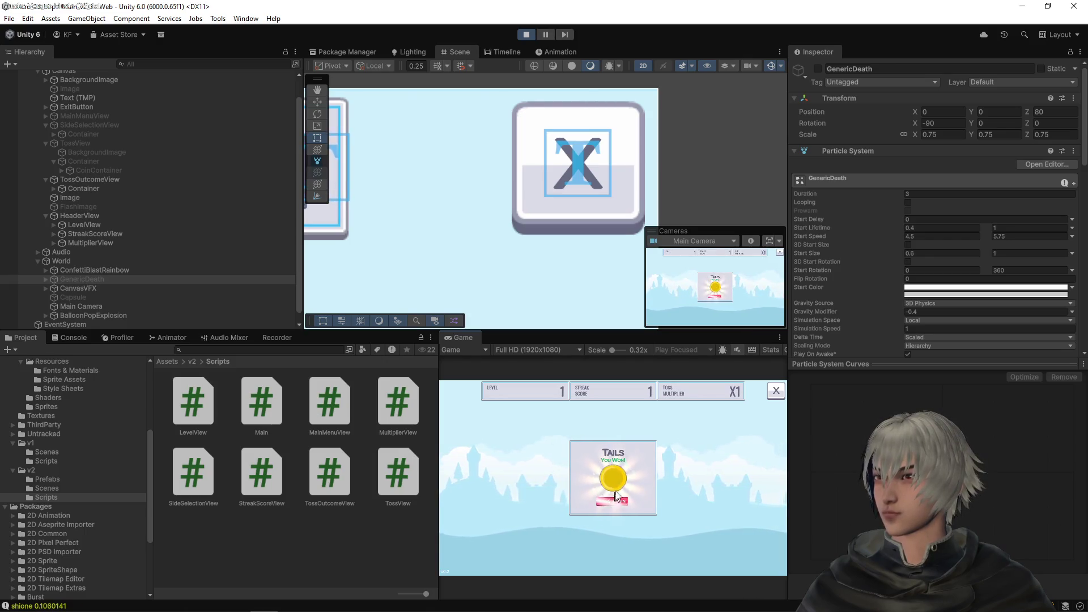
left_click(531, 39)
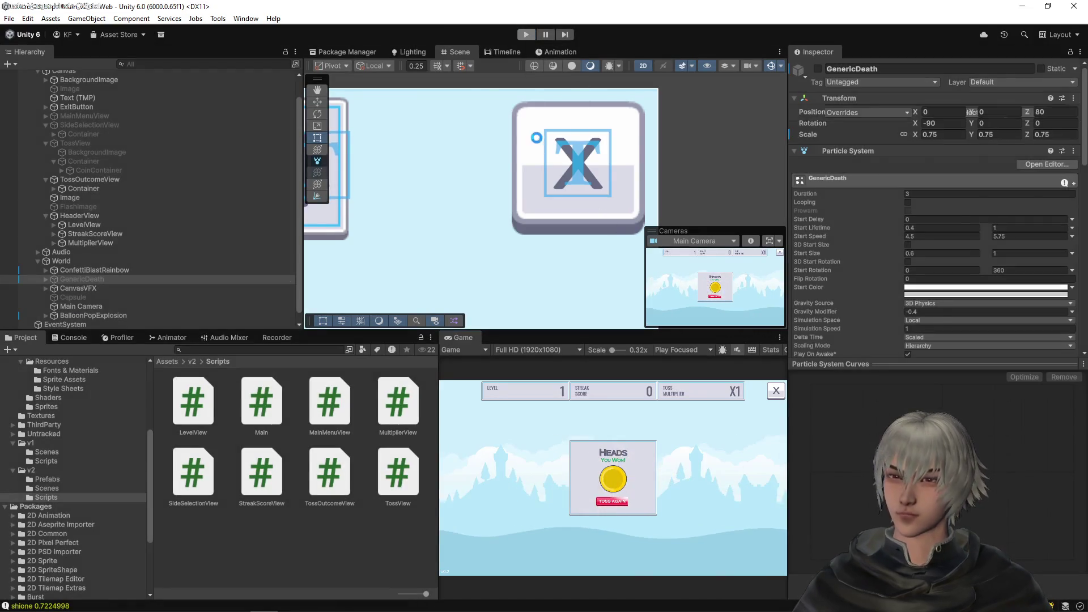
Step: In VS Code, review the scene diff, stage all four changed files and commit them as 'level view placeholder'
key("alt+Tab")
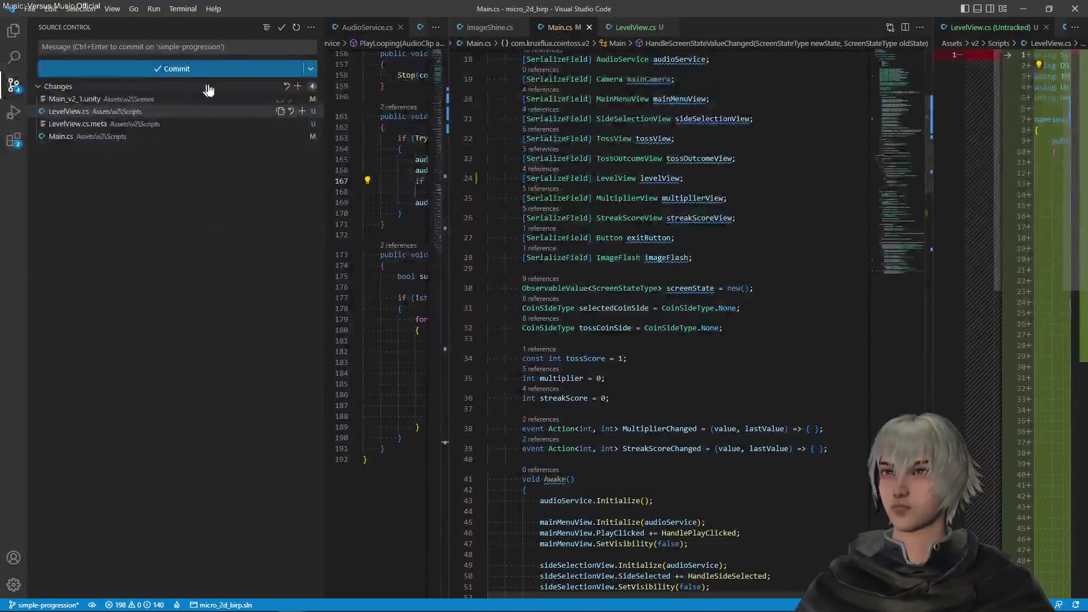
left_click(177, 99)
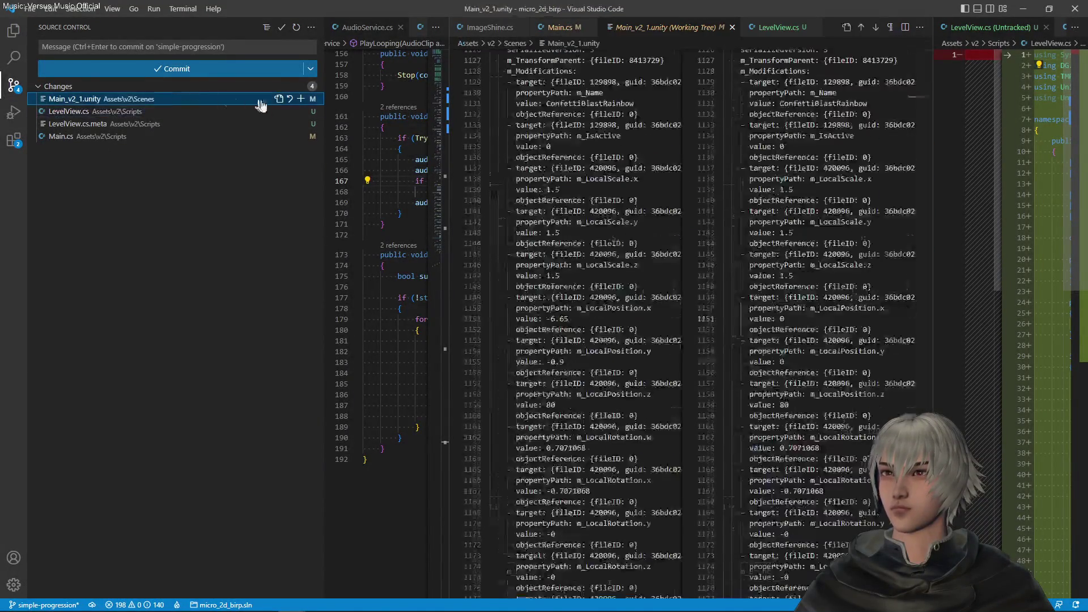
left_click(297, 86)
left_click(200, 47)
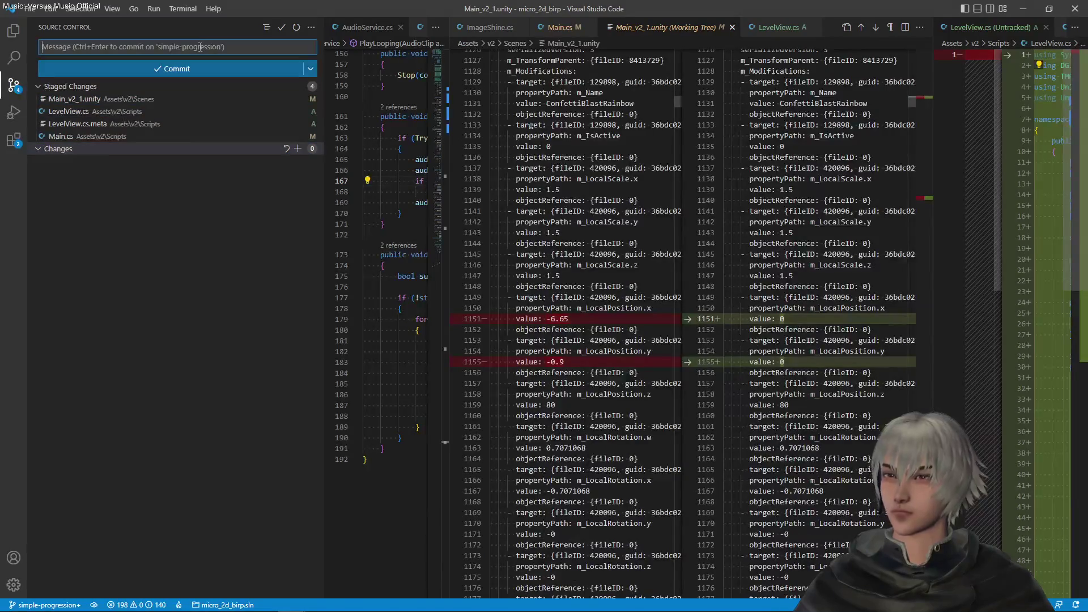
type("level view placeholder")
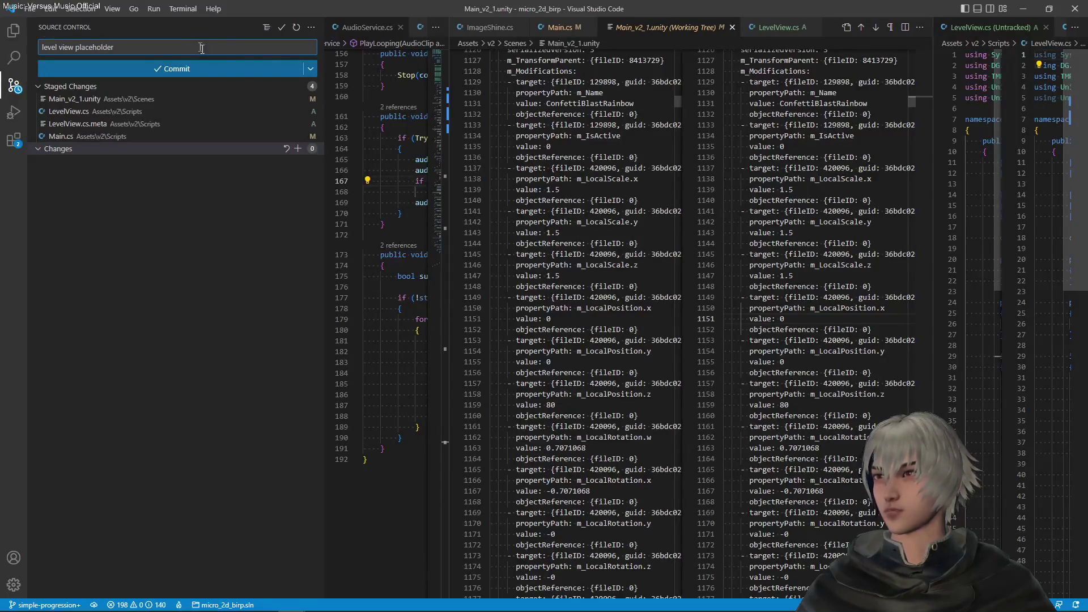
left_click(199, 70)
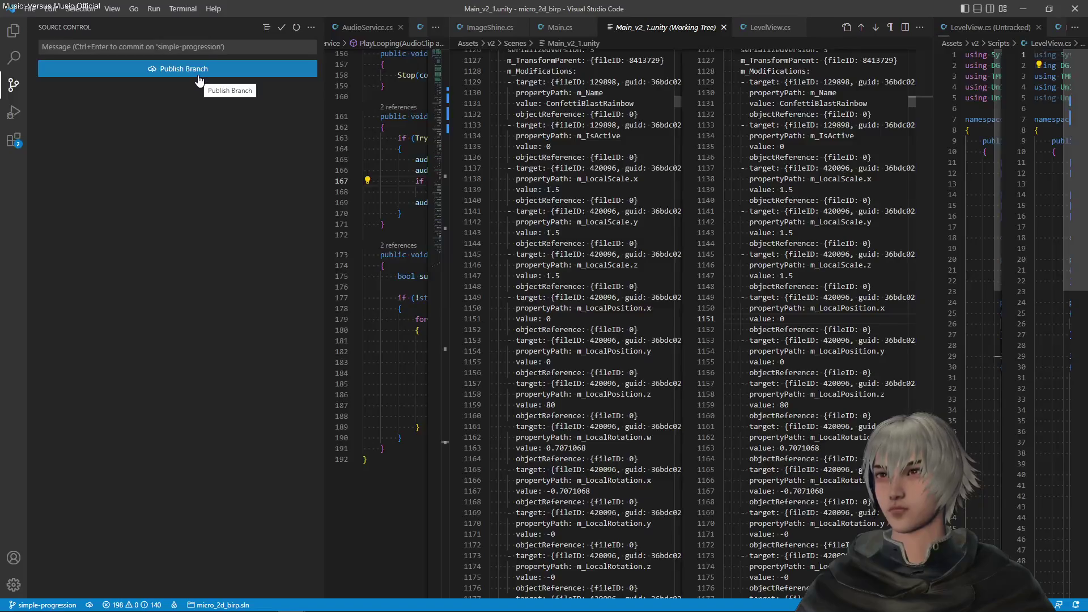